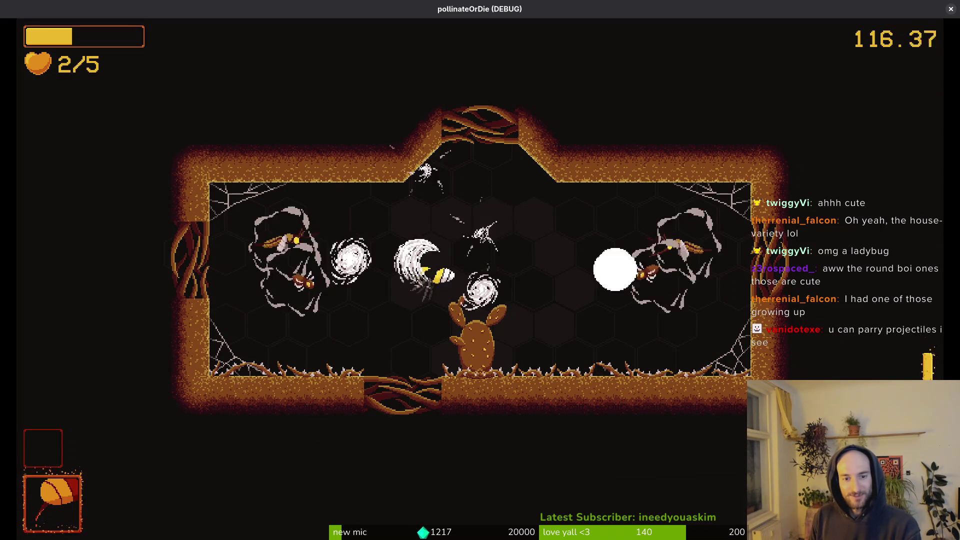
Step: Attack the spawning enemies, dodging right and slashing around the room by the cactus
key("d")
key("d")
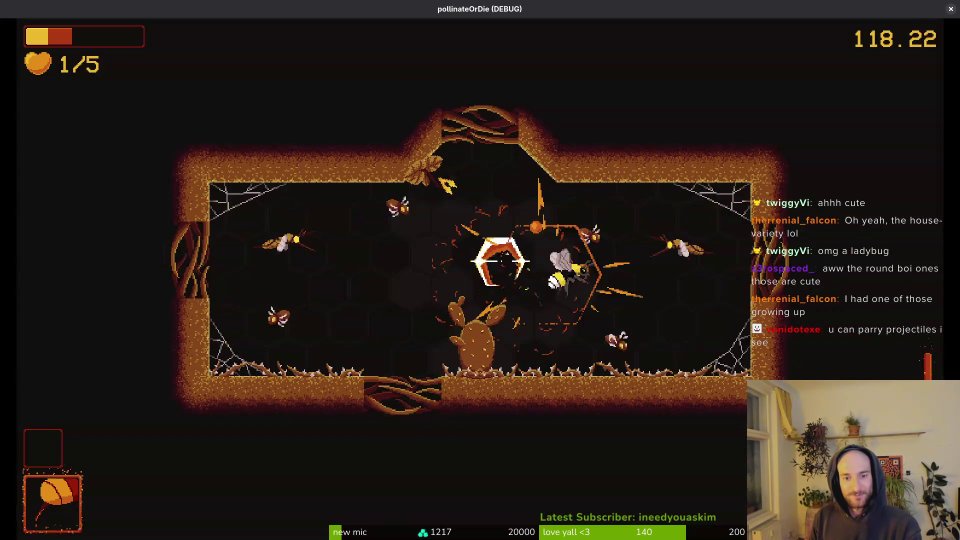
key("w")
key("d")
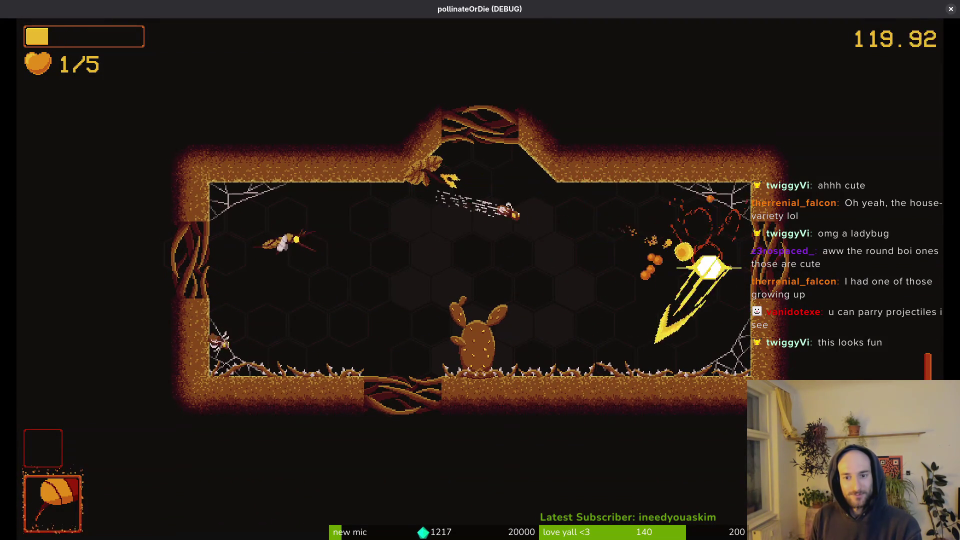
key("w")
left_click(508, 213)
key("s")
key("a")
key("w")
key("s")
key("d")
key("d")
Step: Keep slashing at incoming wasps until the bee dies and the attempt 12 summary appears
key("w")
key("s")
key("a")
key("a")
key("w")
key("s")
key("w")
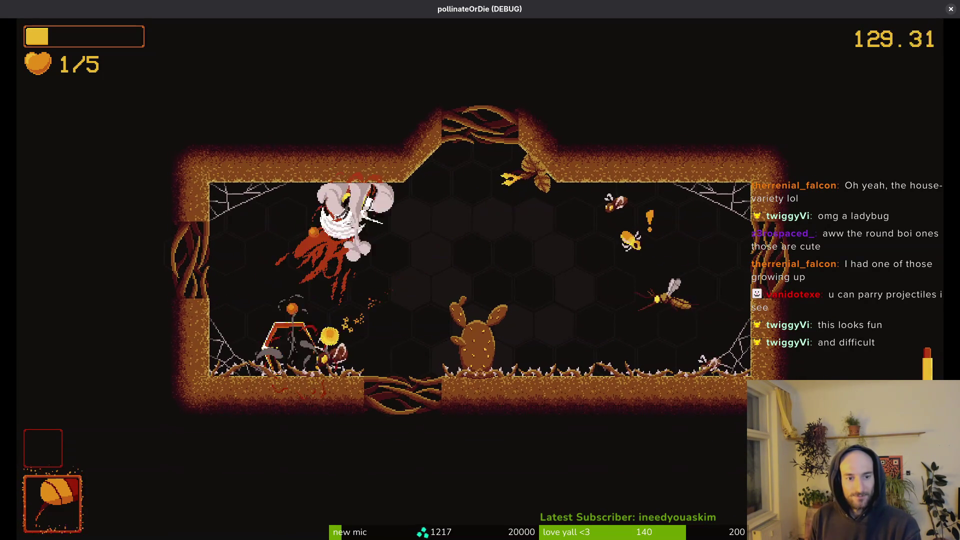
key("s")
key("w")
key("d")
key("d")
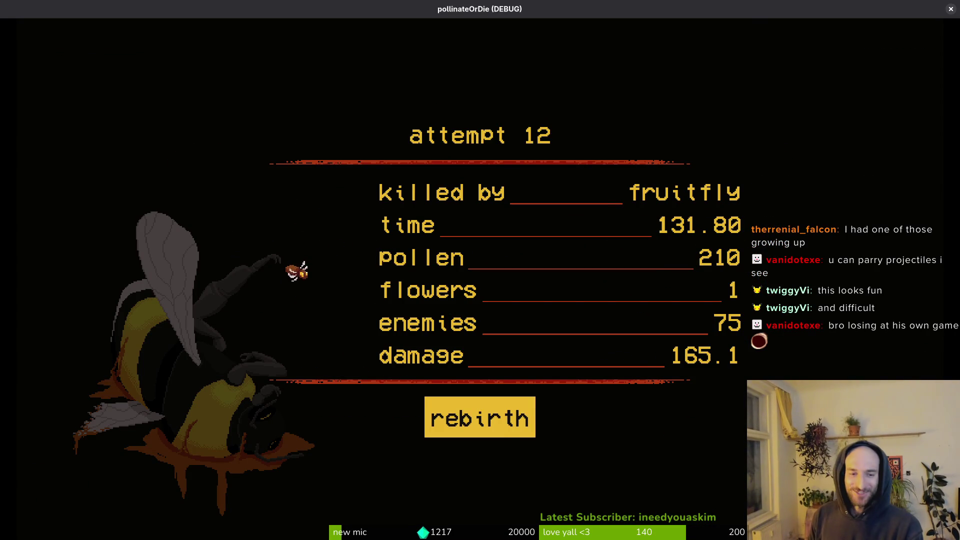
Step: Rebirth into a fresh hive level at 5/5 health and leap toward the enemy bee
key("Return")
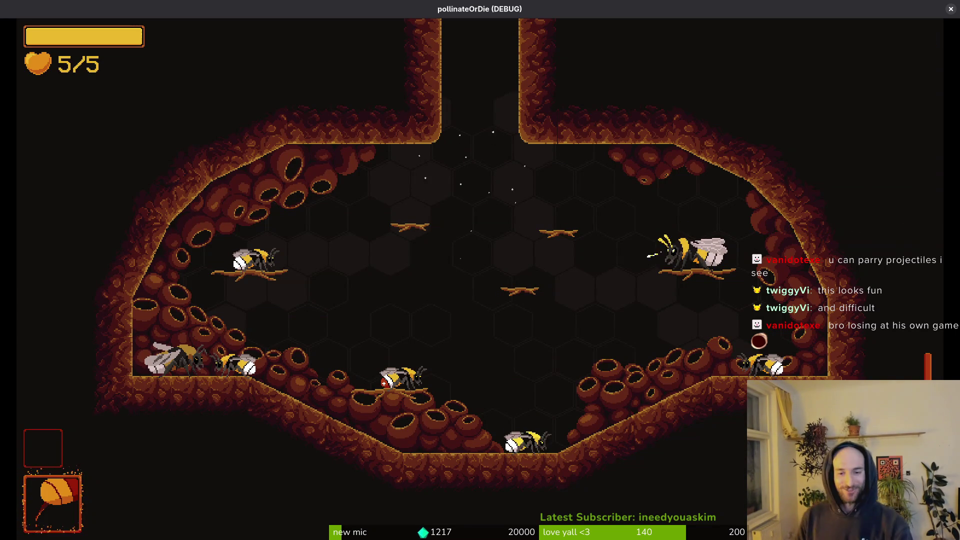
key("space")
key("a")
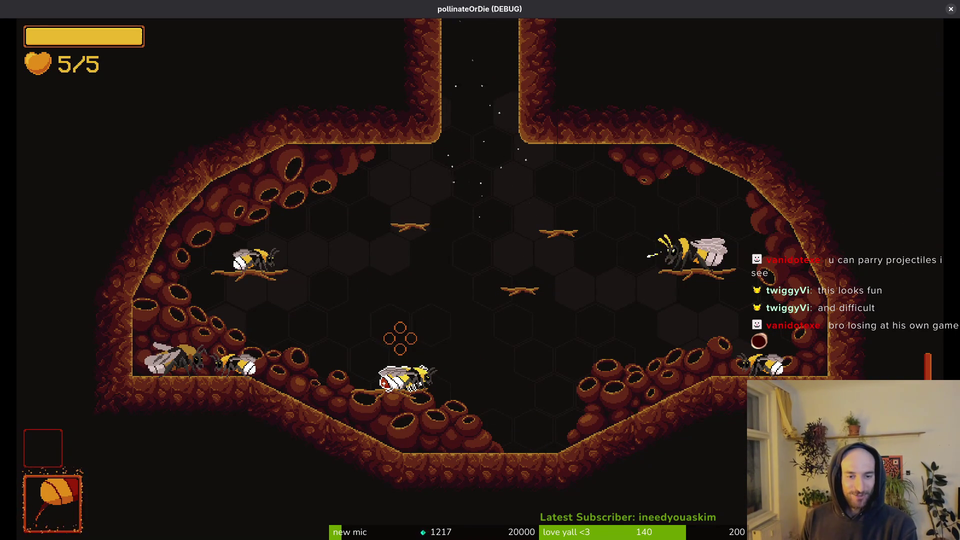
Step: Look through the pause menu's debugging checkboxes, then resume flying in the hive
key("Escape")
key("Down")
key("Return")
key("Down")
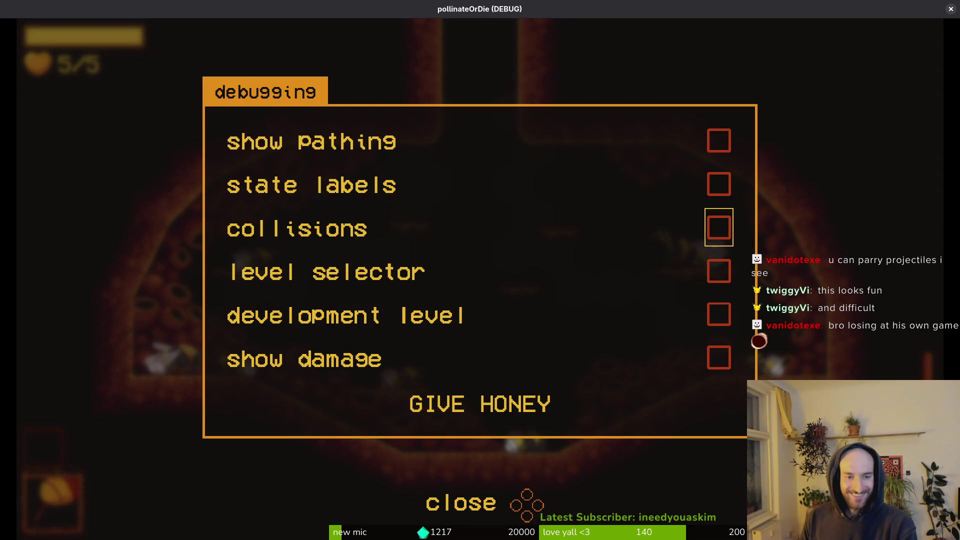
key("Escape")
key("space")
key("a")
Step: Load the spider boss level from the debug level selector and strike the spider
key("l")
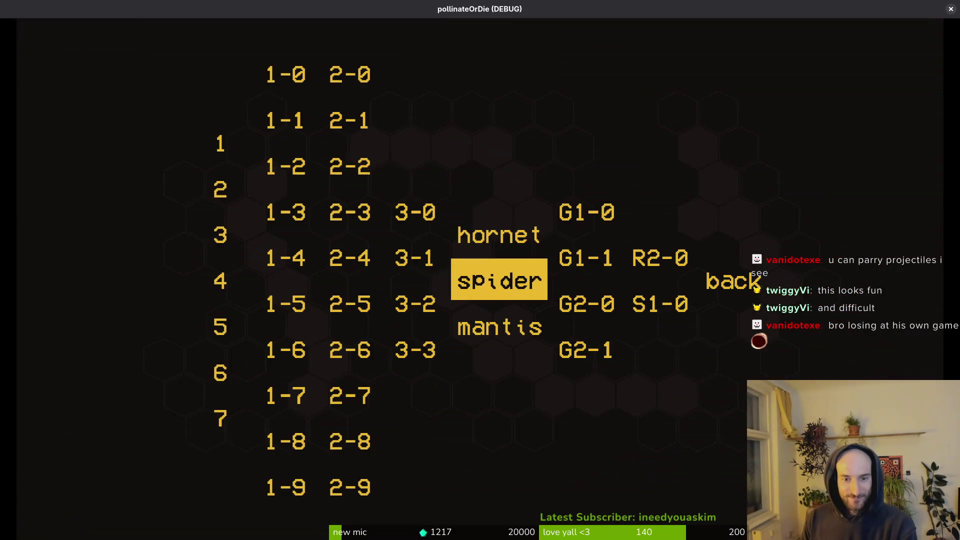
key("Return")
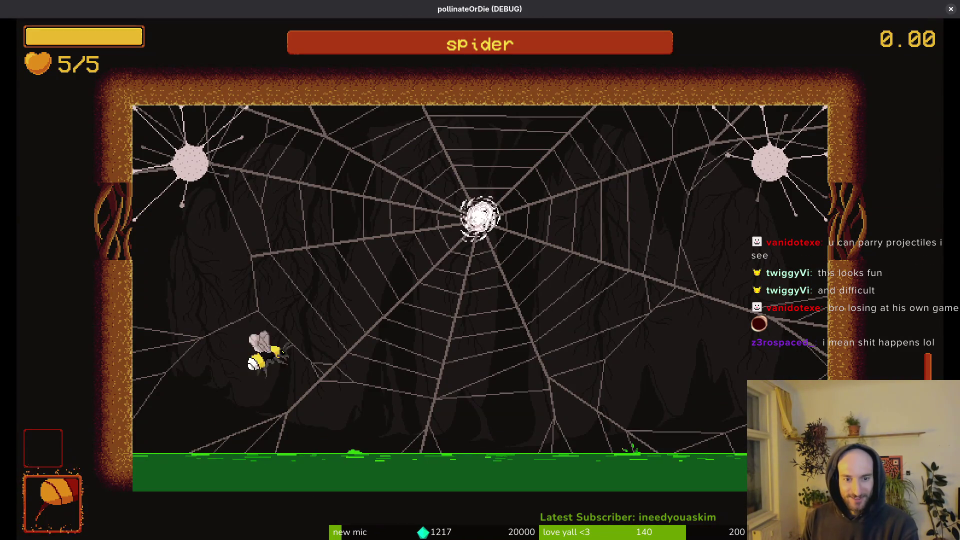
key("w")
key("d")
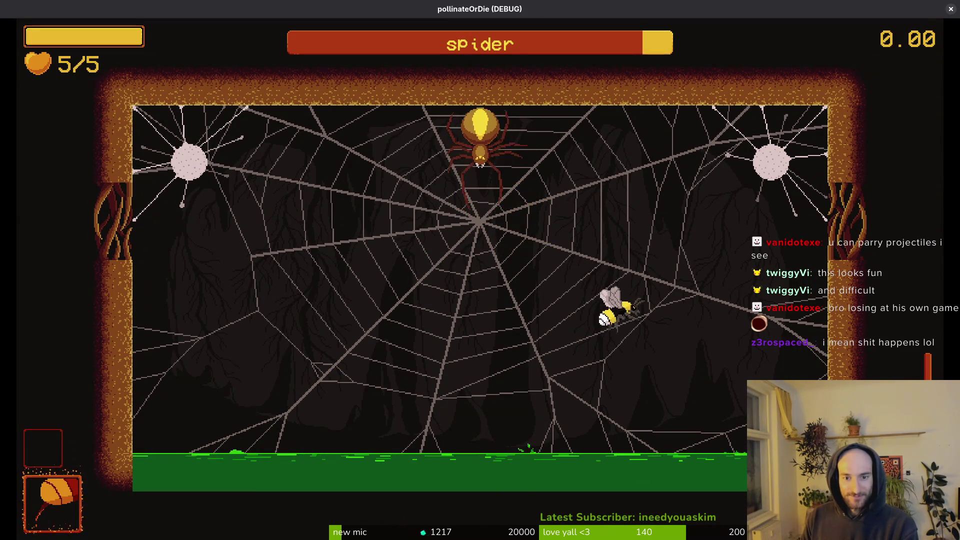
Step: Raise the music volume to about three-quarters in the game settings
key("Escape")
key("Down")
key("Down")
key("Return")
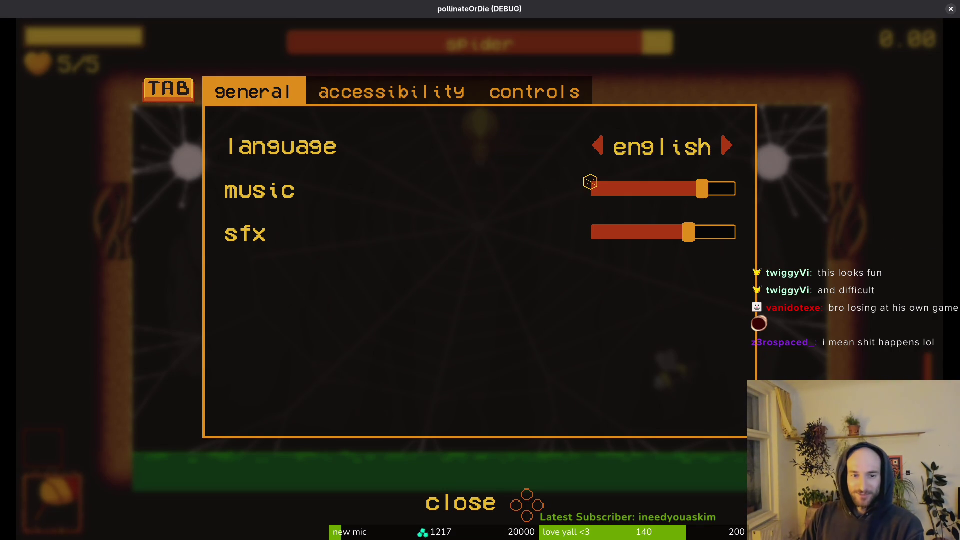
key("Down")
key("Up")
key("Escape")
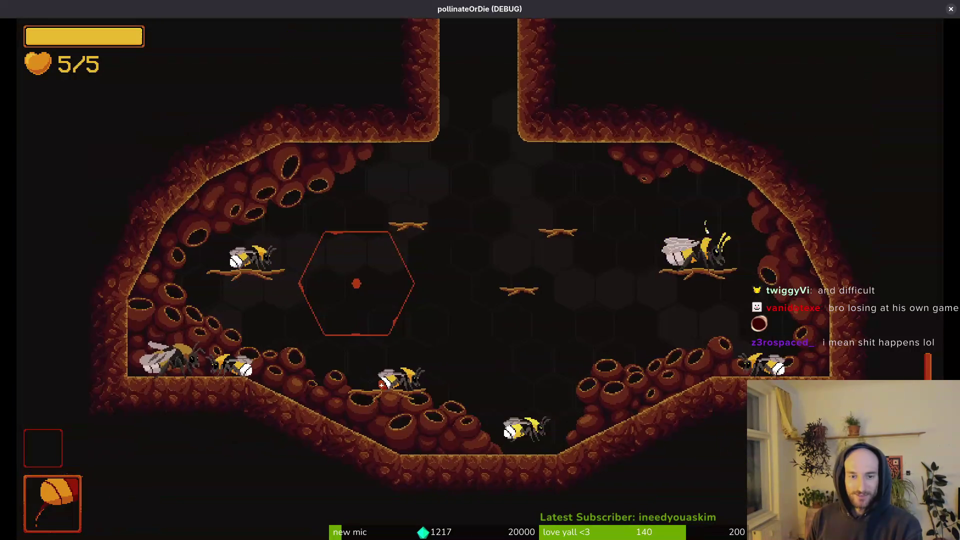
Step: Reload via the debug level selector, ending back in the hive room
key("Escape")
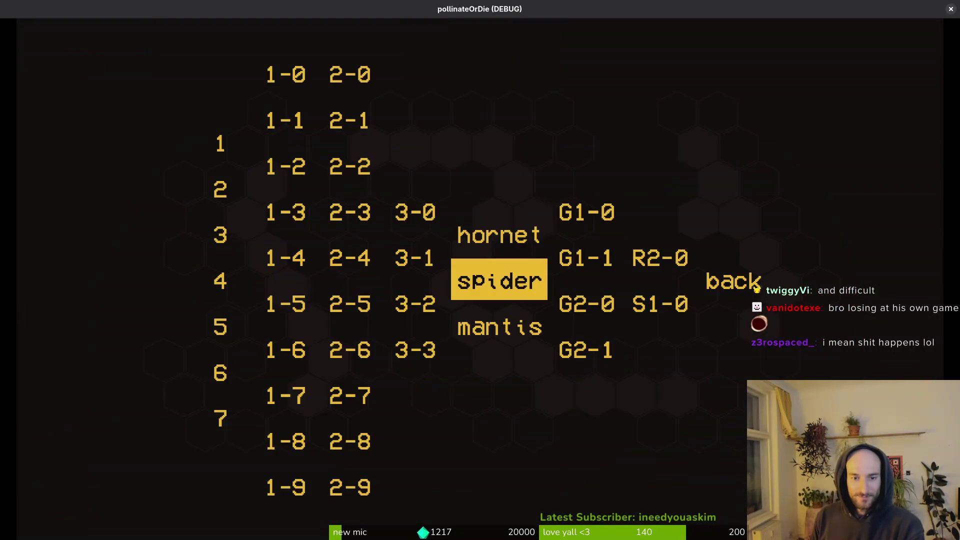
key("Return")
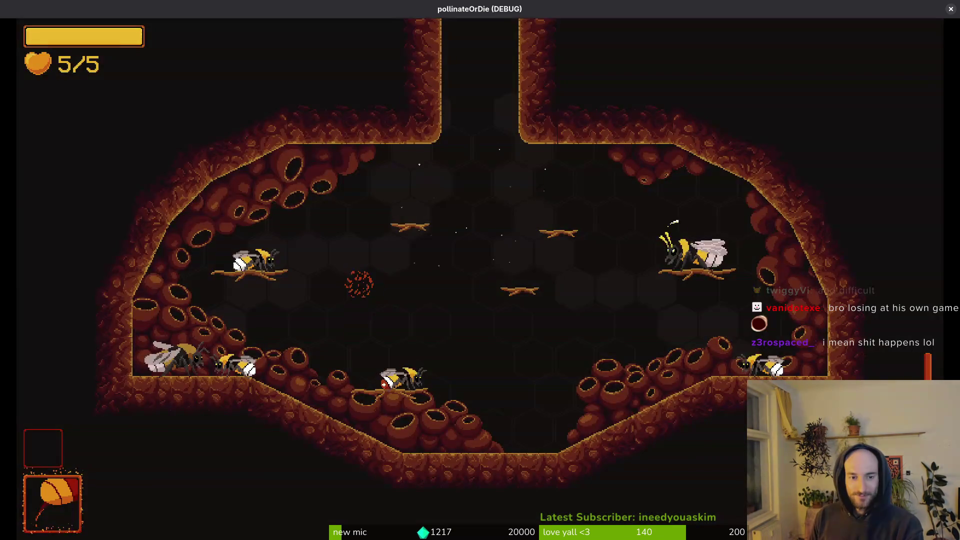
key("Escape")
Step: Start the spider level, slash the spider, dodge rocks and hit the top-right egg sac
key("Return")
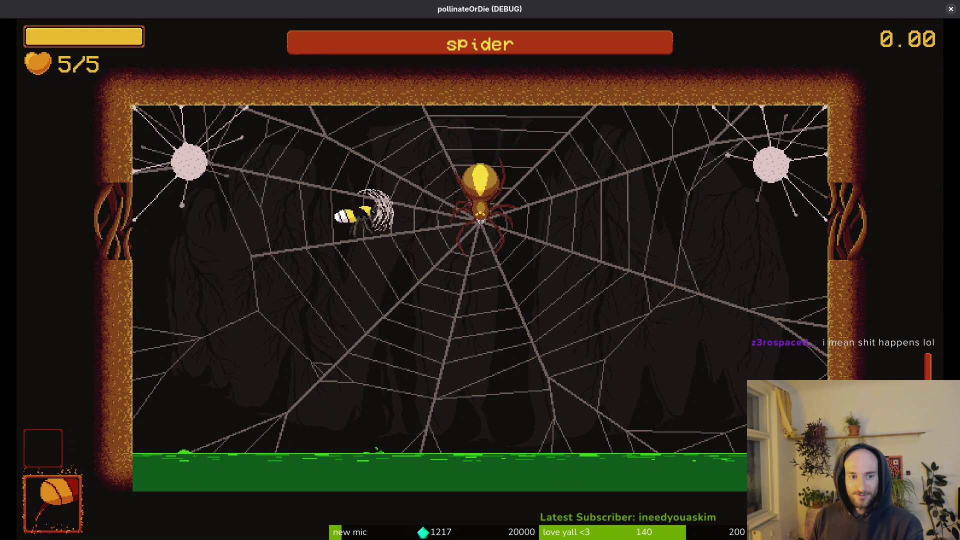
key("space")
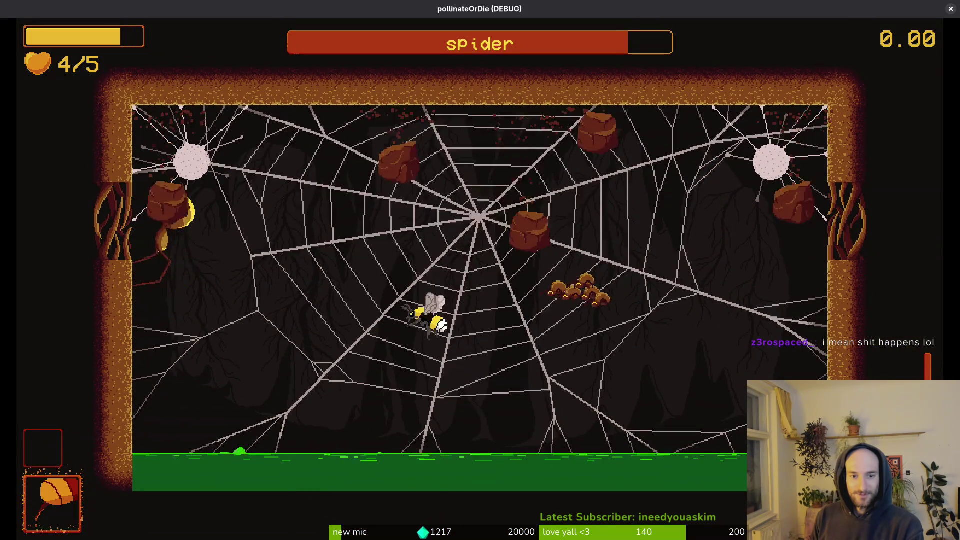
key("space")
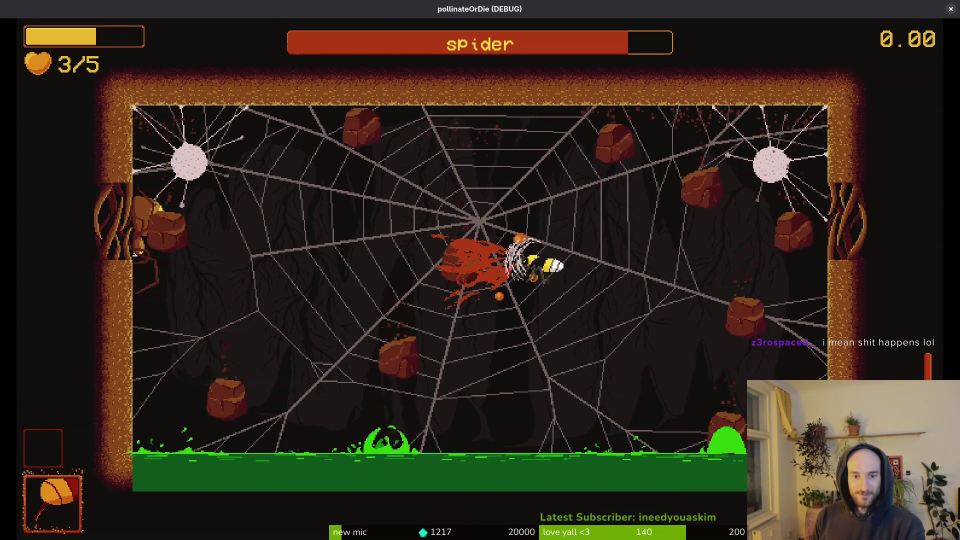
key("space")
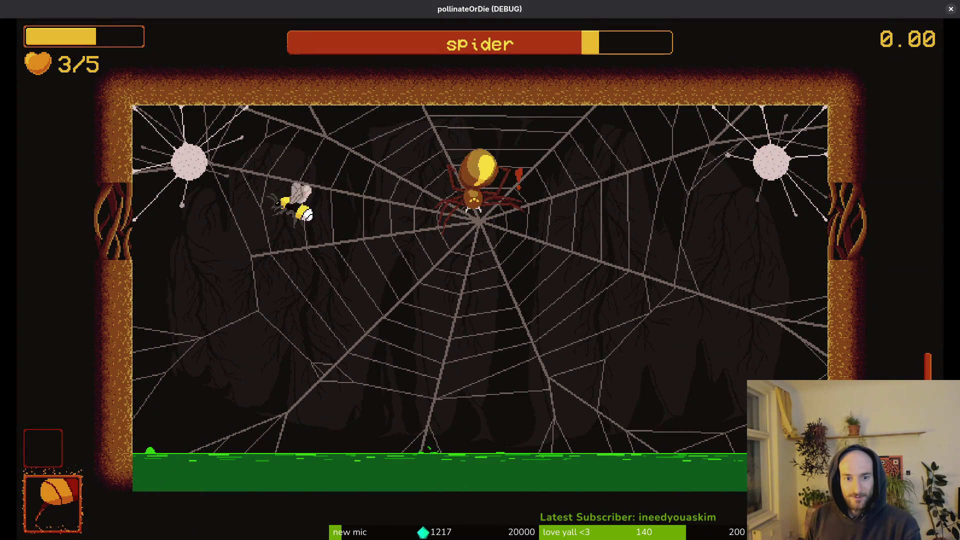
key("d")
key("w")
key("s")
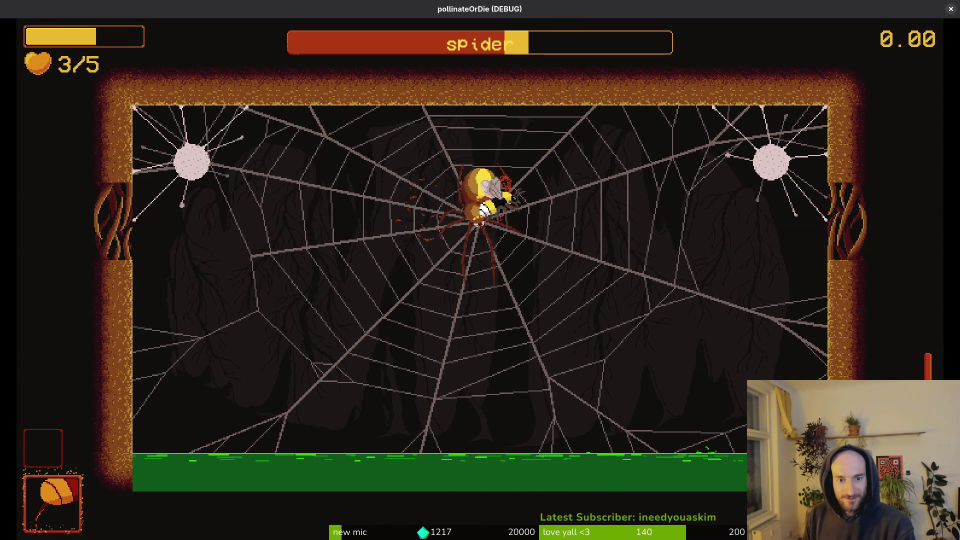
Step: Weave between the falling rocks while slashing, ending near the floor
key("a")
key("d")
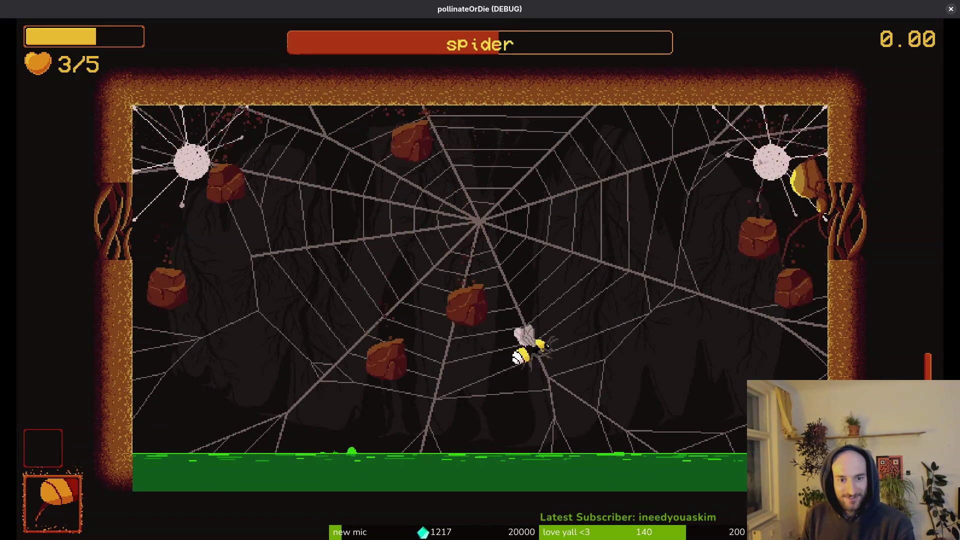
key("w")
key("d")
key("a")
key("d")
key("s")
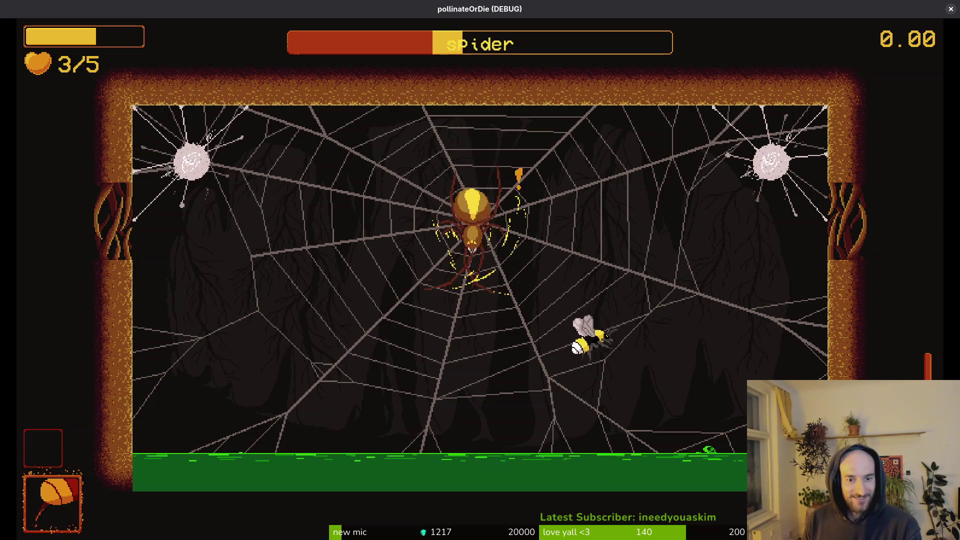
Step: Attack the right and upper-right cocoons, swooping down-left around the rocks
key("d")
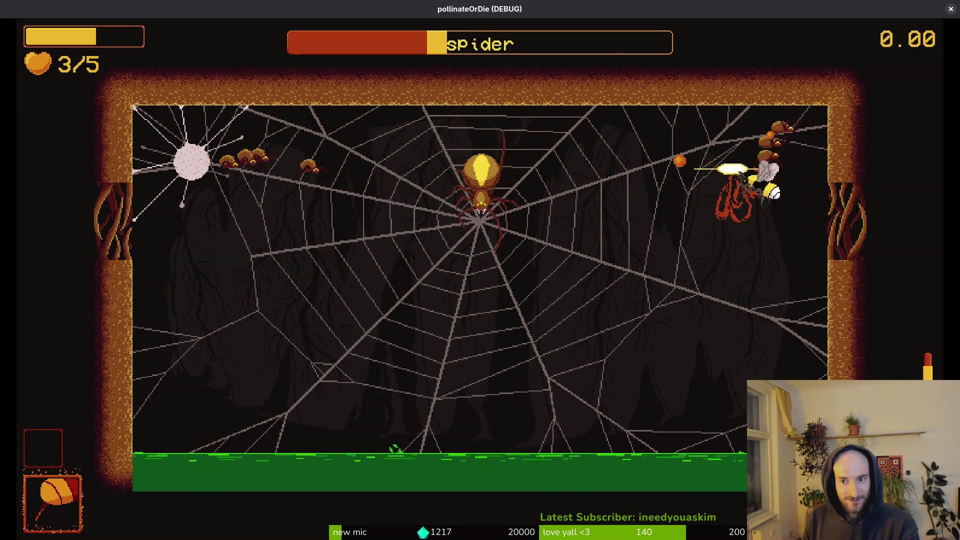
key("w")
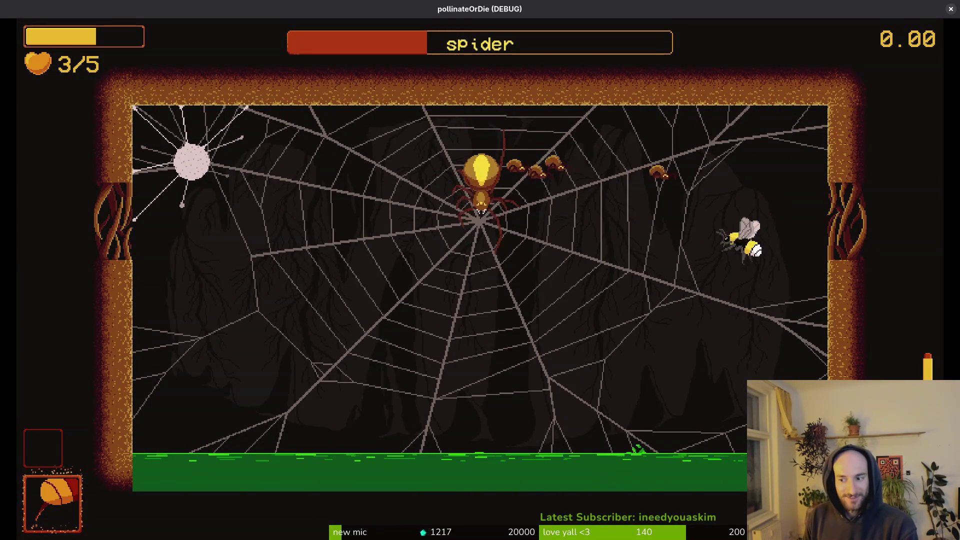
key("s")
key("a")
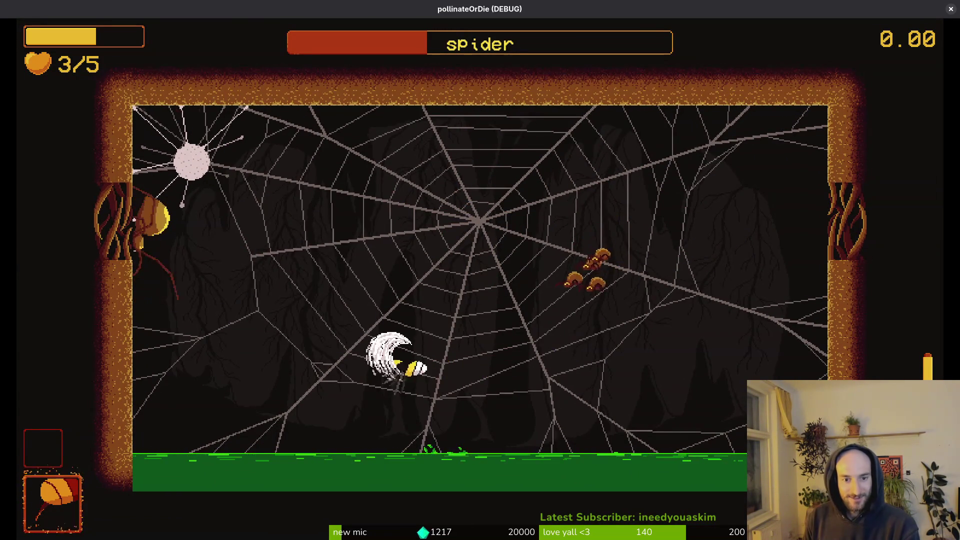
key("d")
key("w")
key("a")
Step: Dodge more falling rocks and fly down-right away from the spider
key("s")
key("w")
key("d")
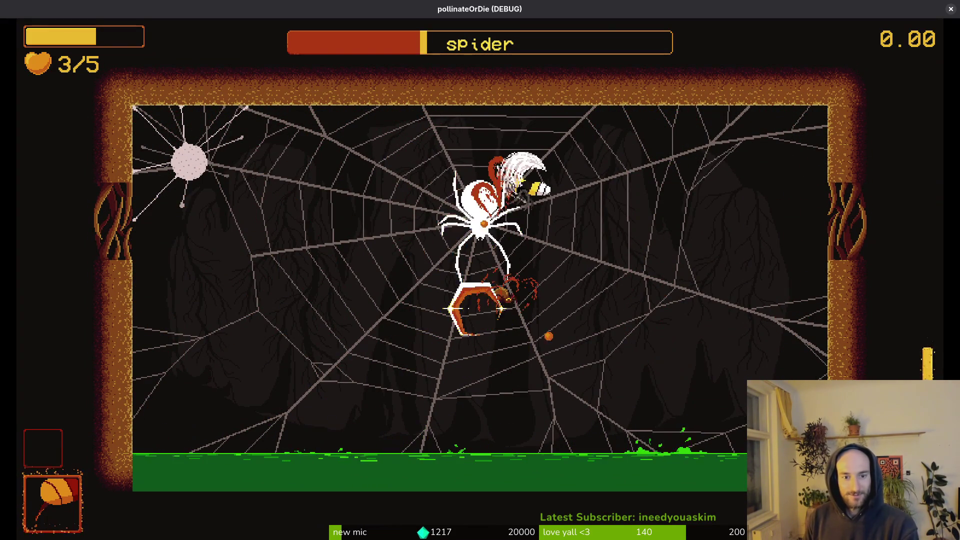
key("s")
key("d")
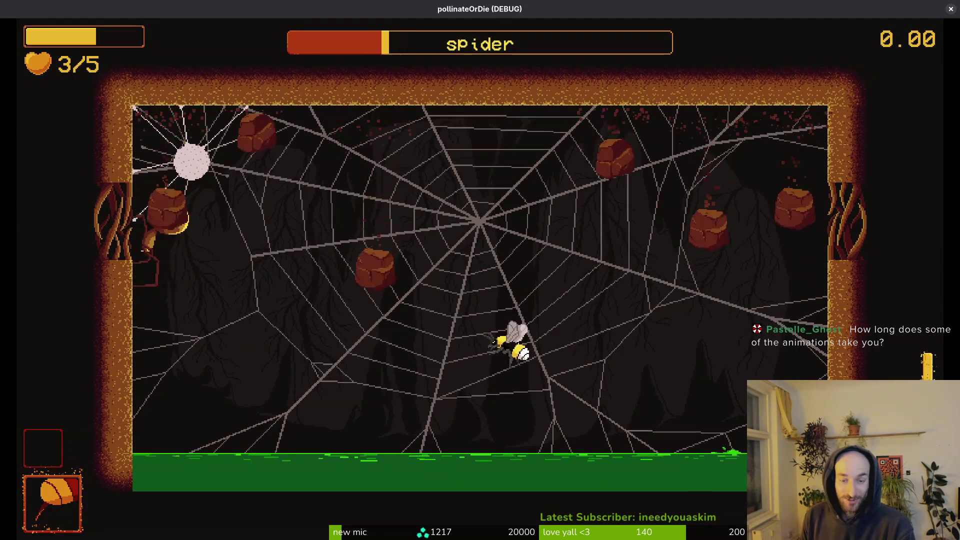
Step: Break free of the web wrapping and exit through the side opening, finishing with 3 hearts
key("a")
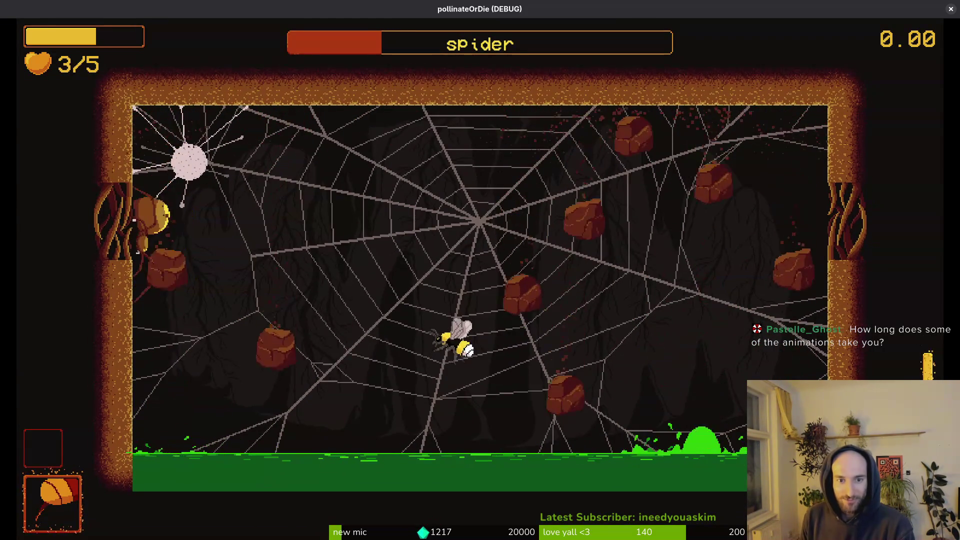
key("w")
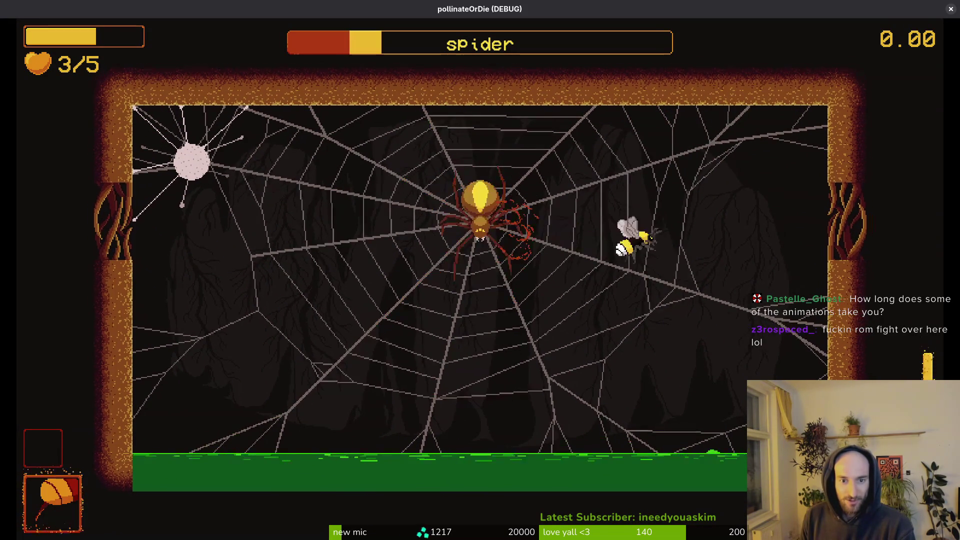
key("w")
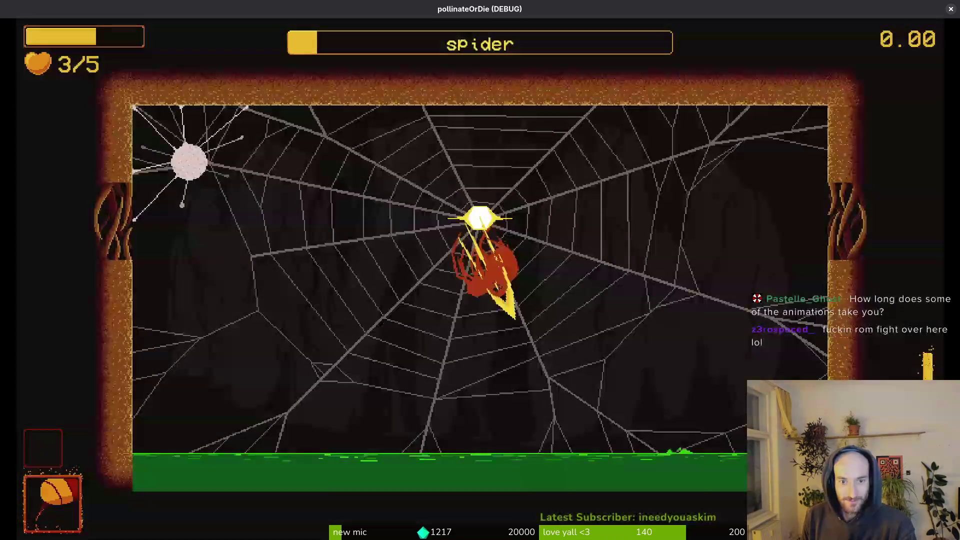
key("a")
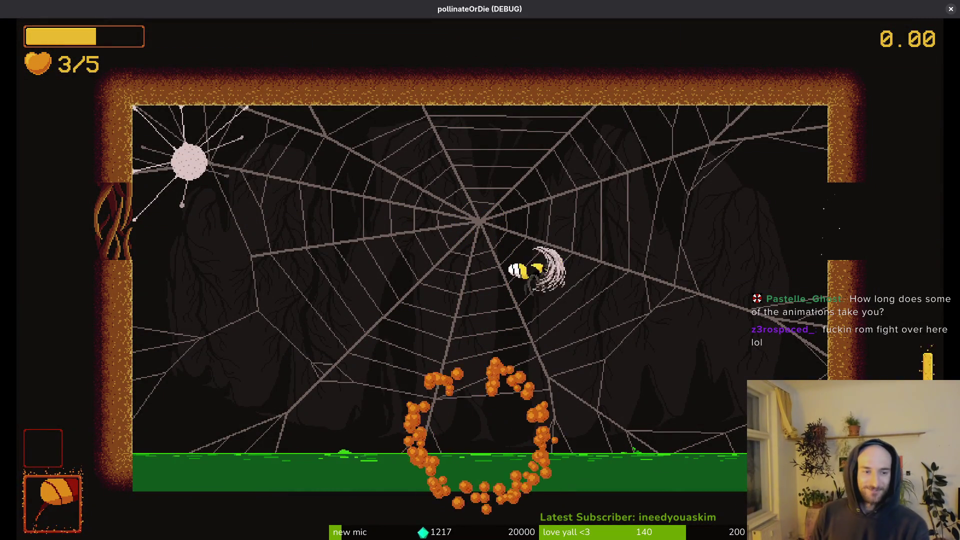
key("d")
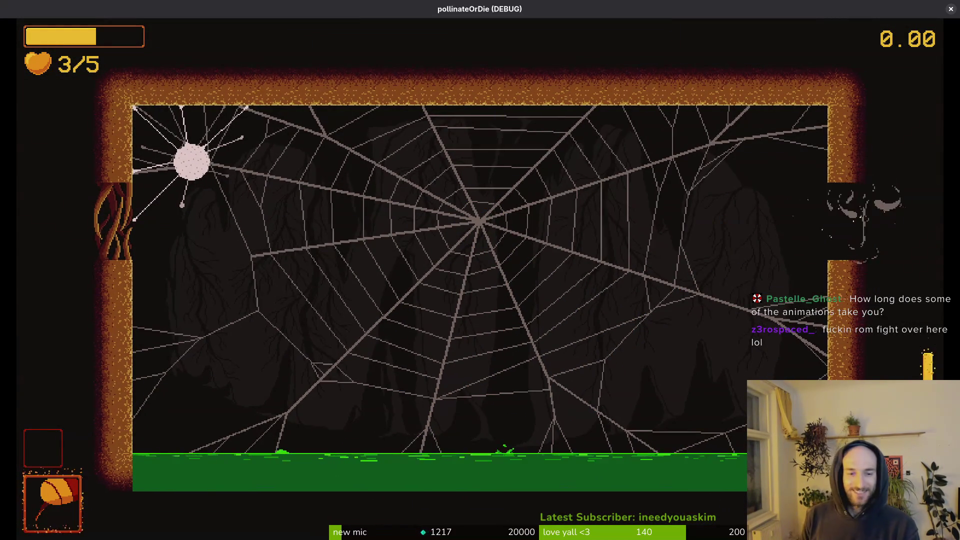
key("Return")
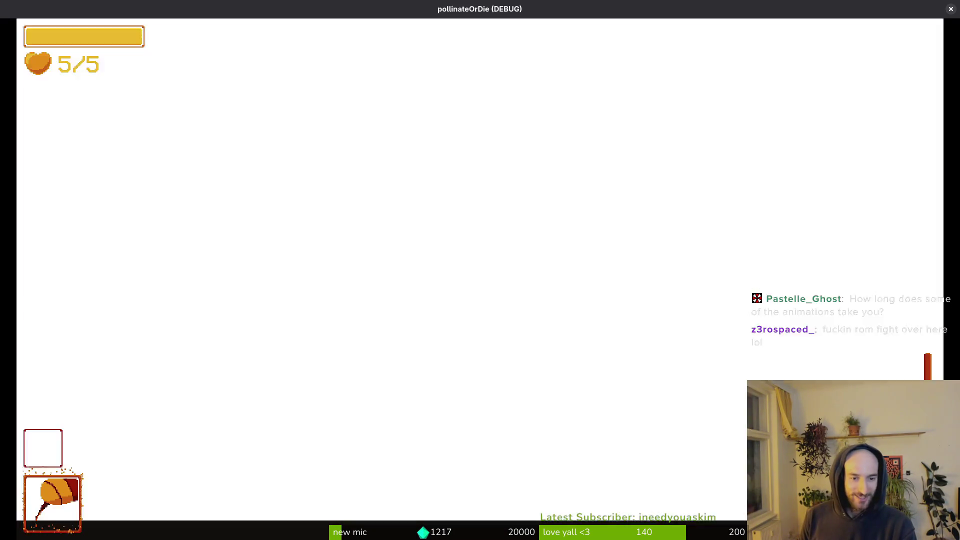
Step: Choose 'mantis' in the debug level select and start the boss level
key("Escape")
key("Down")
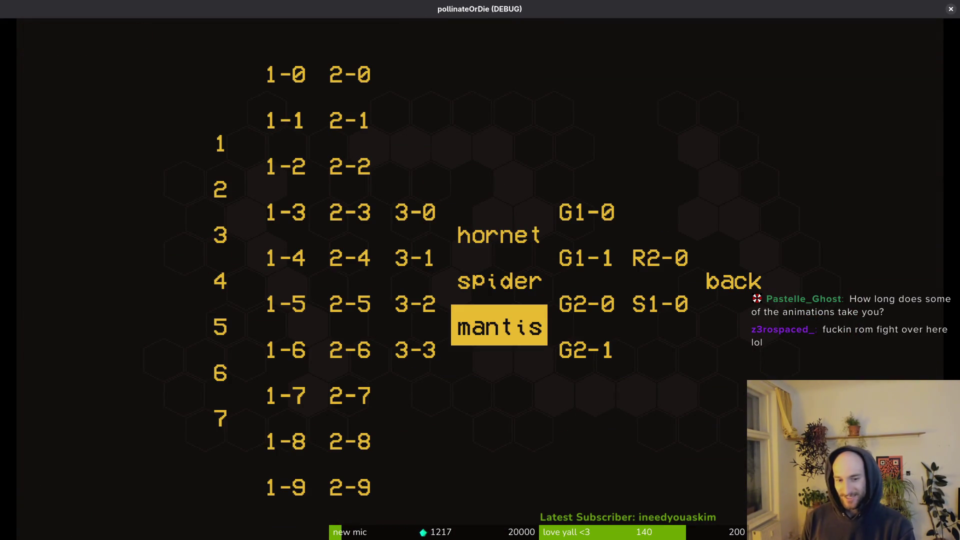
key("Return")
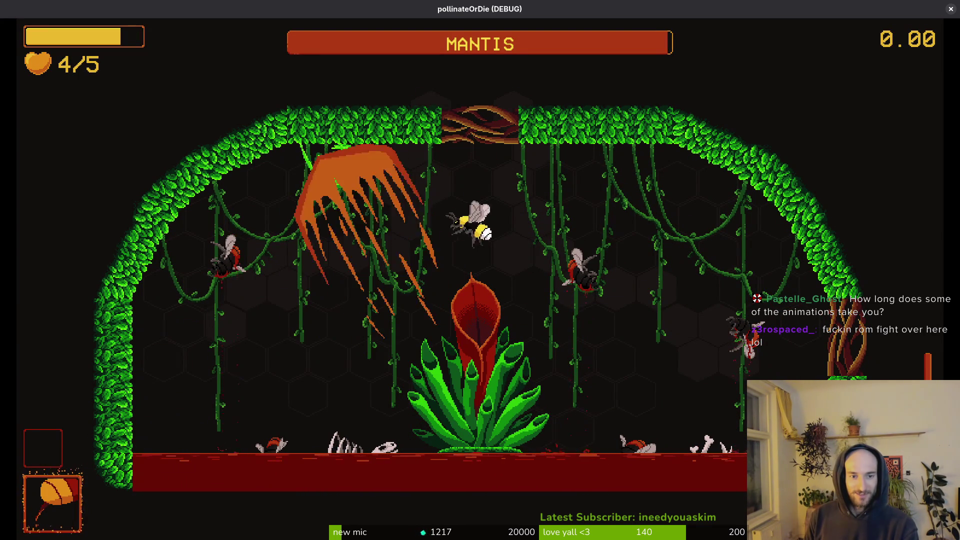
Step: Dive onto the plant to attack the mantis and burst the red spores
key("space")
key("Right")
key("Down")
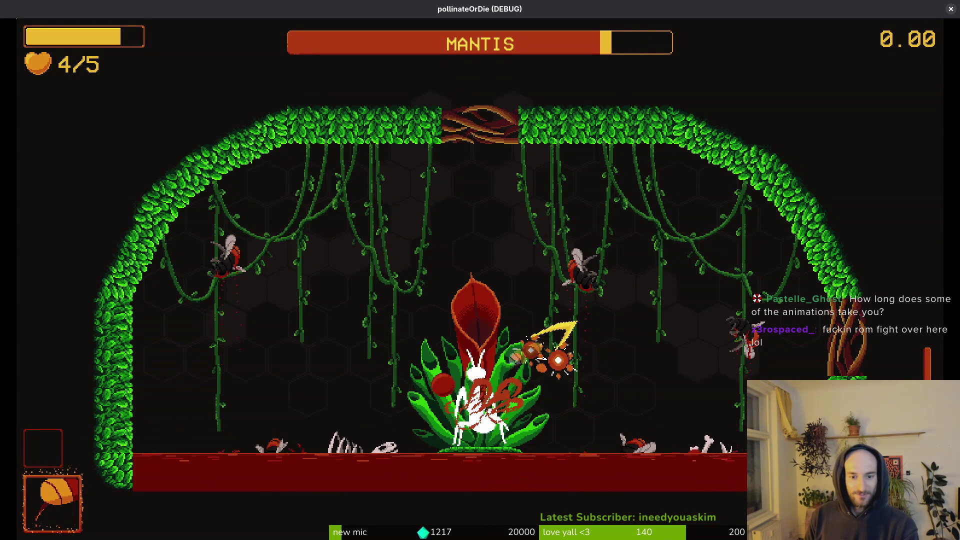
key("Left")
key("Down")
key("space")
key("Right")
key("Left")
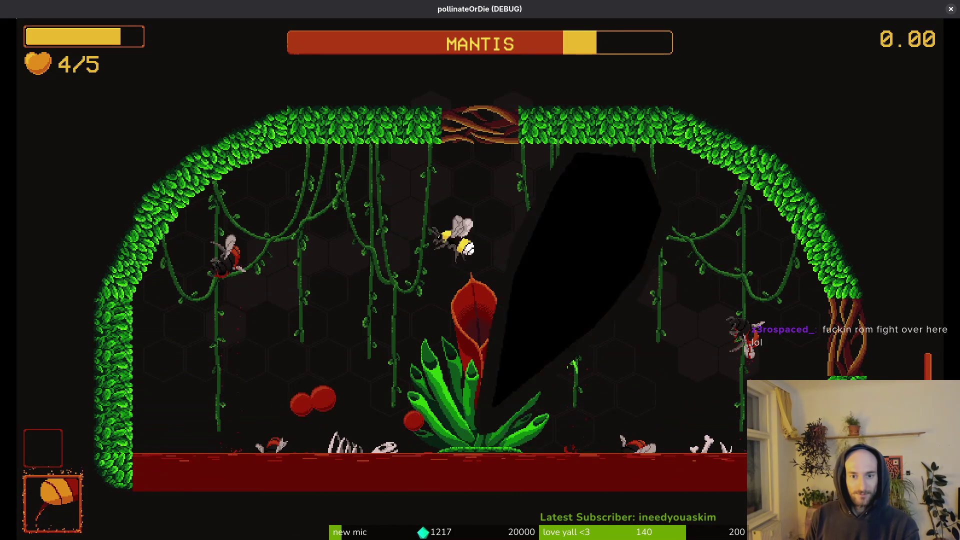
key("Right")
key("Right")
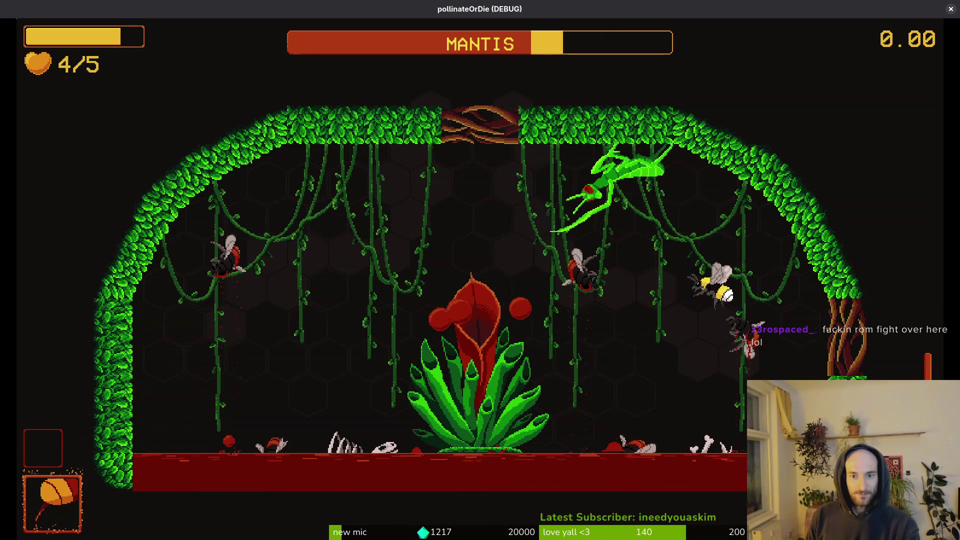
Step: Break free from the mantis and dodge back and forth around the plant
key("Left")
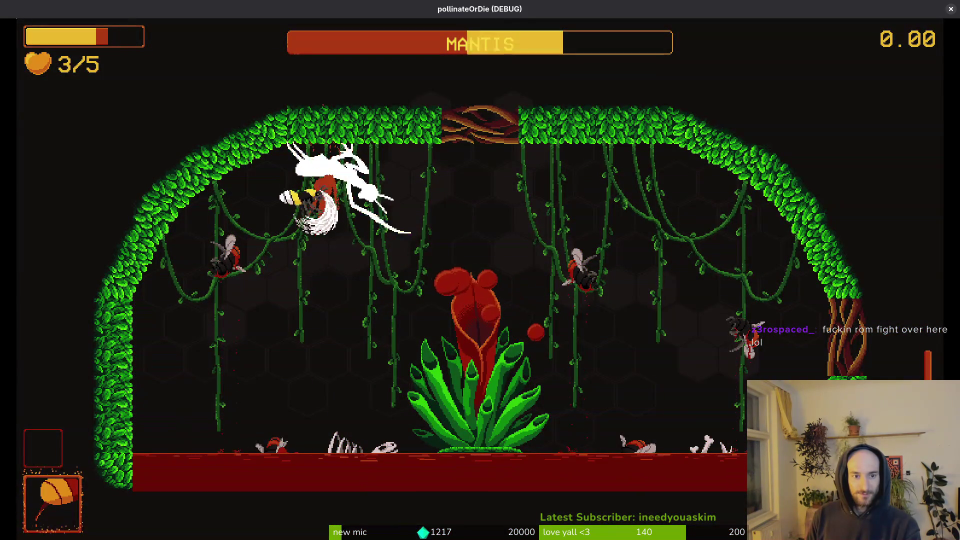
key("Right")
key("Down")
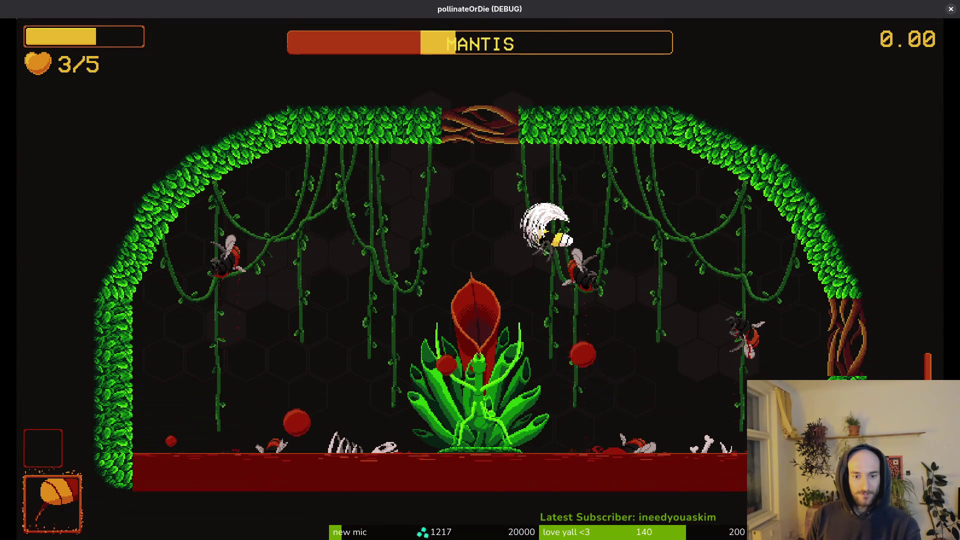
key("Up")
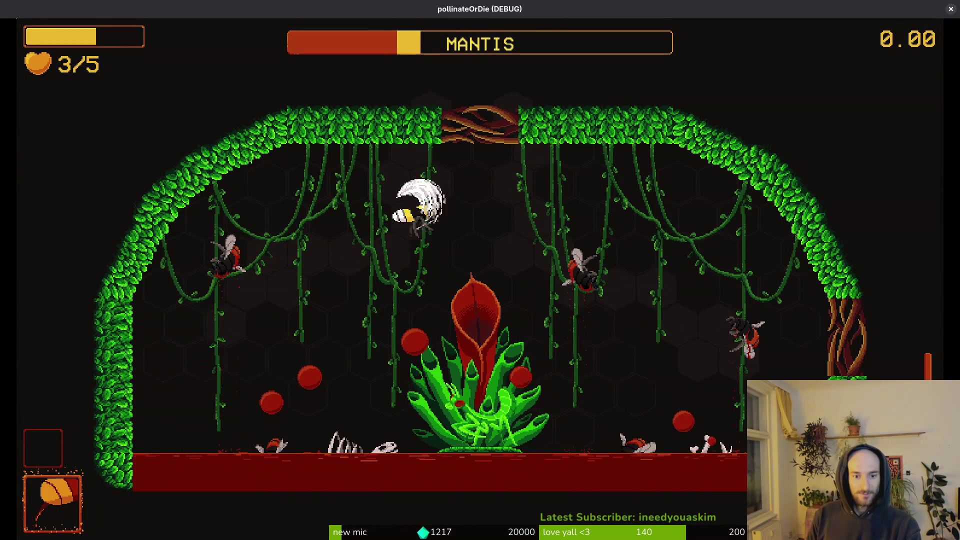
key("Right")
key("Left")
key("Right")
key("Left")
key("Right")
Step: Climb up-left, dive and rise to strike the mantis, then sweep along the ceiling
key("Up")
key("Left")
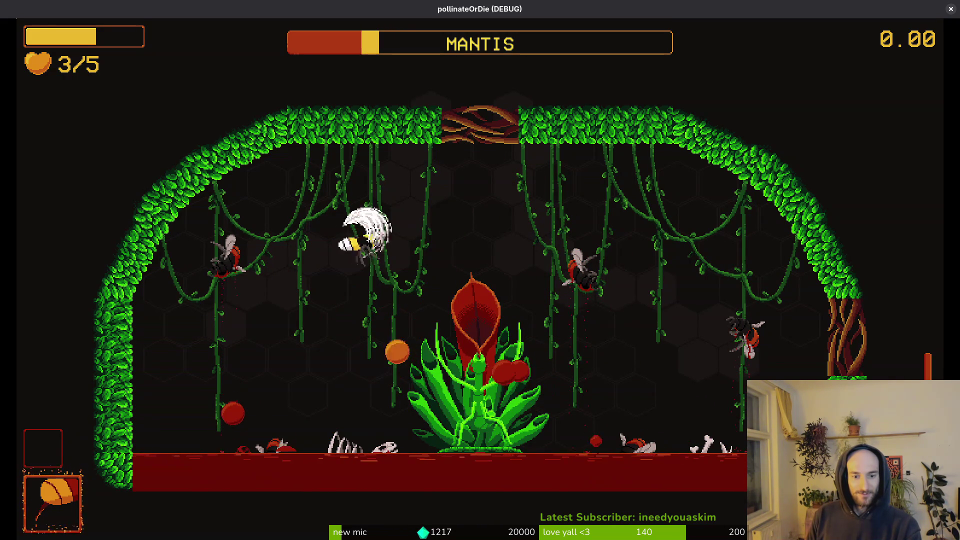
key("Left")
key("Down")
key("Up")
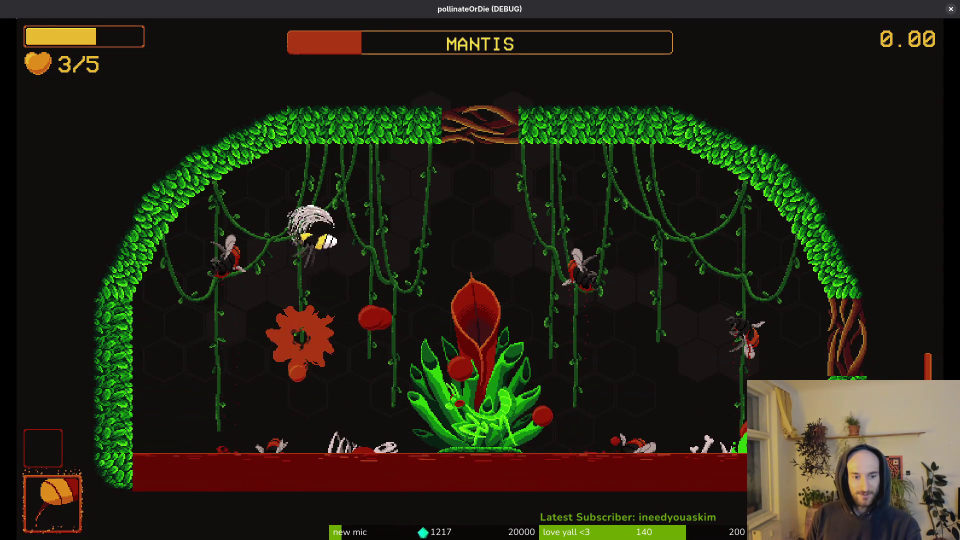
key("Down")
key("Up")
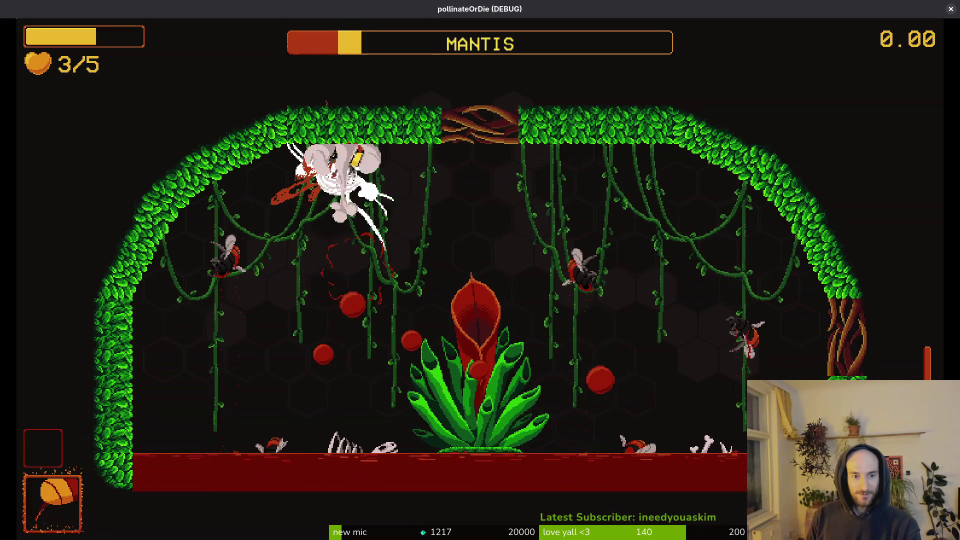
key("Right")
key("Down")
key("Left")
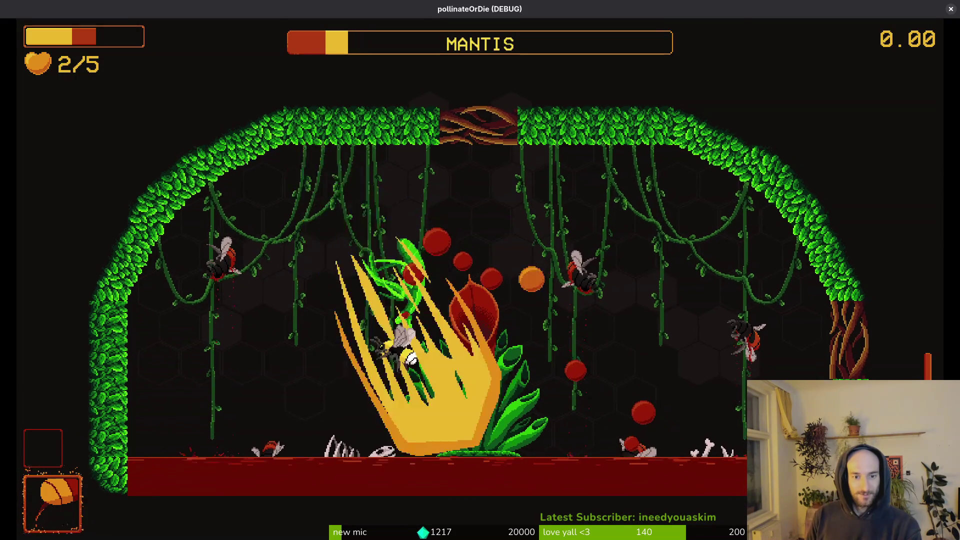
Step: Slash the mantis up close while drifting up-right, then retreat to the upper left
key("Right")
key("Up")
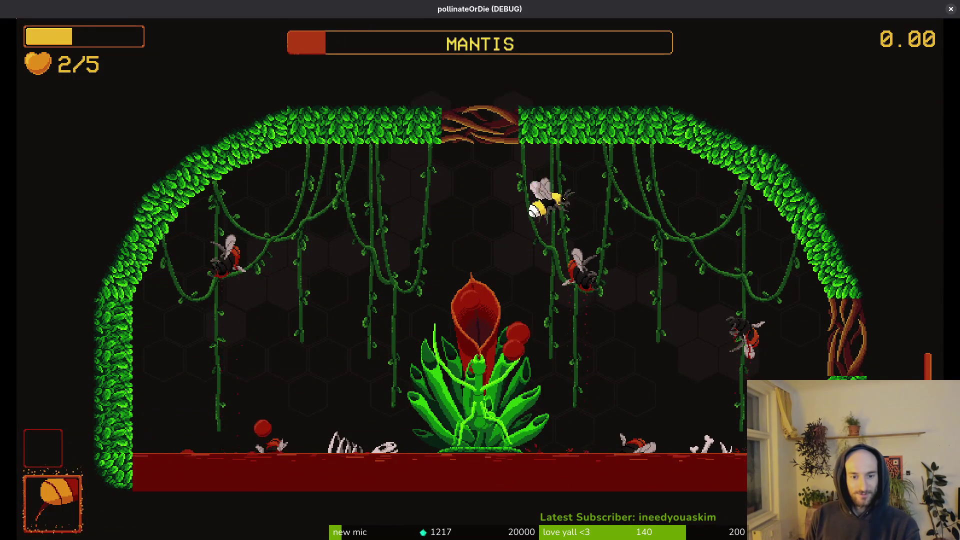
key("Up")
key("Right")
key("Left")
key("Down")
key("Up")
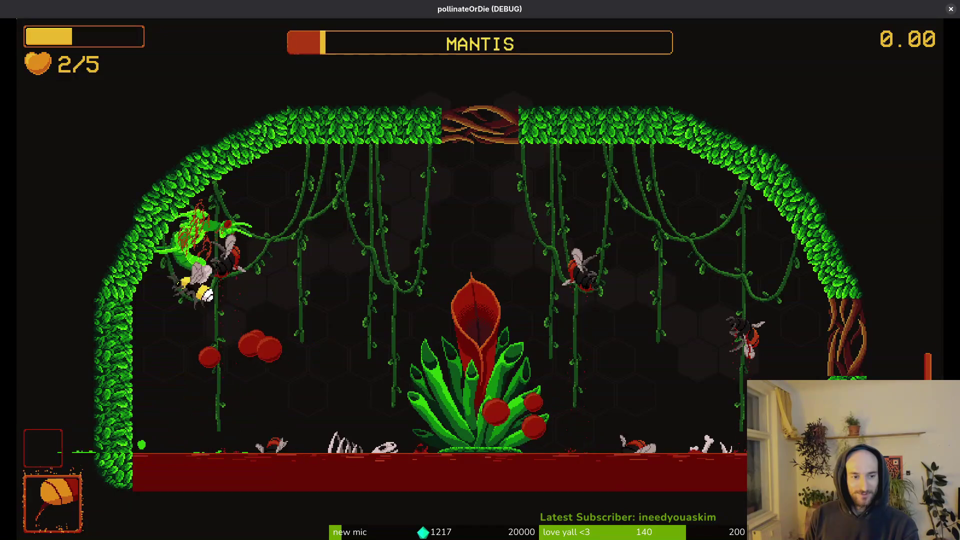
Step: Escape the mantis grip and land the final strike, returning to the hive at 5/5
key("Up")
key("Right")
key("Down")
key("Left")
key("Right")
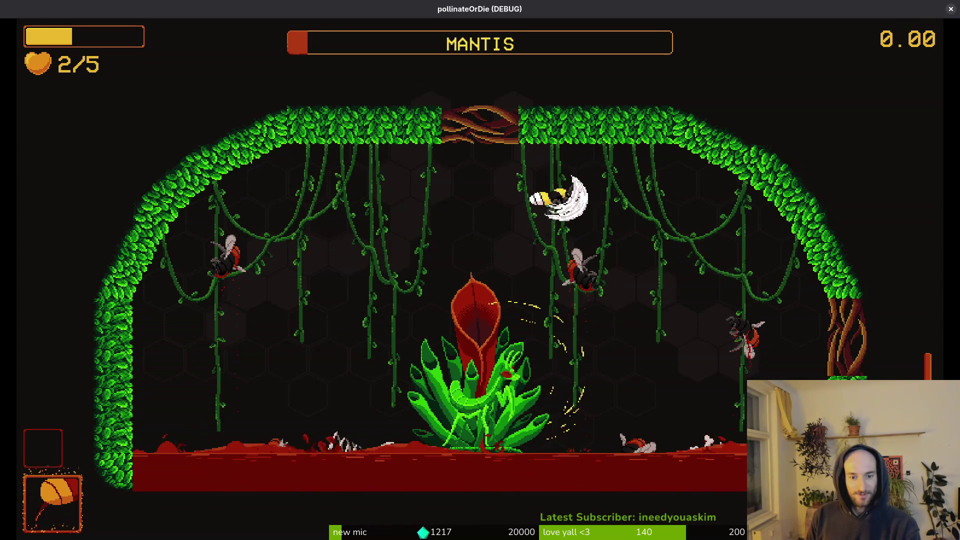
key("Right")
key("Down")
key("Up")
key("Left")
key("Right")
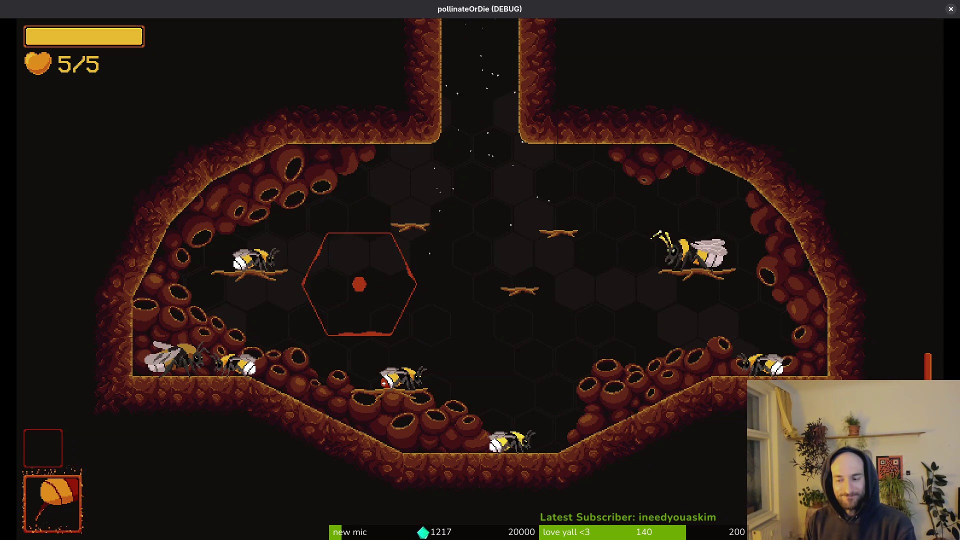
Step: Fly up the hive shaft into the cactus arena and fight, ending back in the hive
key("w")
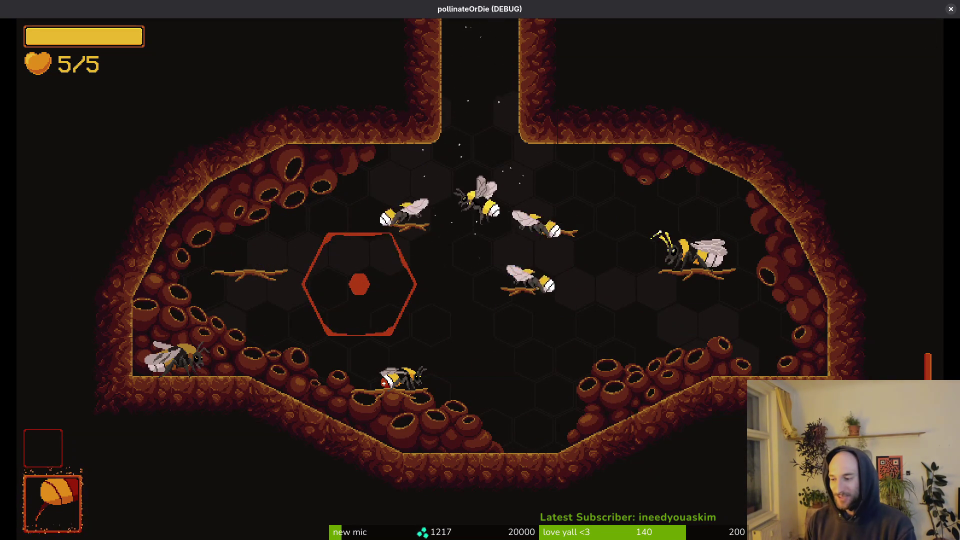
key("w")
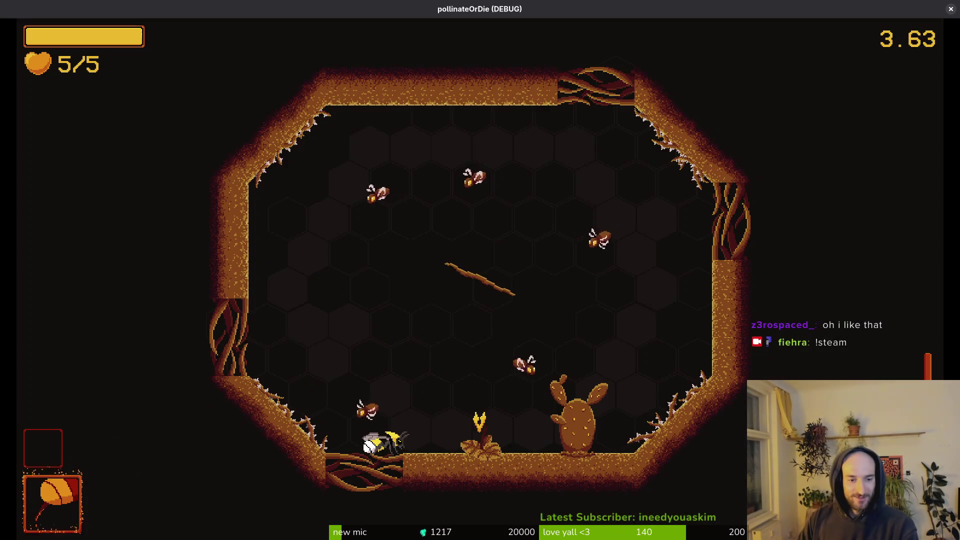
key("w")
key("s")
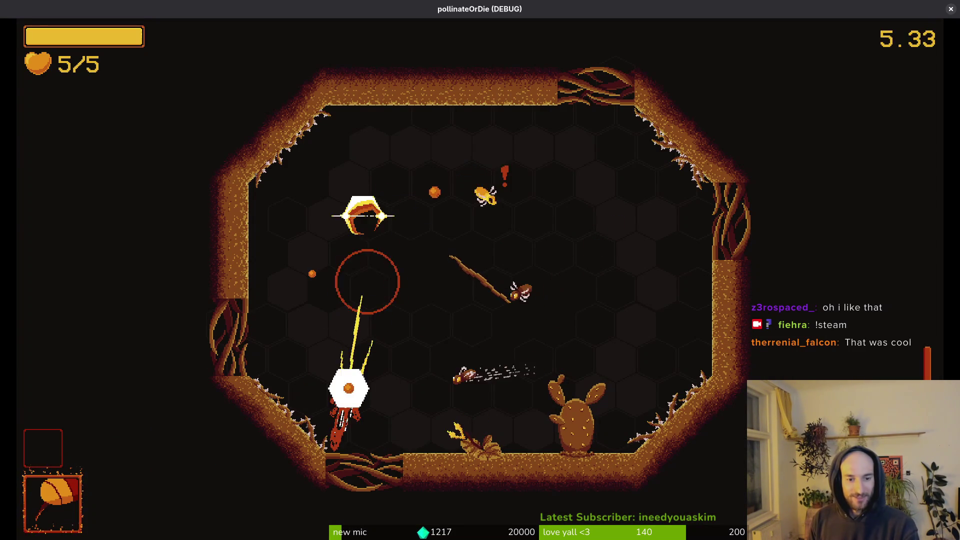
key("w")
key("a")
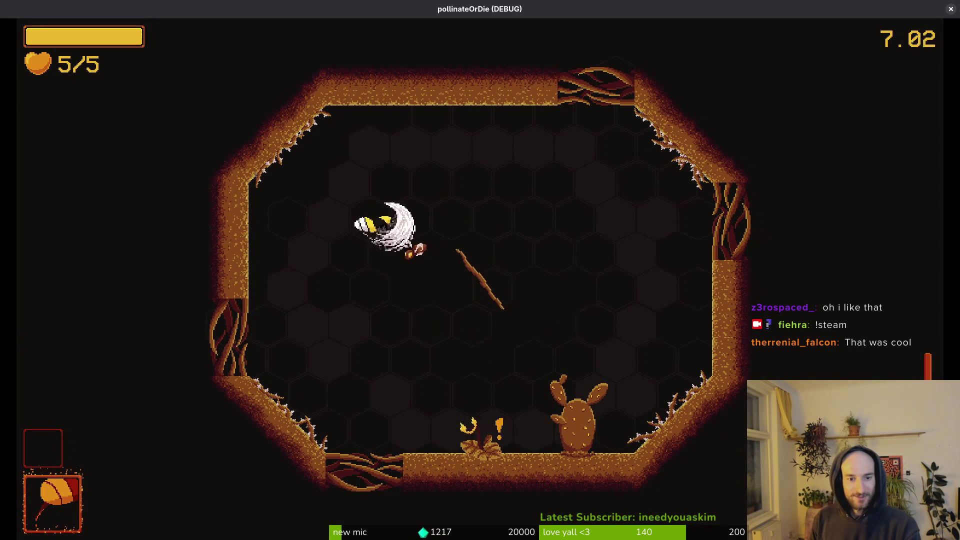
key("s")
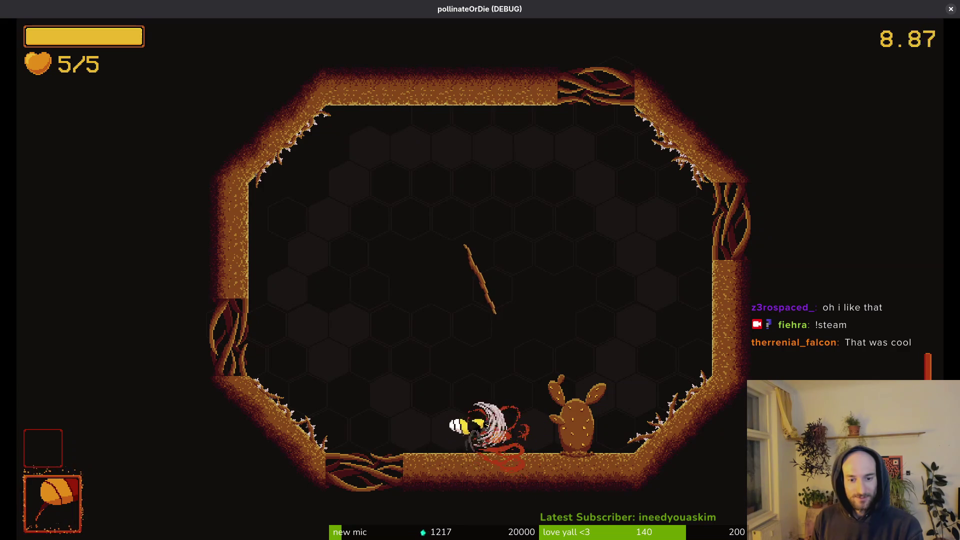
key("w")
key("s")
key("w")
key("w")
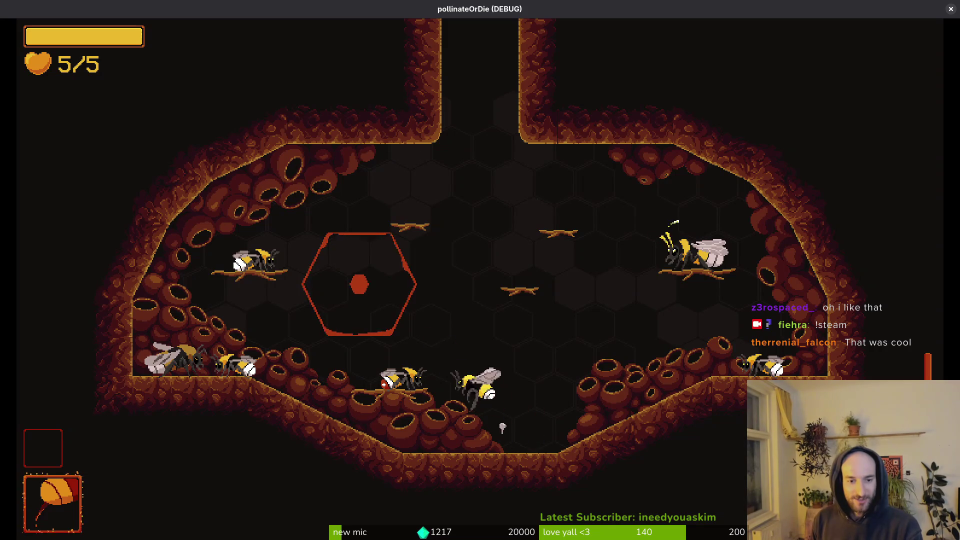
Step: Bring up the debug level-select menu and settle the choice on spider
key("Escape")
key("Left")
key("Left")
key("Left")
key("Right")
key("Left")
key("Right")
key("Left")
key("Right")
key("Right")
key("Right")
key("Down")
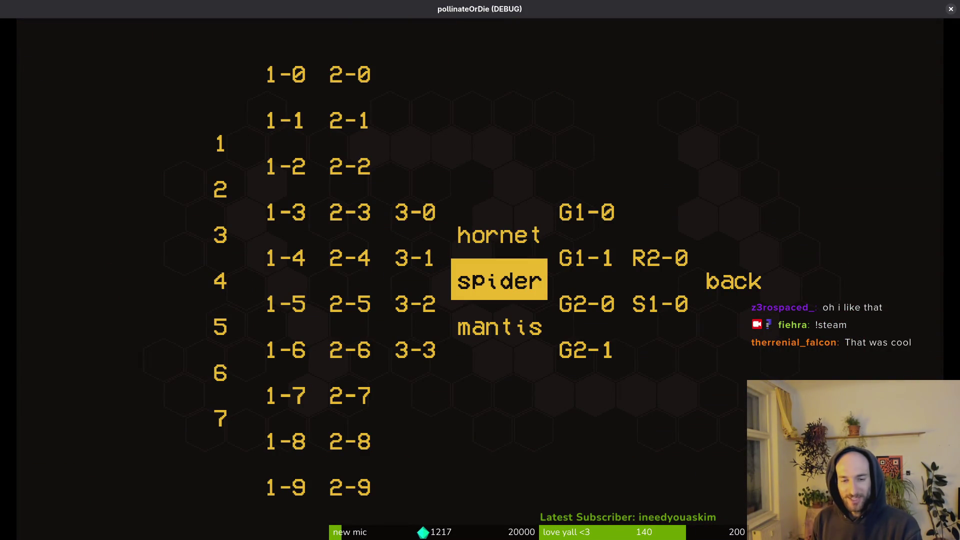
Step: Browse the debug level list across worlds 1-3 and the mantis, hornet and spider bosses
key("Down")
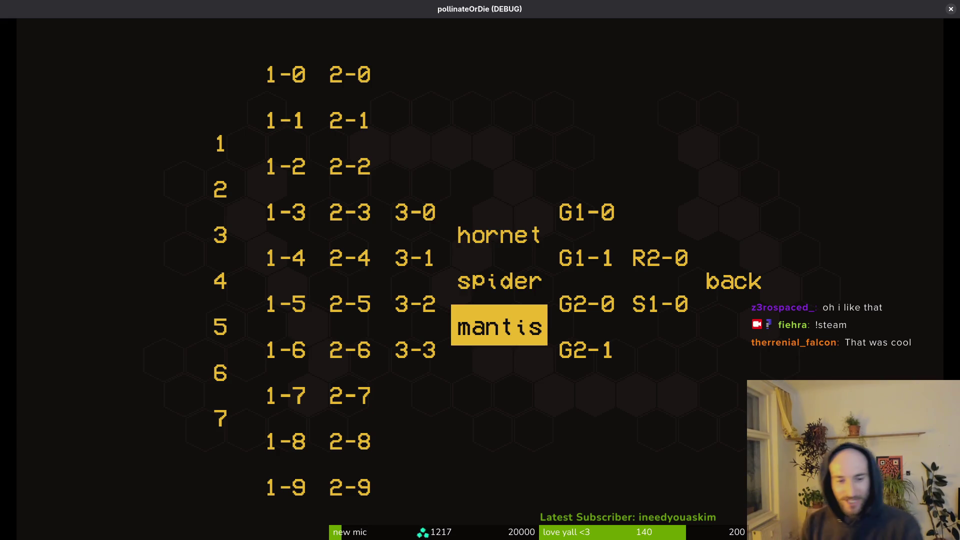
key("Up")
key("Up")
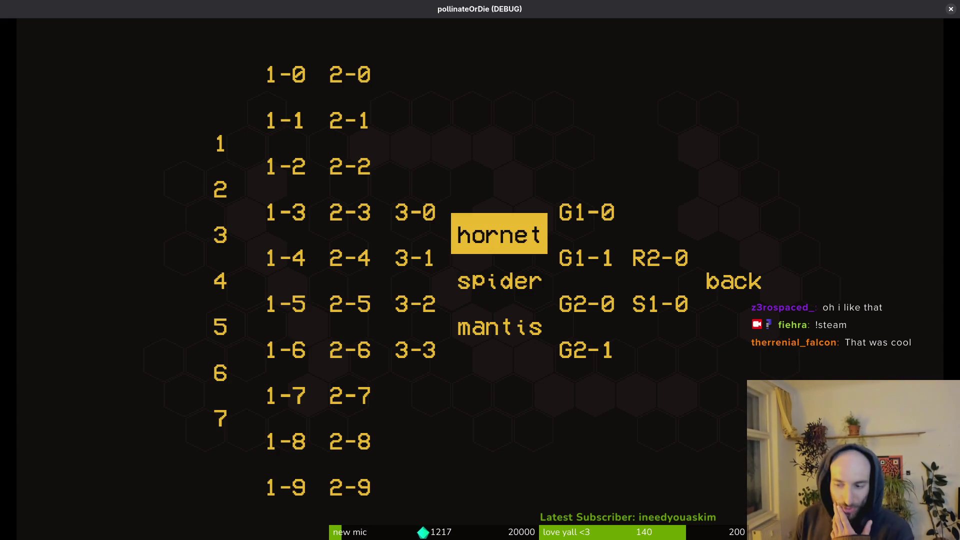
key("Left")
key("Down")
key("Right")
key("Down")
key("Down")
key("Down")
key("Up")
key("Right")
key("Left")
key("Left")
key("Left")
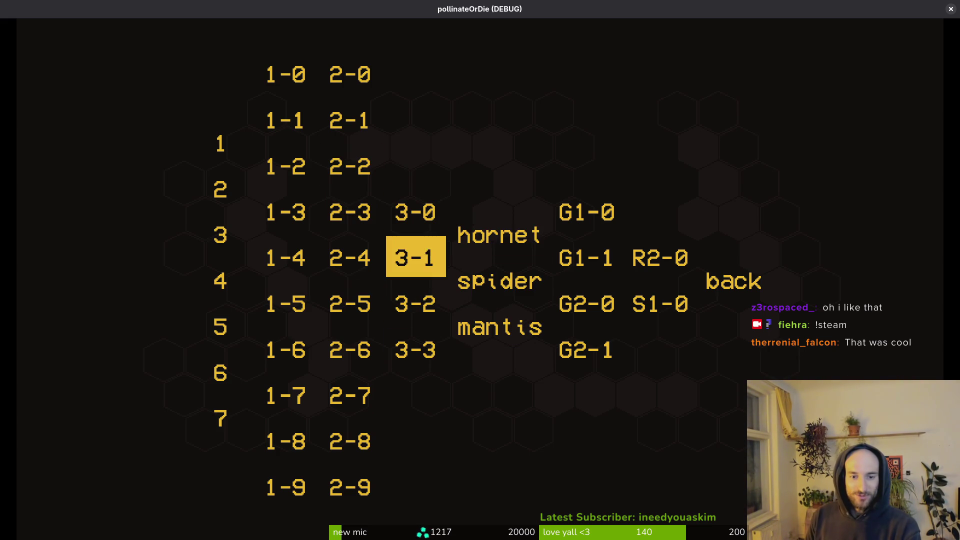
key("Down")
key("Down")
key("Right")
key("Right")
key("Up")
key("Left")
key("Right")
key("Up")
key("Left")
Step: Settle back on hornet, then move to 'back' and confirm to leave level select
key("Down")
key("Right")
key("Up")
key("Left")
key("Right")
key("Left")
key("Right")
key("Right")
key("Left")
key("Left")
key("Down")
key("Right")
key("Right")
key("Down")
key("Left")
key("Right")
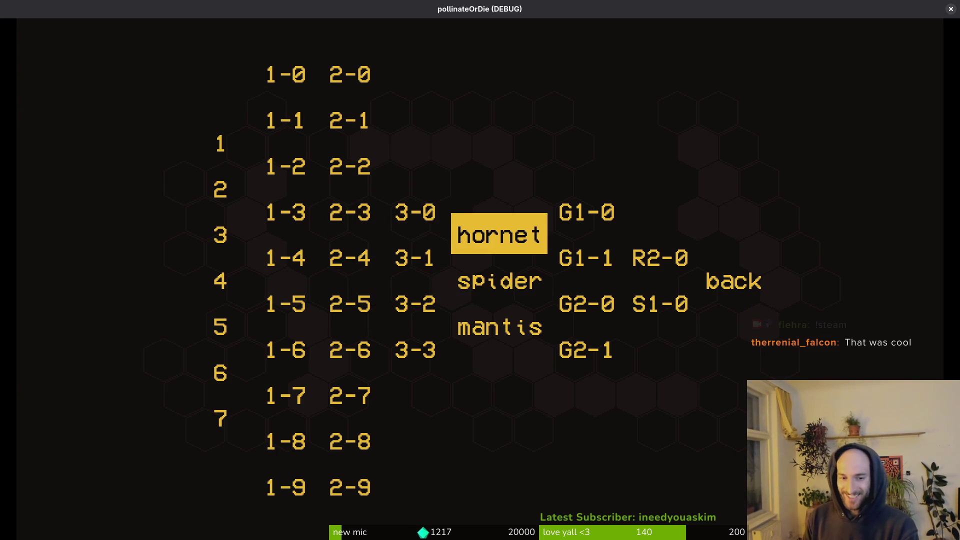
key("Right")
key("Right")
key("Right")
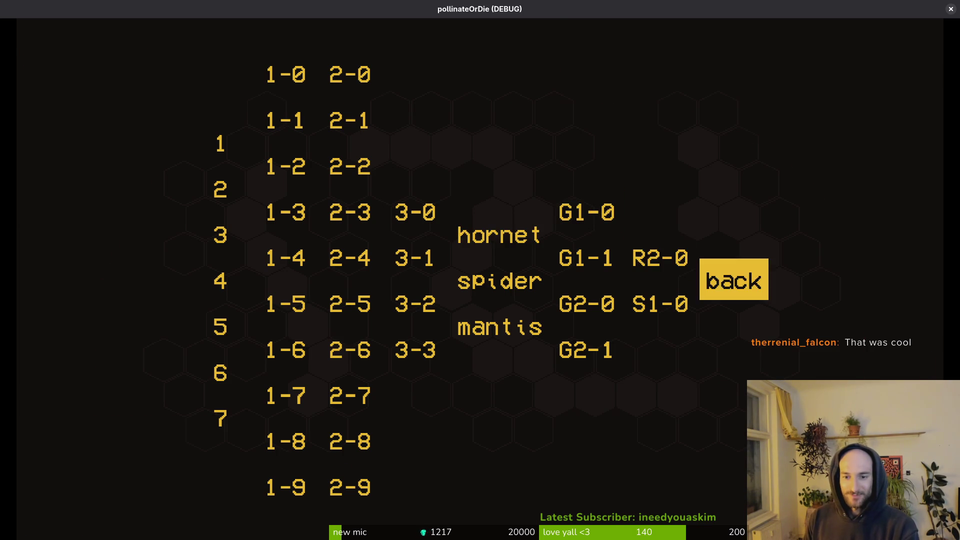
key("Return")
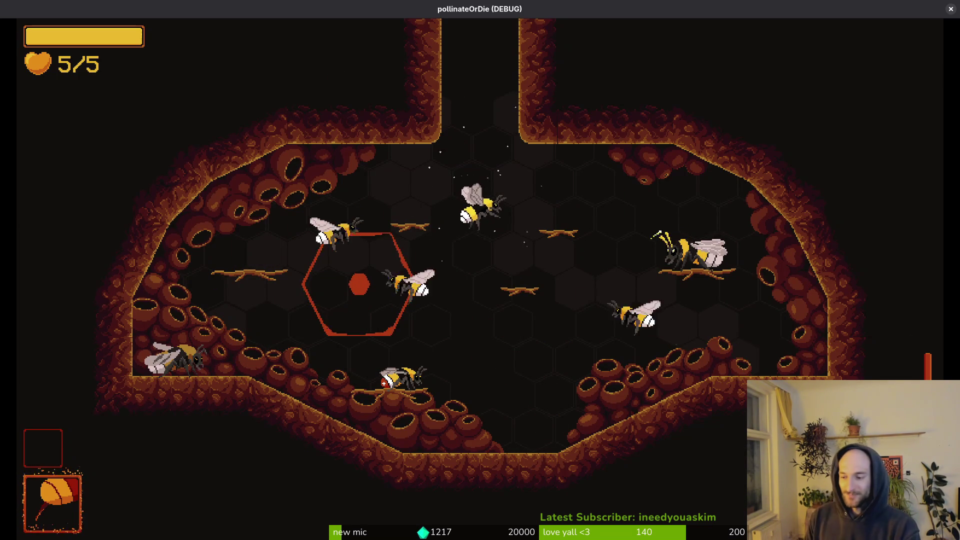
Step: Fly the bee up into the cactus room and attack beside the cactus
key("Up")
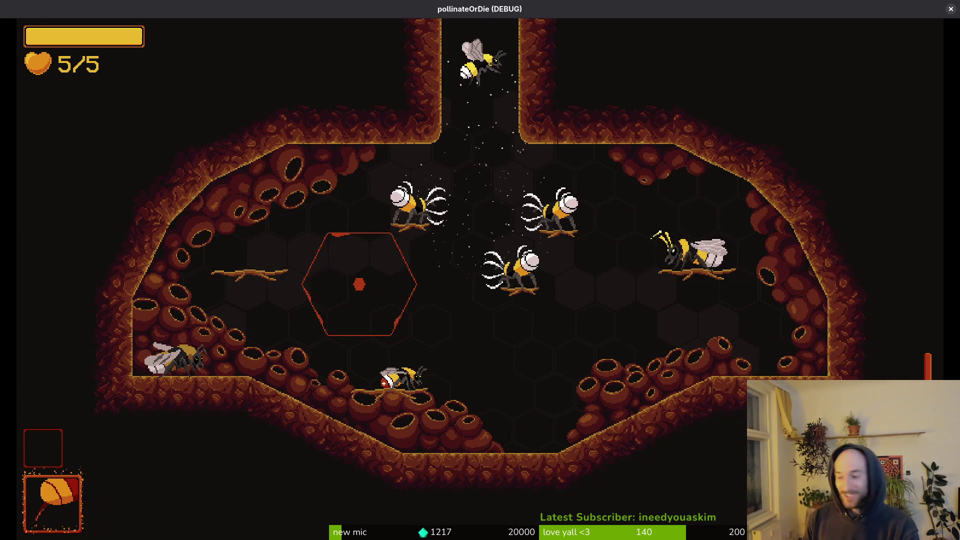
key("Up")
key("Down")
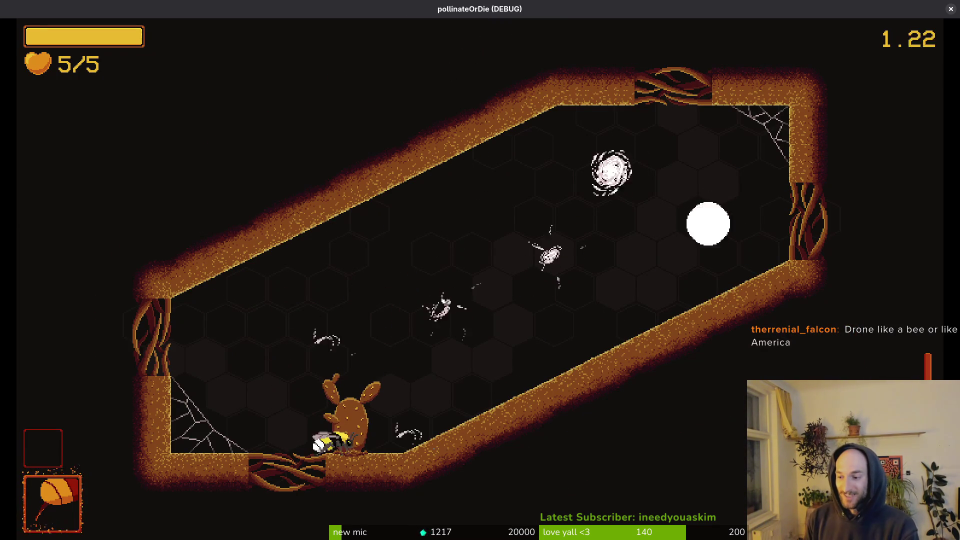
key("space")
Step: Strike the white enemy mid-room, then pause the game and switch to Aseprite
key("Up")
key("Right")
key("space")
key("space")
key("Escape")
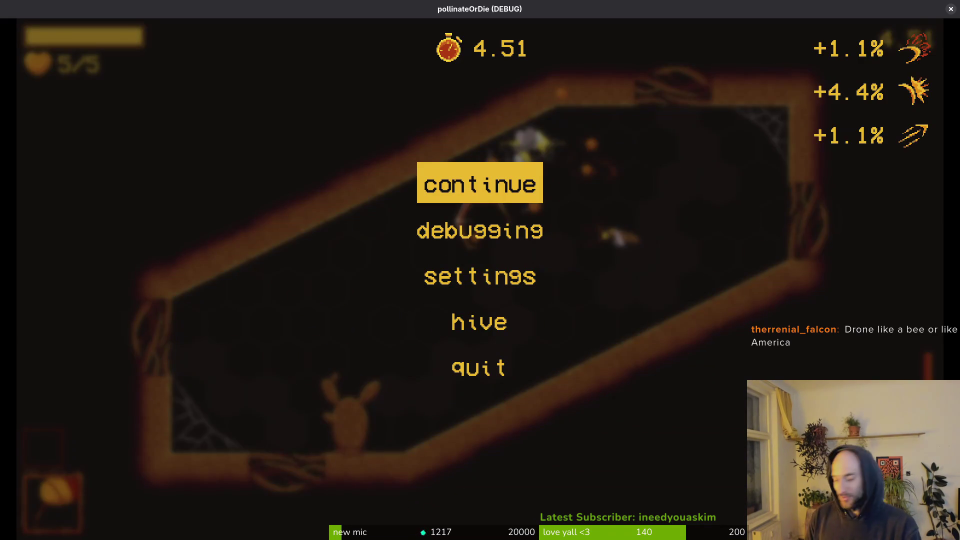
key("alt+Tab")
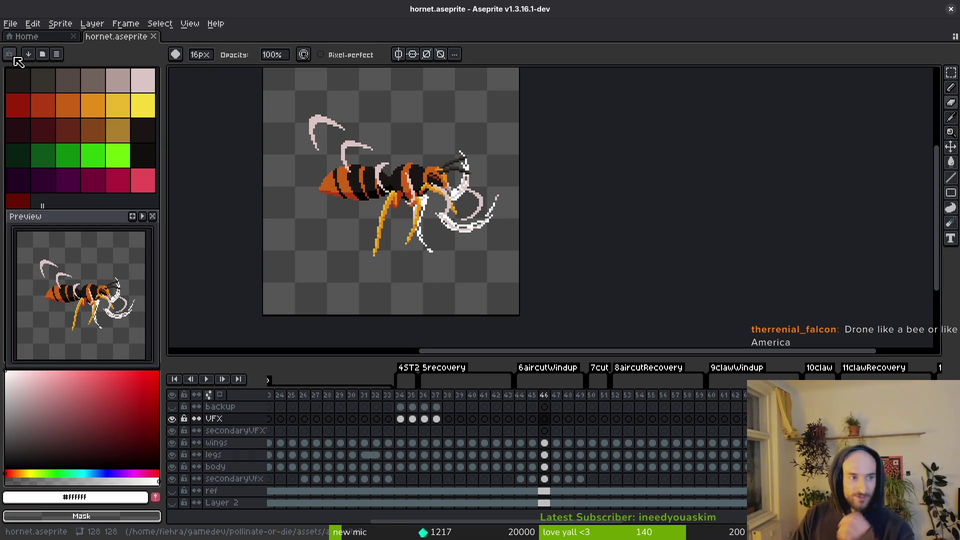
Step: Open drone.aseprite from the project's assets/aseprite folder
left_click(10, 23)
left_click(44, 49)
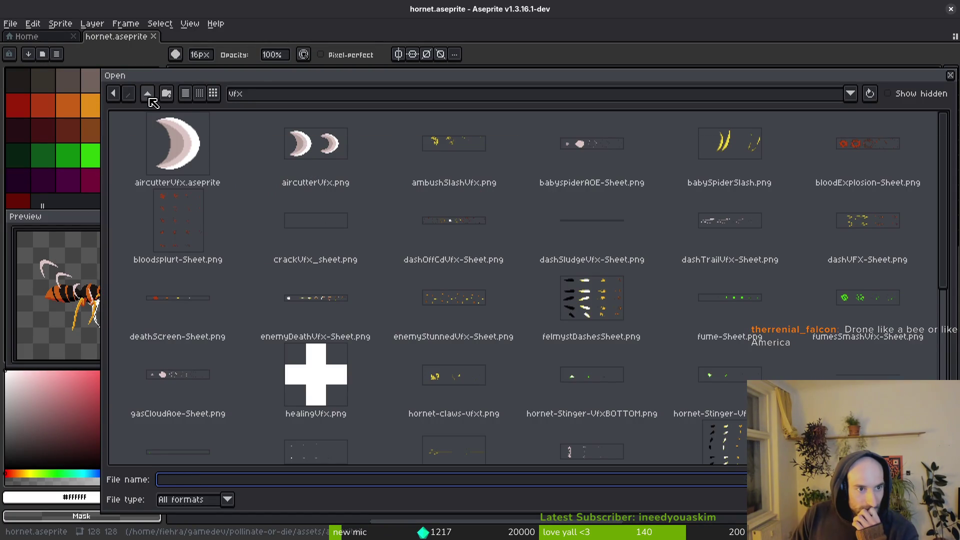
left_click(147, 94)
left_click(153, 98)
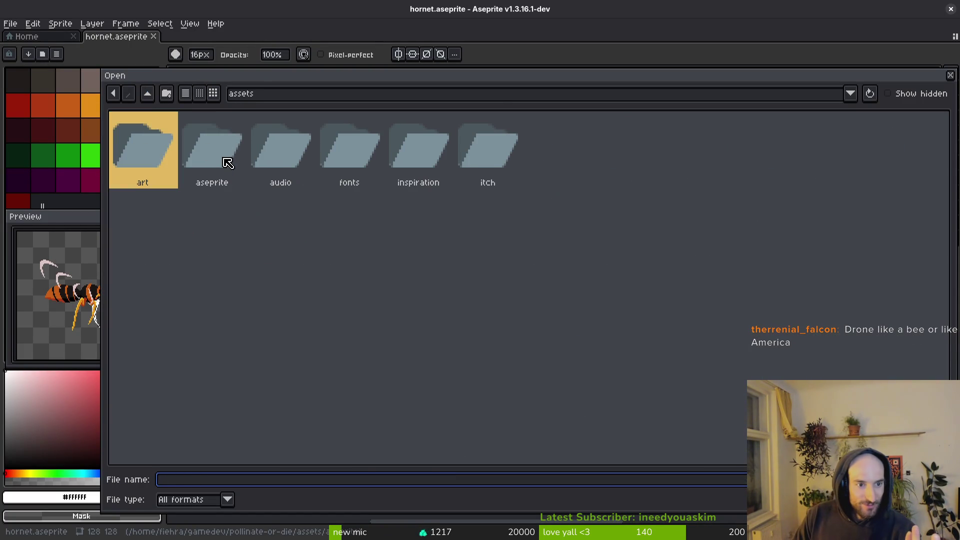
double_click(229, 181)
scroll(592, 303, "down", 3)
scroll(812, 351, "down", 3)
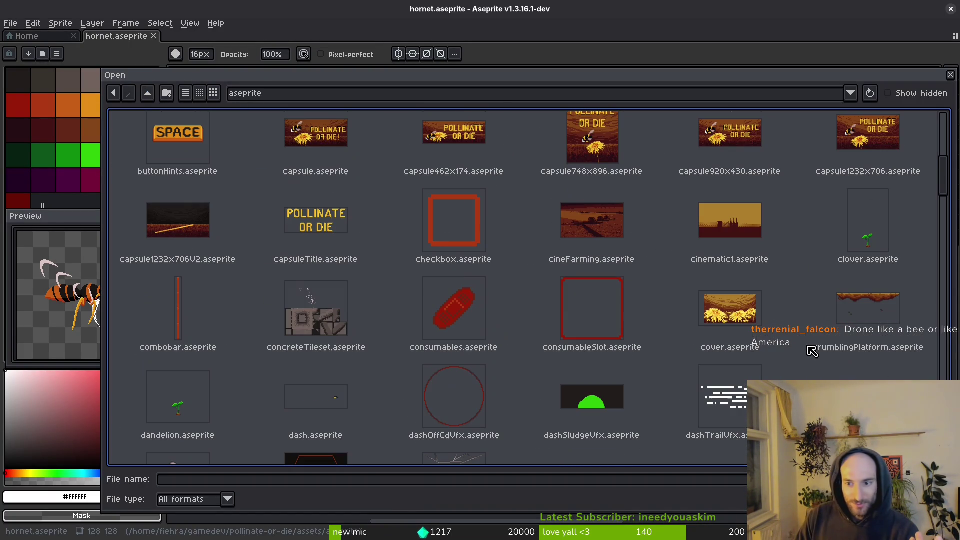
scroll(670, 423, "down", 4)
left_click(636, 360)
double_click(636, 360)
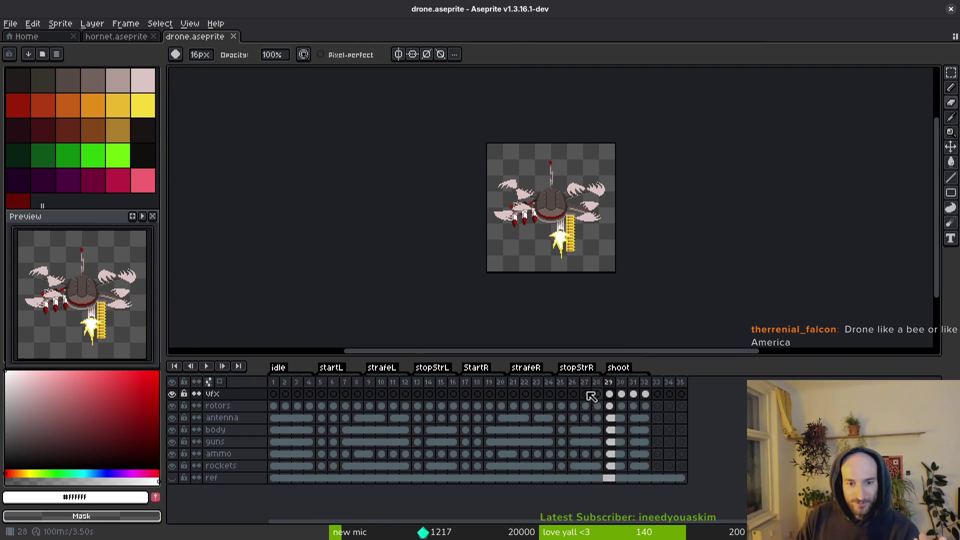
Step: Jump to frame 33 and play the drone animation, then switch to aircutter.gd
left_click(658, 386)
key("Return")
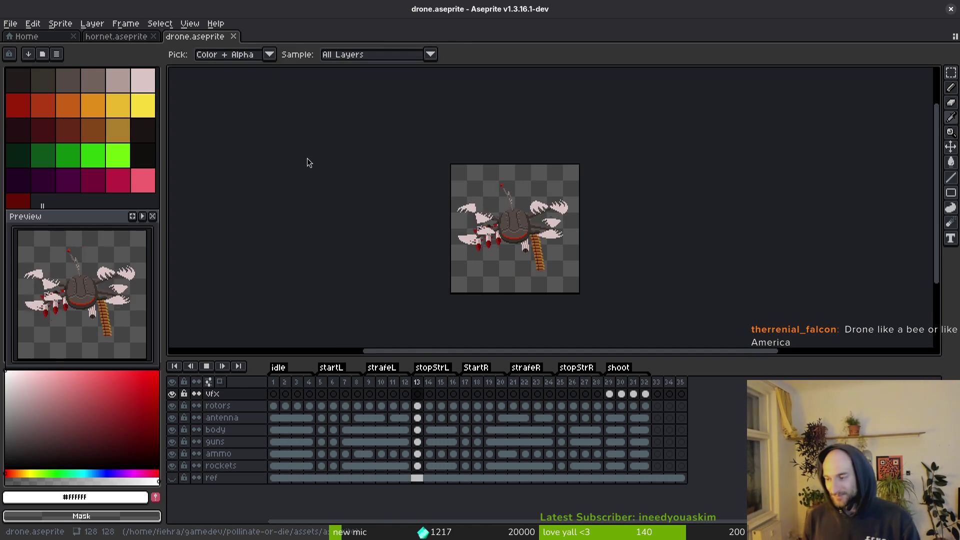
key("alt+Tab")
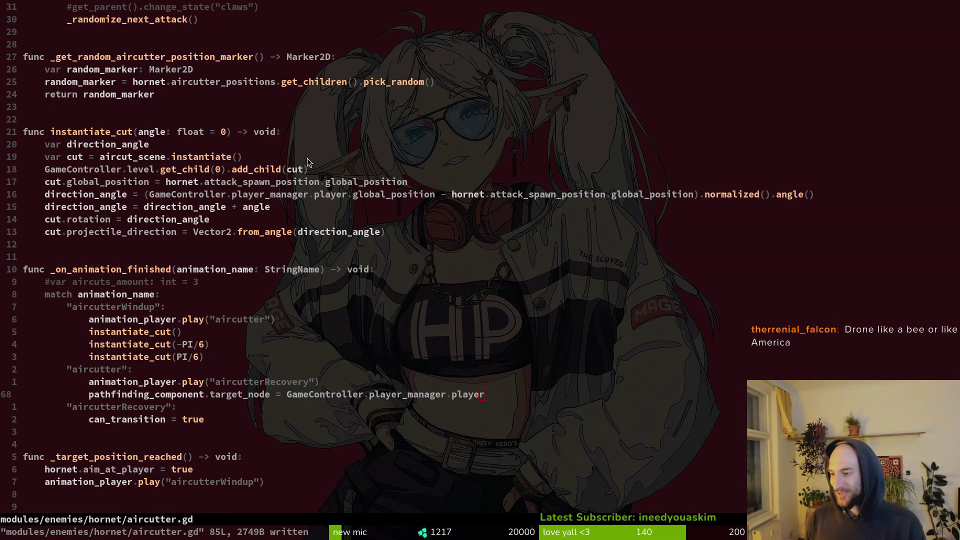
Step: Return to the game, unpause, and dash through the red bugs around the cactus arena
key("alt+Tab")
key("Escape")
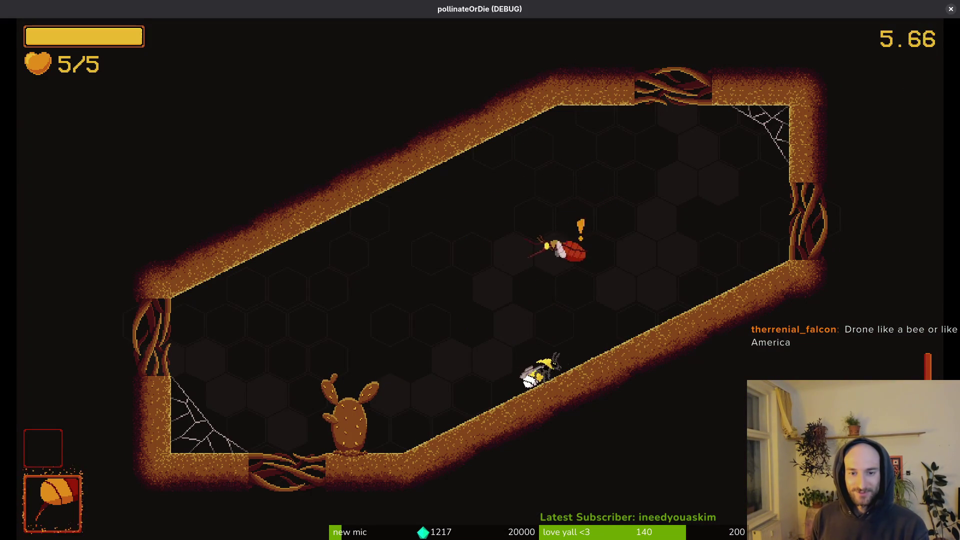
key("space")
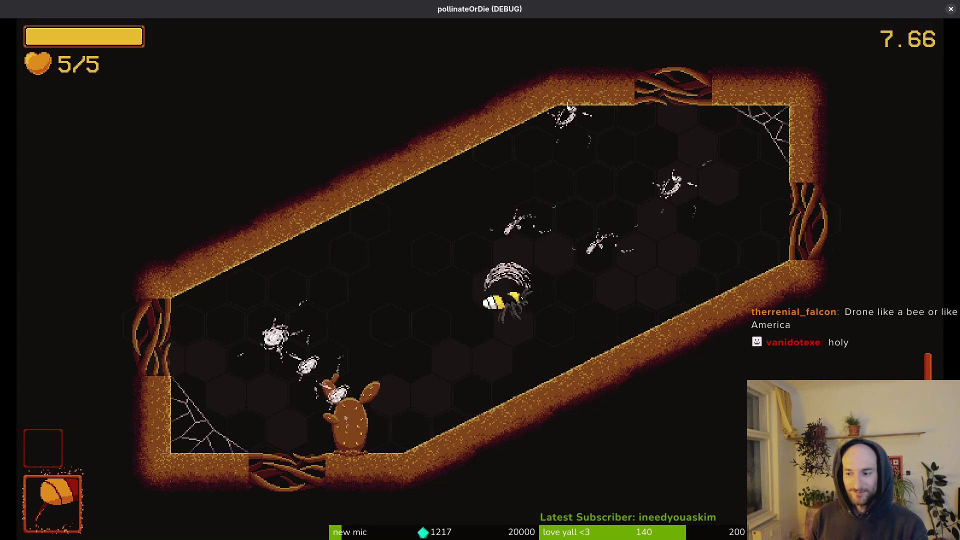
key("space")
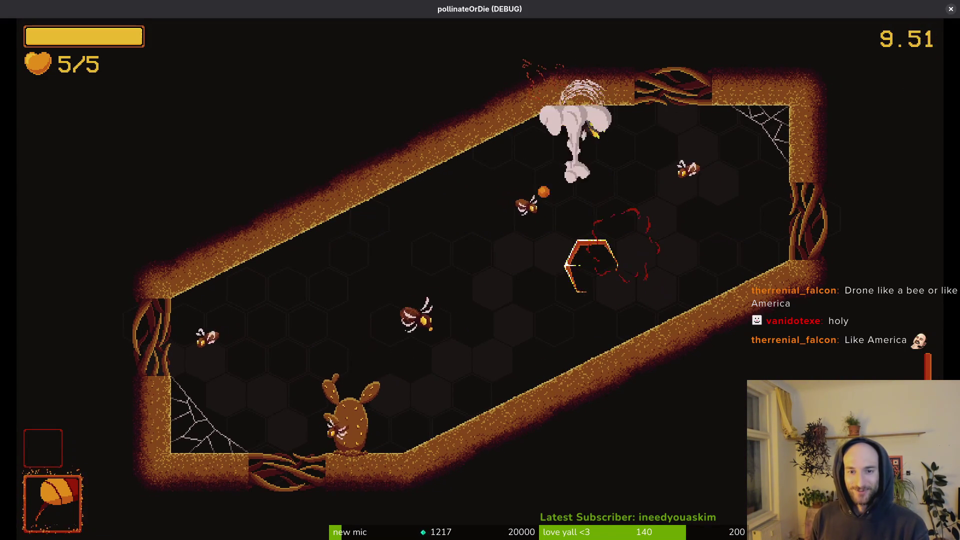
key("space")
key("space")
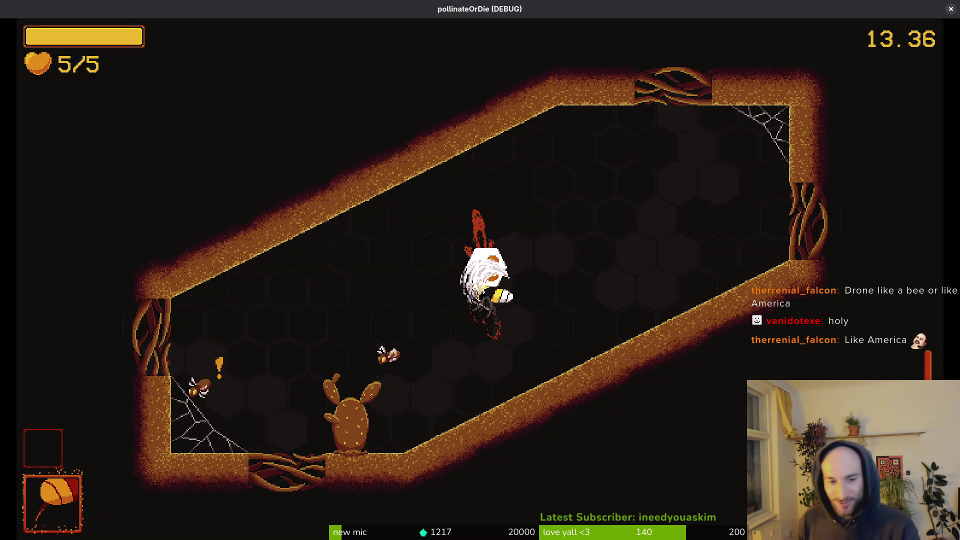
key("space")
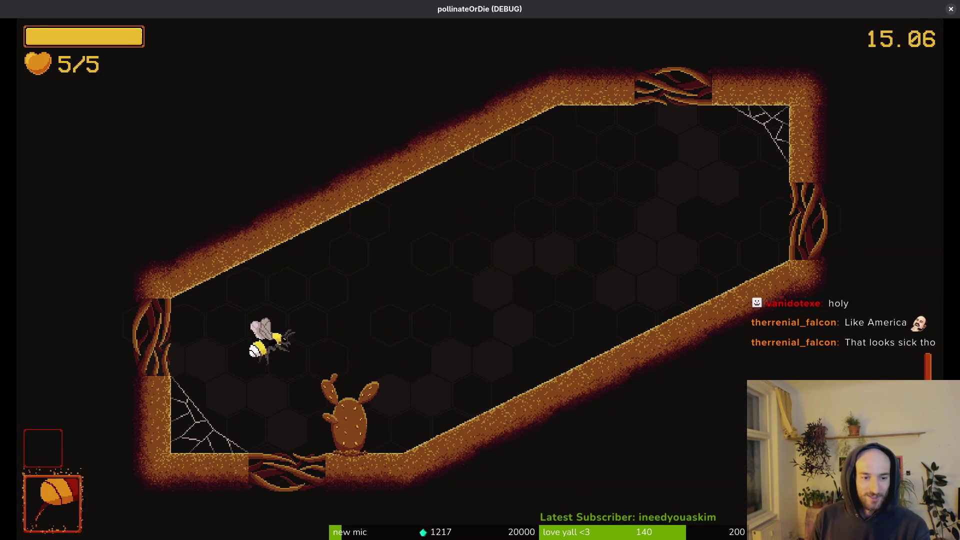
key("space")
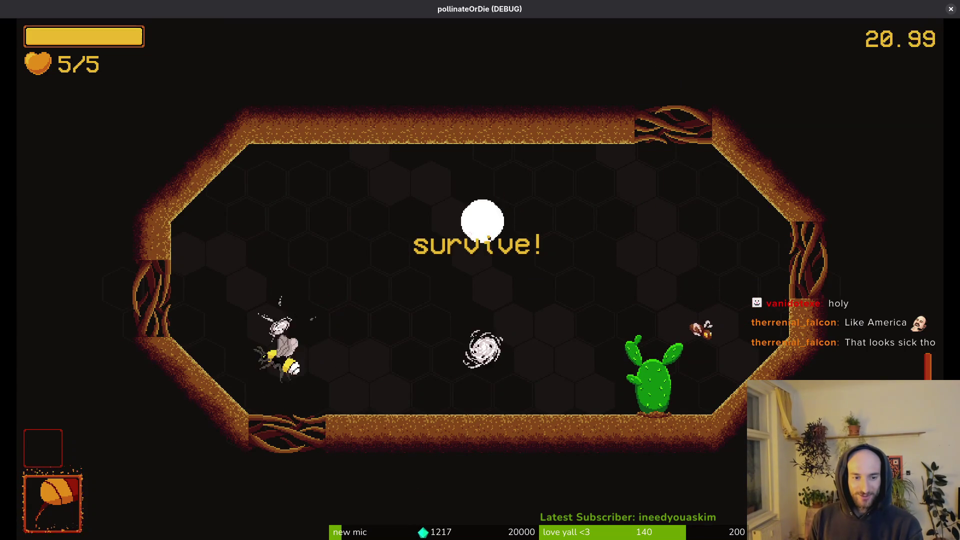
key("space")
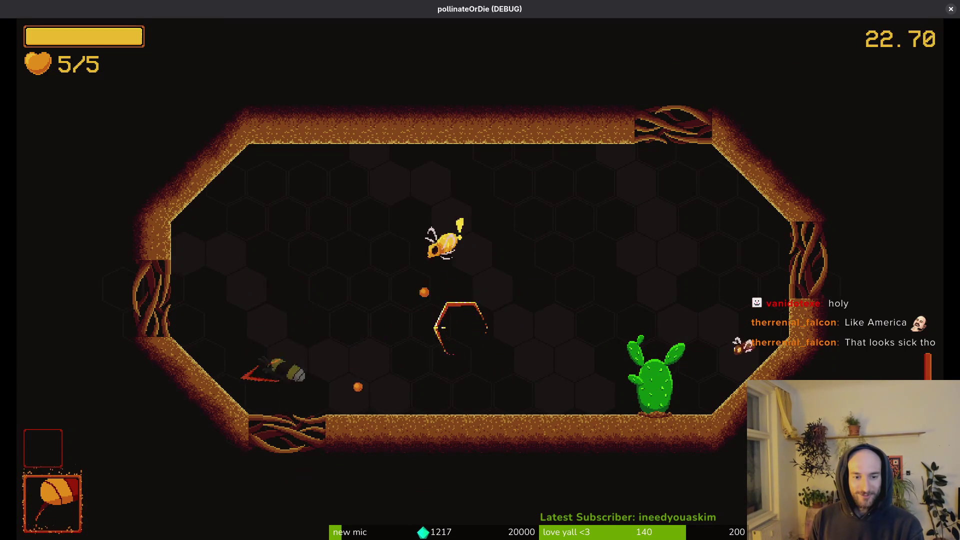
key("space")
key("space")
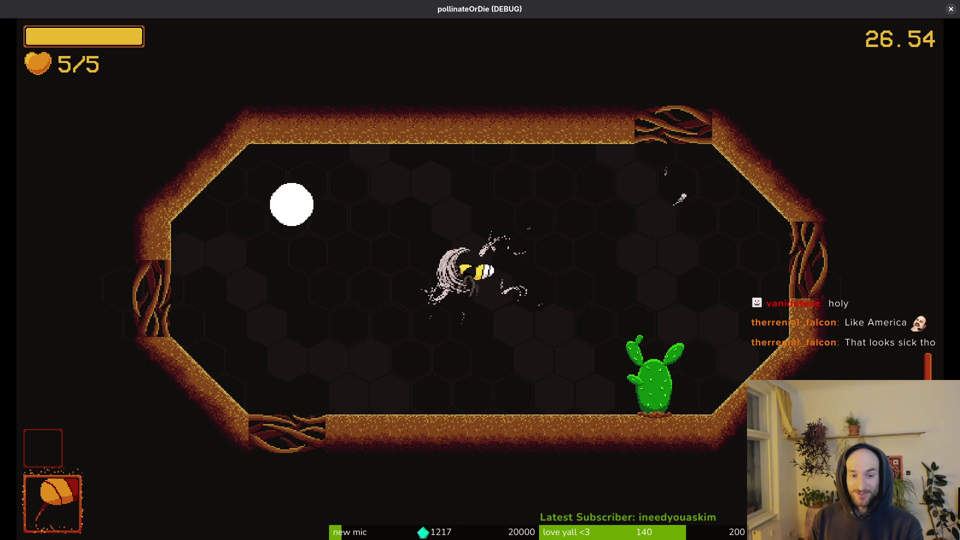
Step: Slash through the spawned wasp waves until the arena is cleared
key("space")
key("space")
key("space")
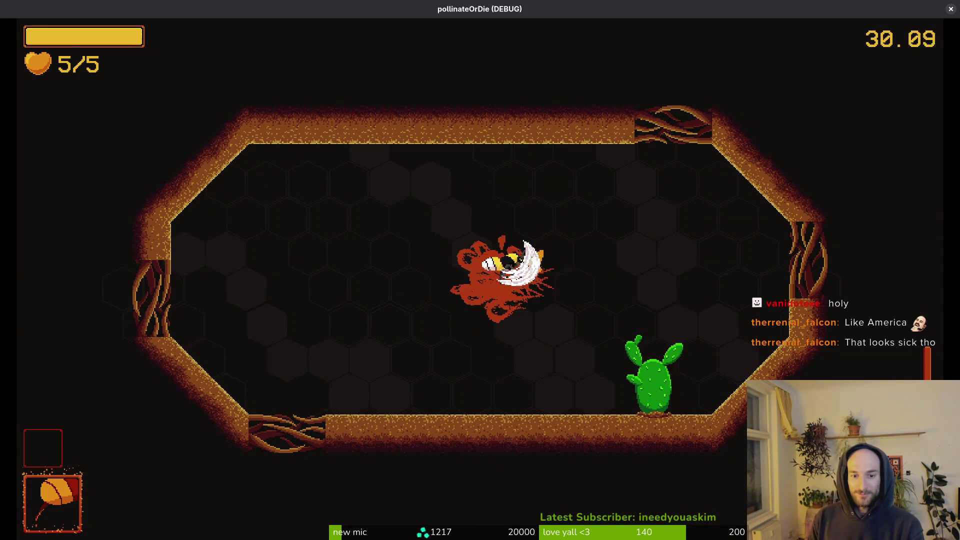
key("space")
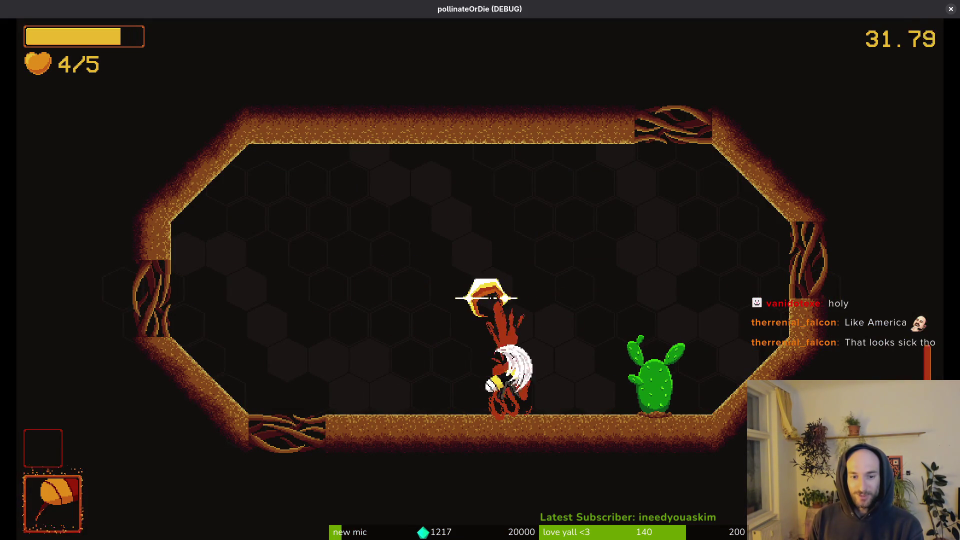
key("space")
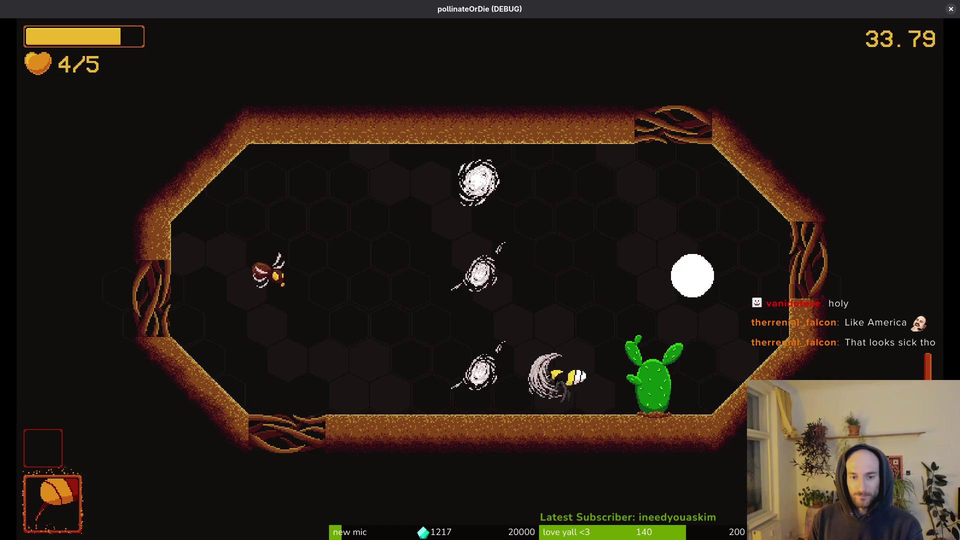
key("space")
key("space")
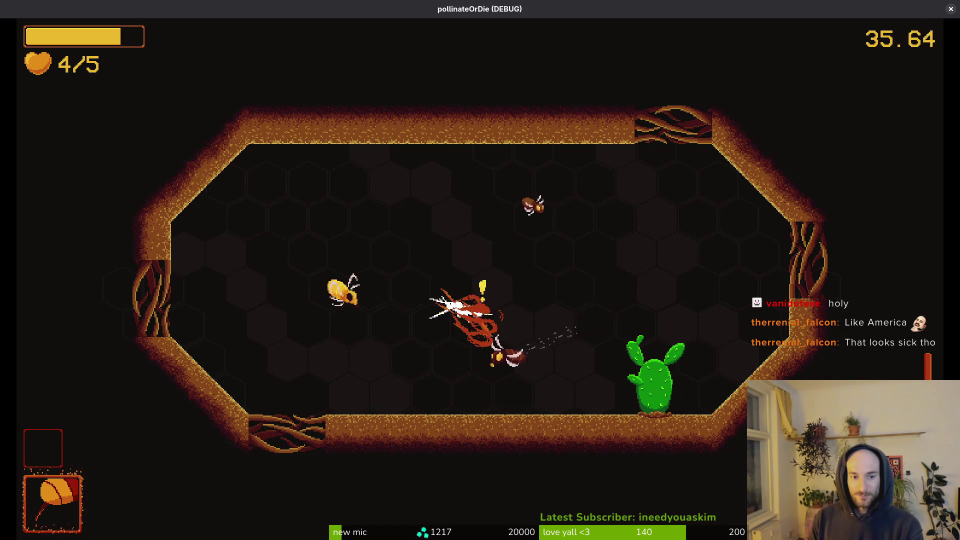
key("space")
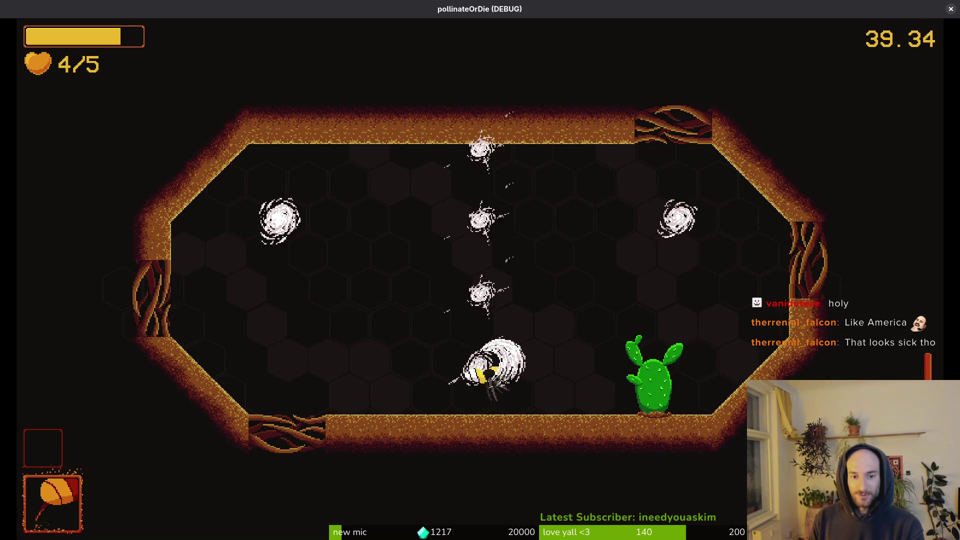
key("space")
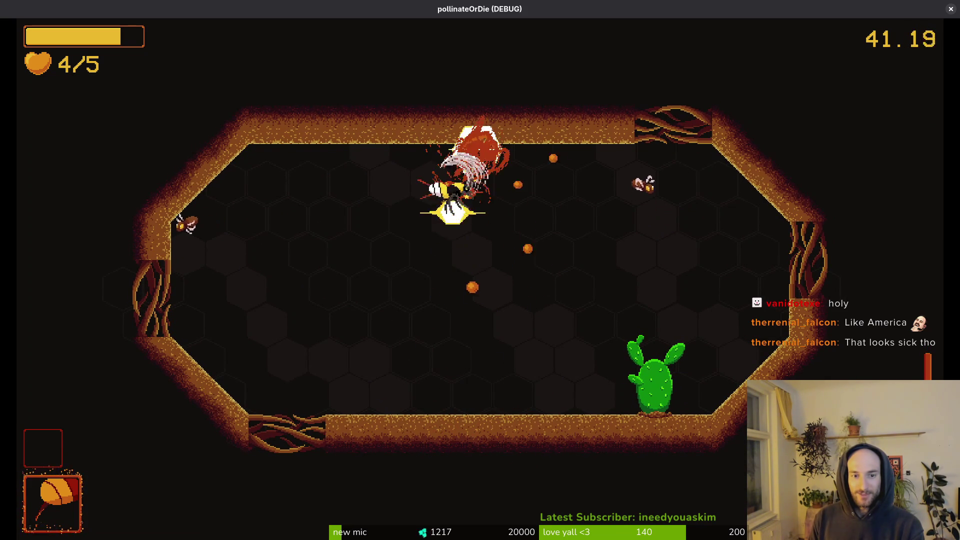
key("space")
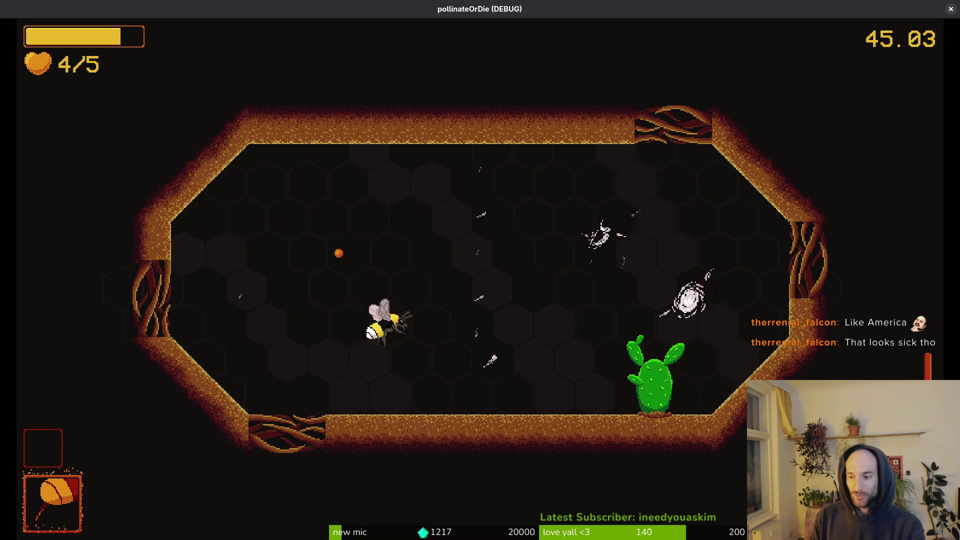
key("space")
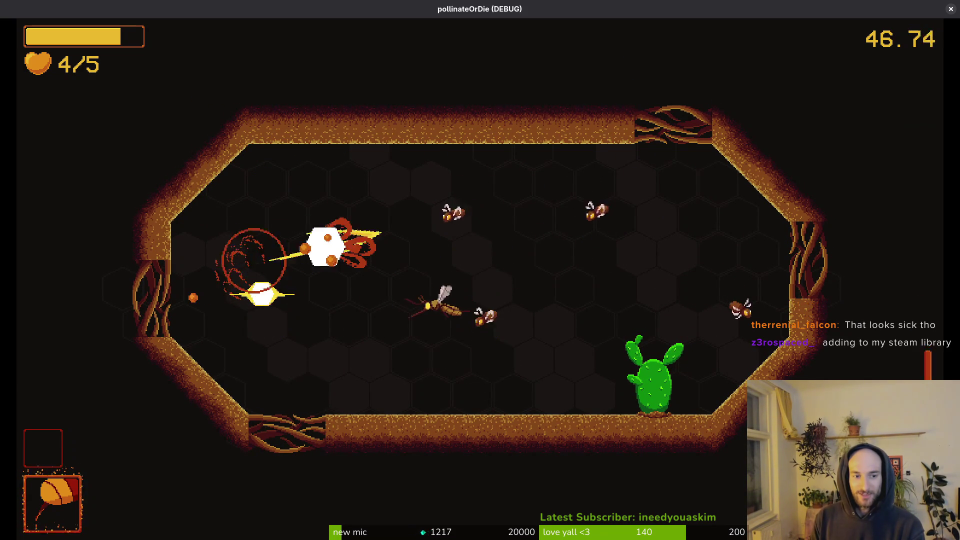
key("space")
key("space")
key("space")
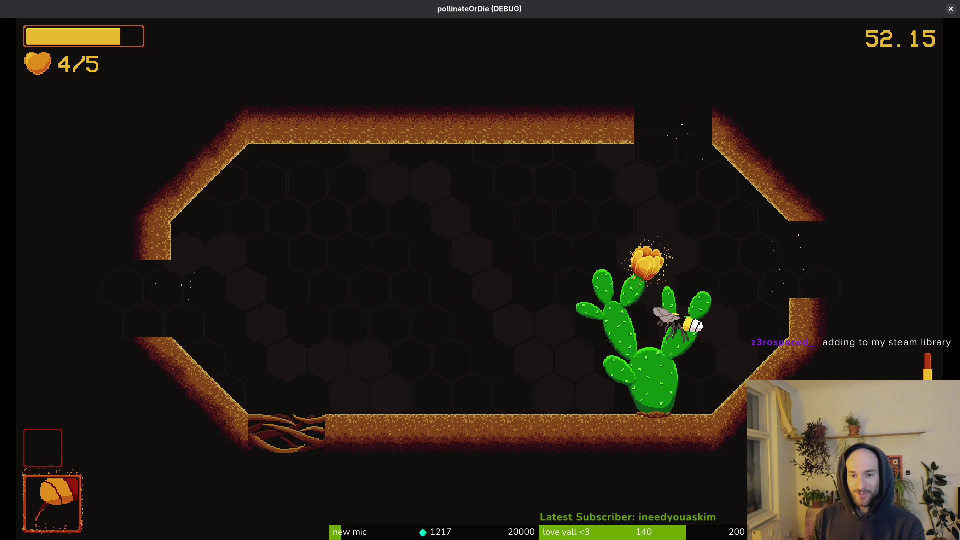
Step: Collect the +15% slash damage upgrade and fly out the right exit
key("a")
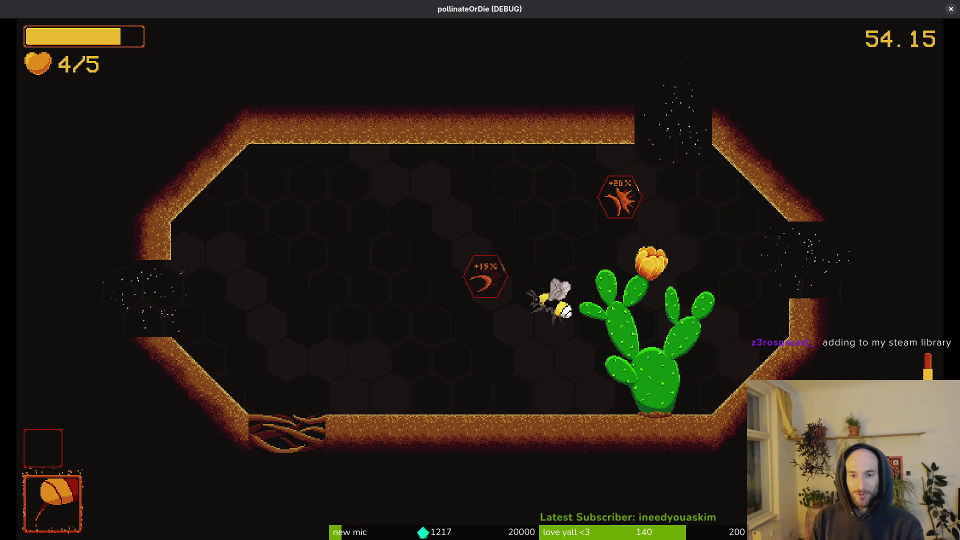
key("s")
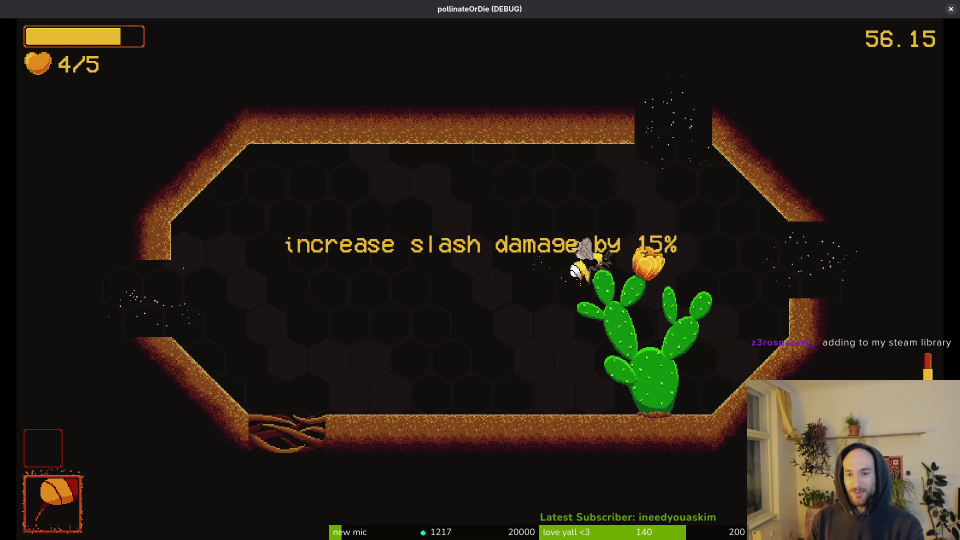
key("d")
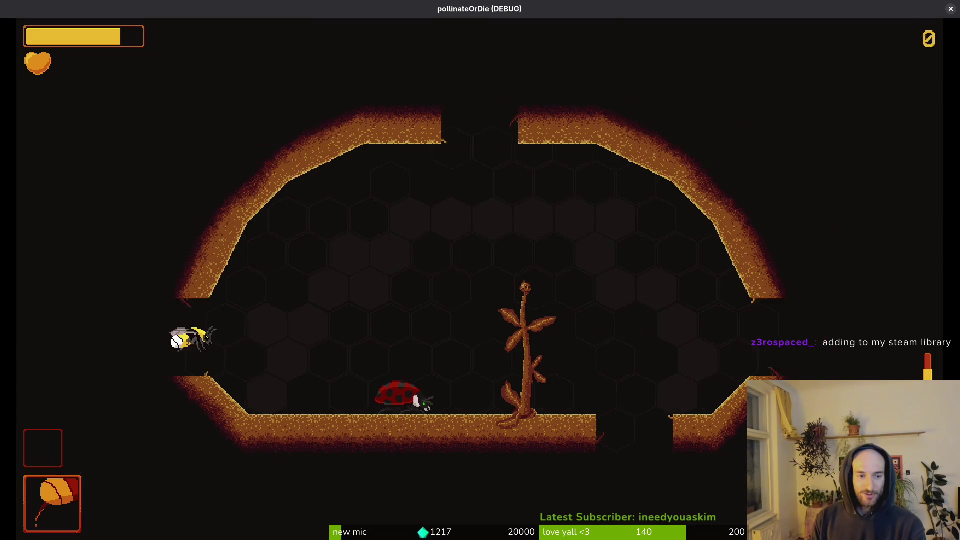
Step: Close the items shop and fly the bee up away from the shopkeeper
key("Escape")
key("w")
key("d")
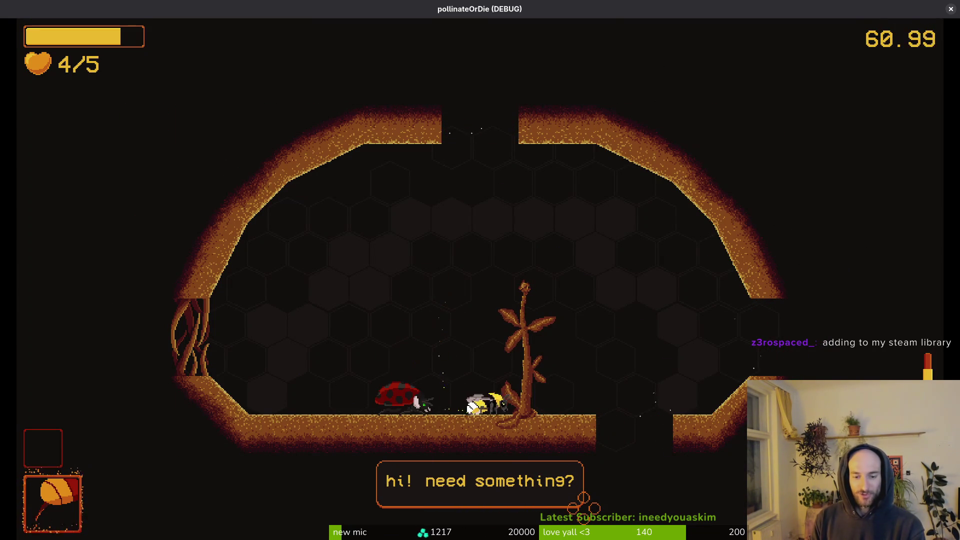
key("w")
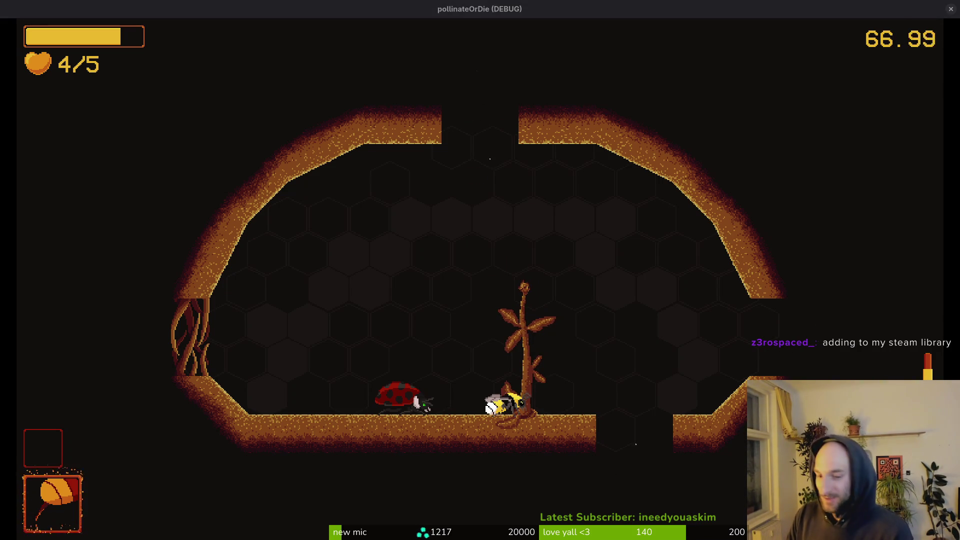
Step: Pause to view the debugging options and general settings, then resume the level
key("Escape")
key("Down")
key("Down")
key("Up")
key("Return")
key("Escape")
key("Escape")
key("Down")
key("Return")
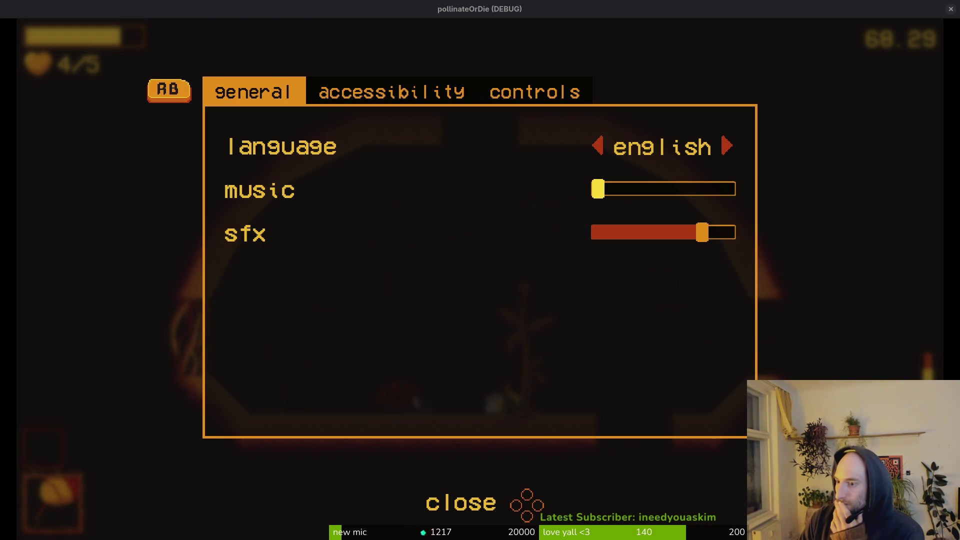
key("Escape")
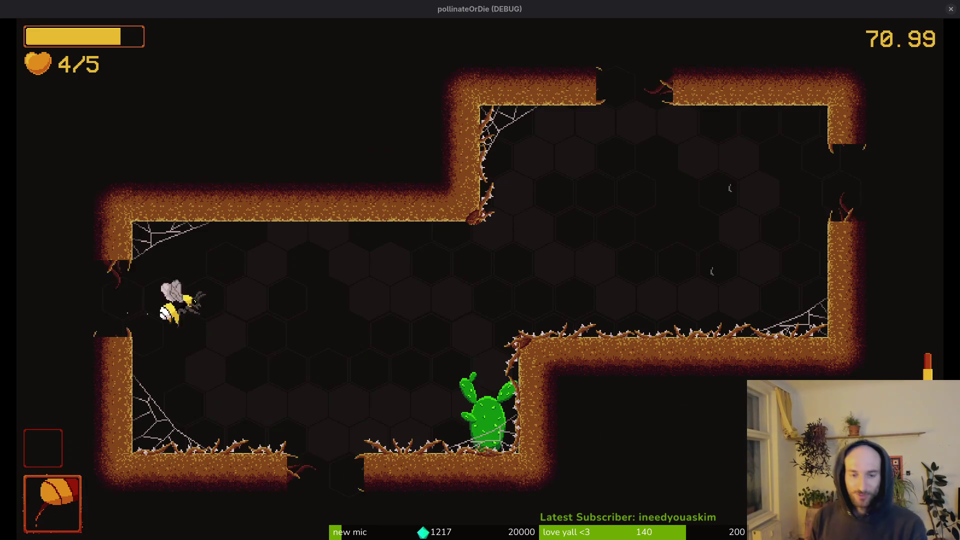
Step: Enter the spider-web room and dash around attacking the enemies and new spawns
key("d")
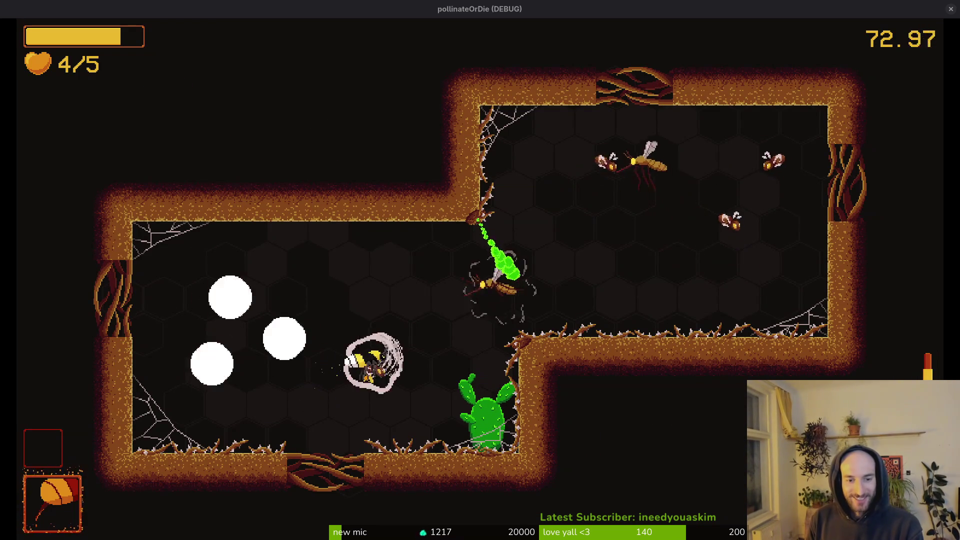
key("a")
key("w")
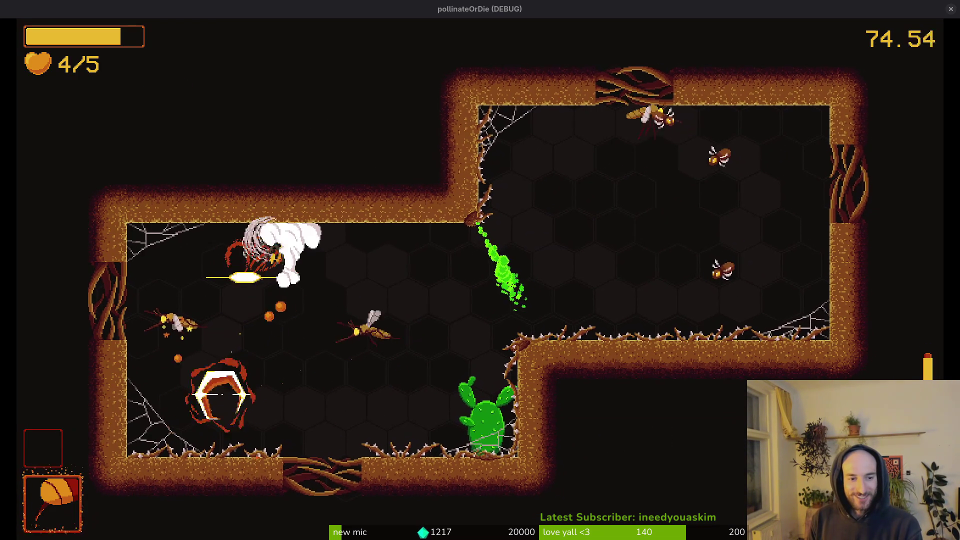
key("s")
key("a")
key("d")
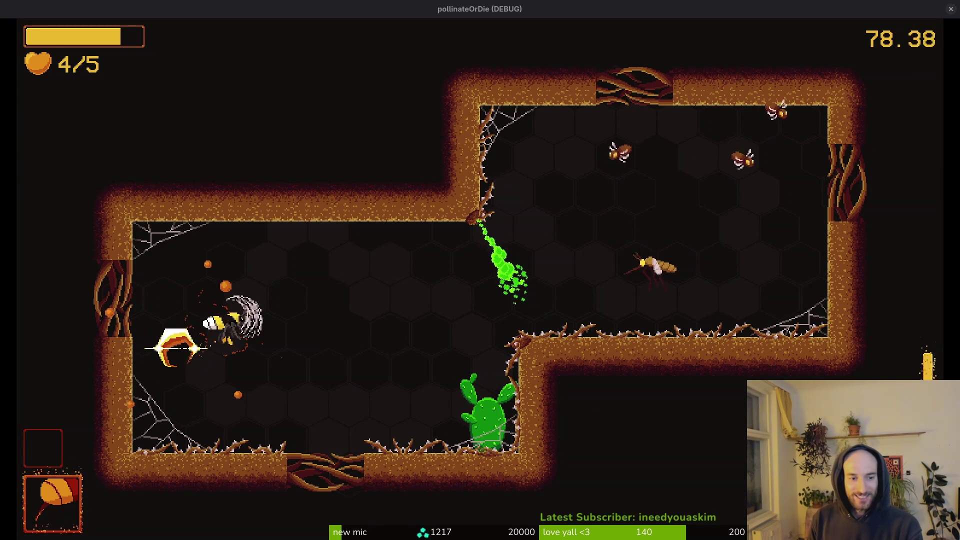
key("d")
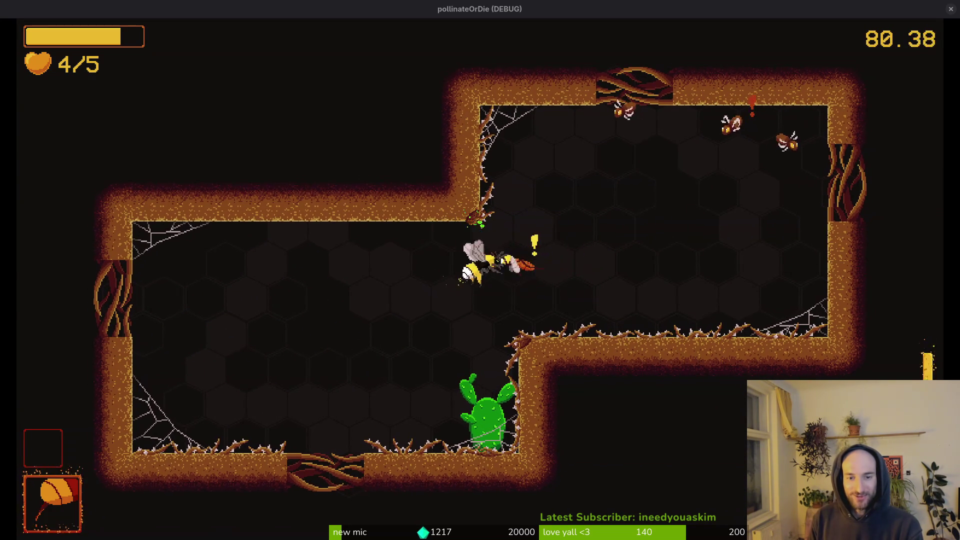
key("w")
key("d")
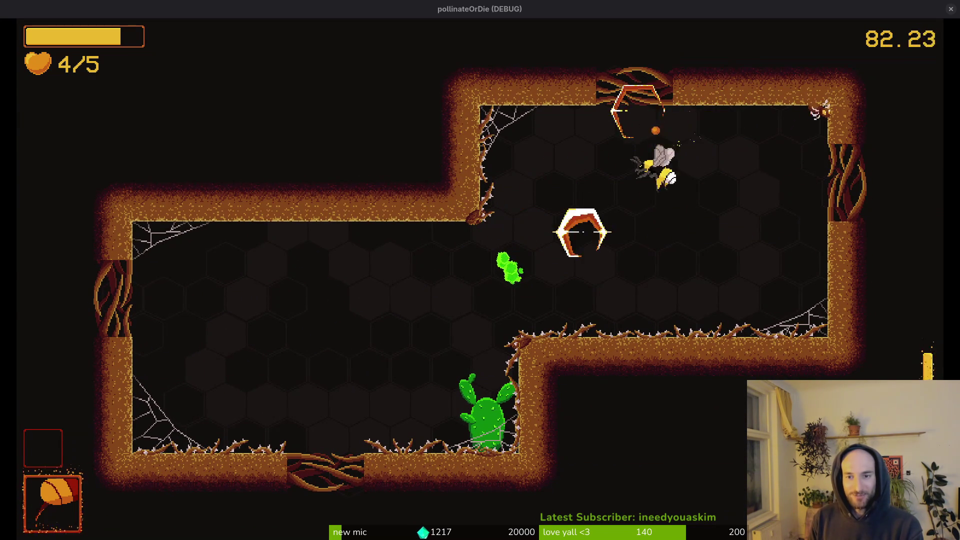
key("s")
key("a")
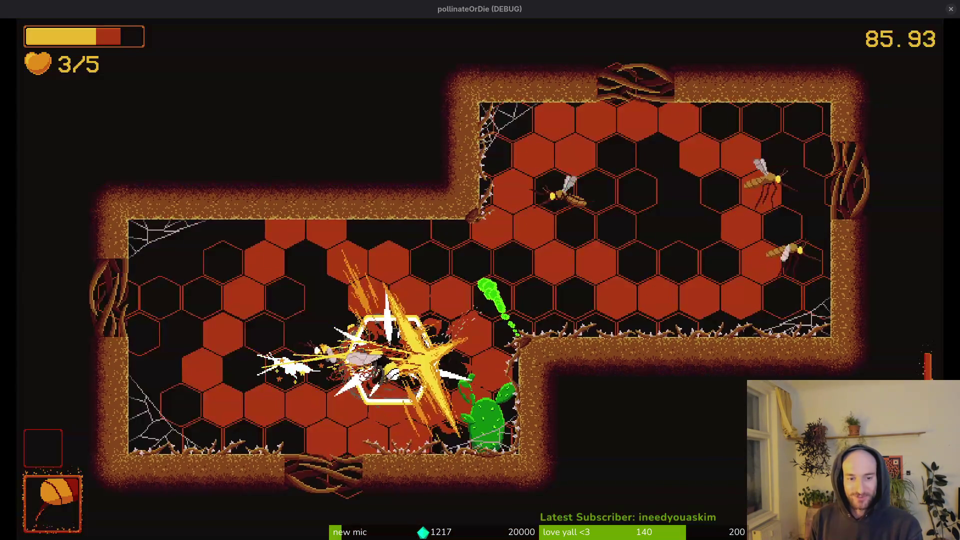
Step: Slash the mosquitoes, slash by the cactus until it blooms, then pause
key("d")
key("space")
key("space")
key("d")
key("space")
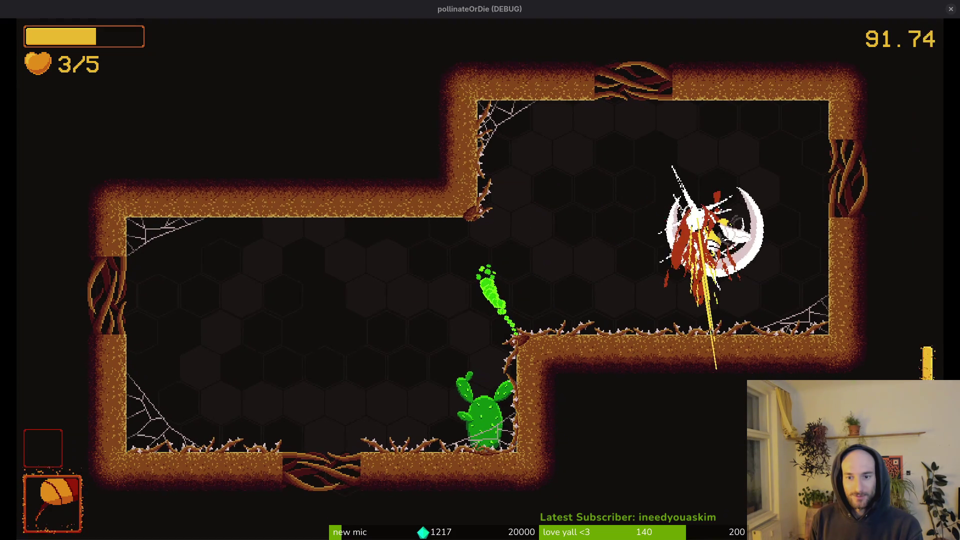
key("w")
key("a")
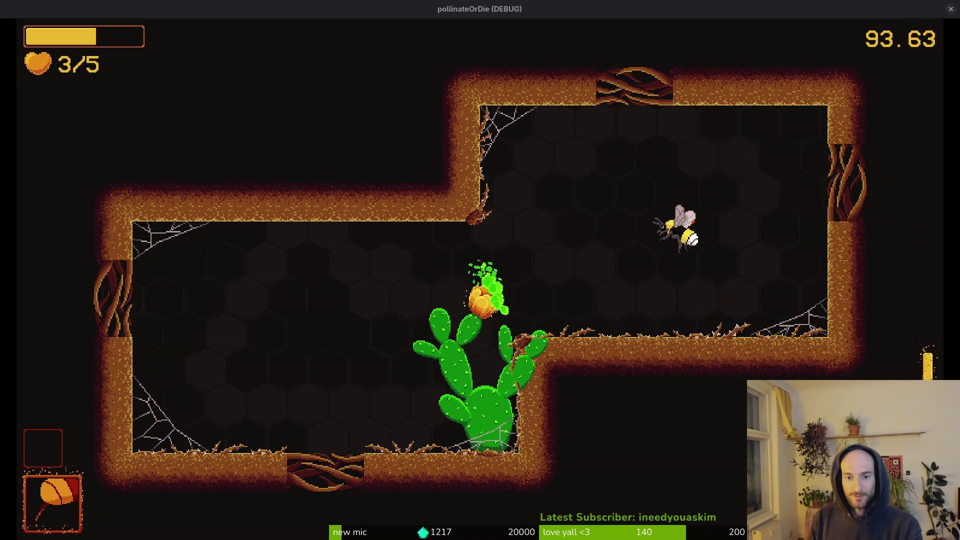
key("space")
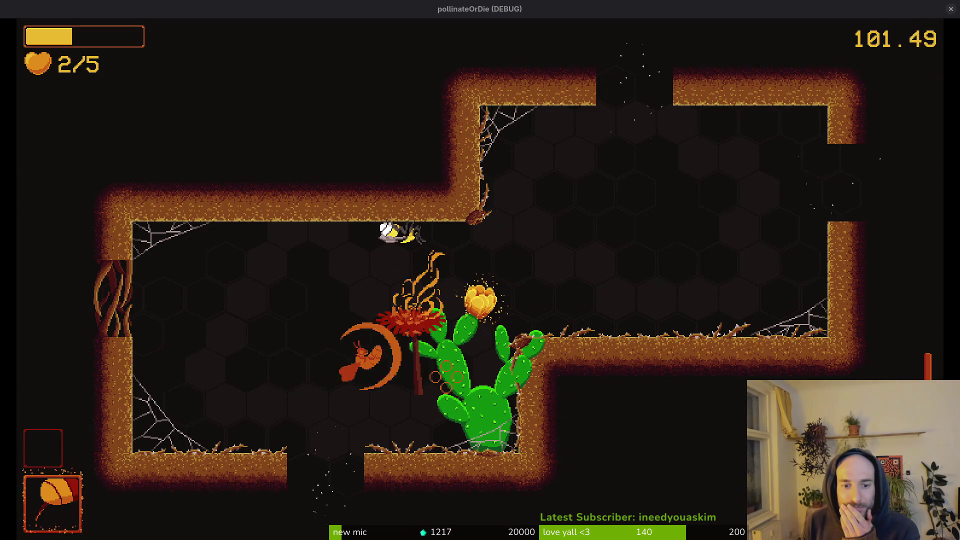
key("Escape")
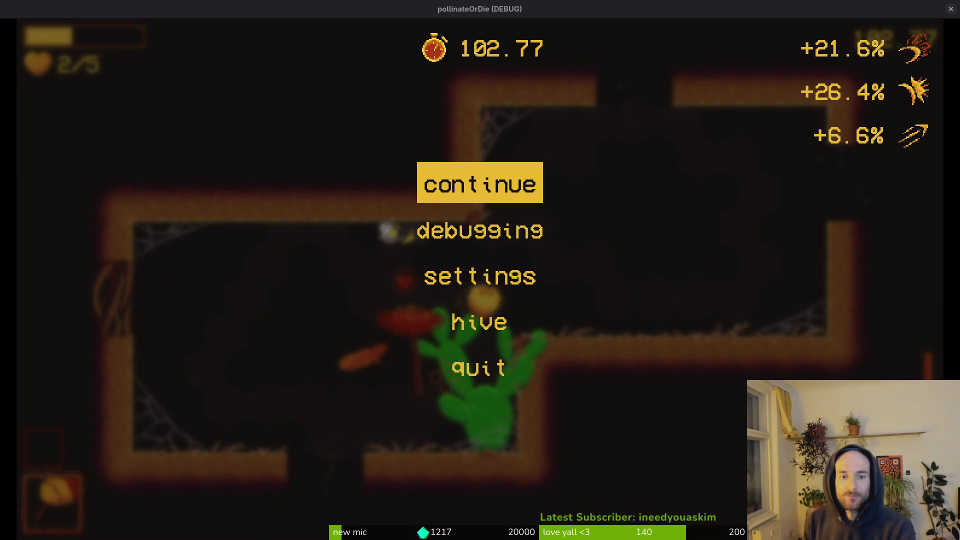
Step: Return to the hive and load level 2-5 from the debug level list
key("Escape")
key("space")
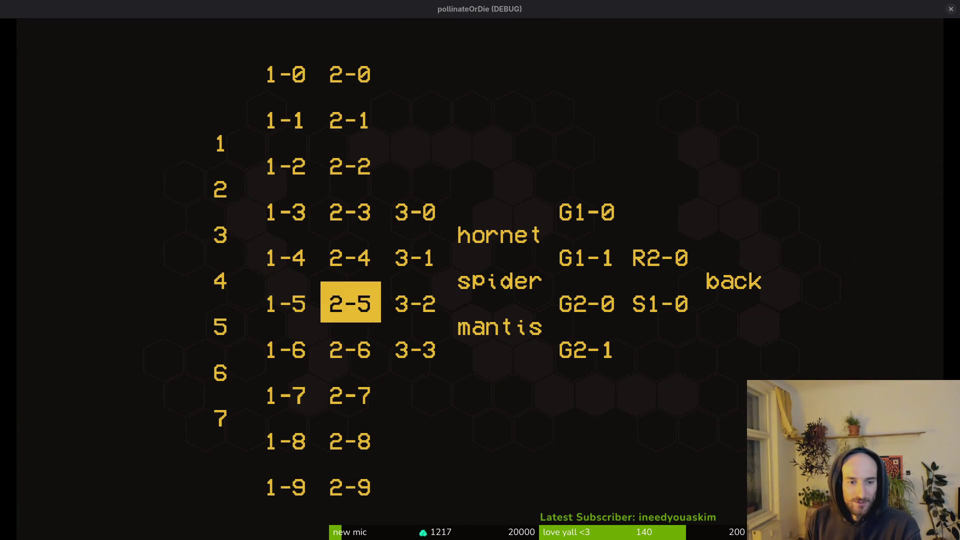
key("Return")
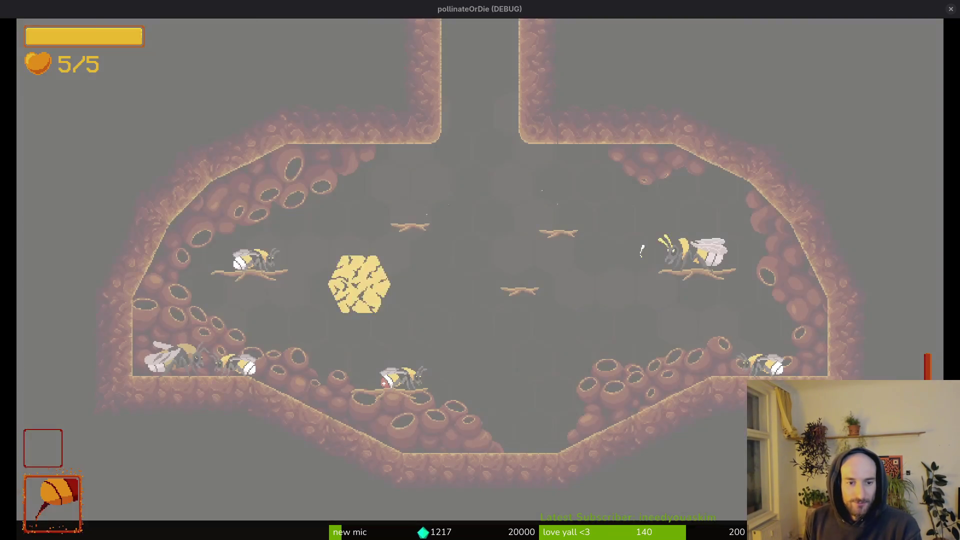
key("Return")
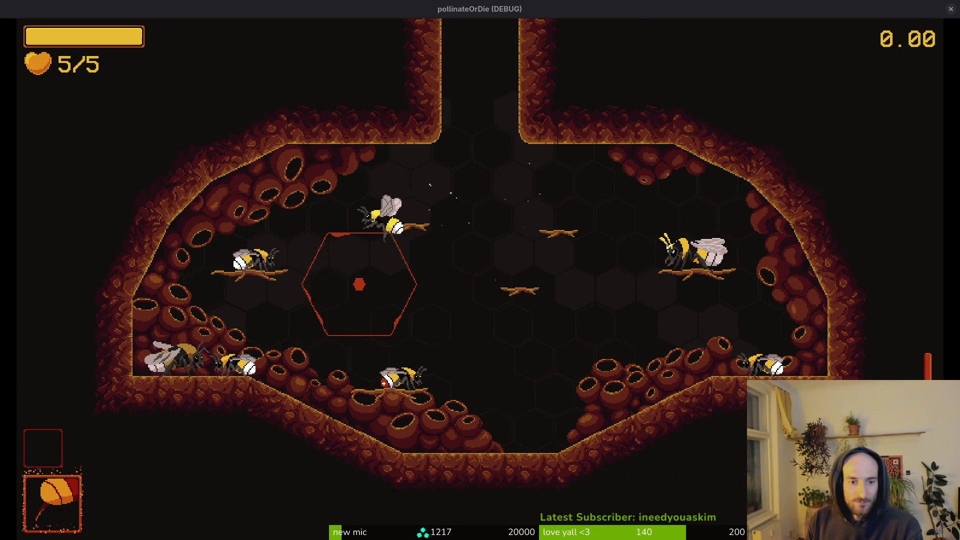
Step: Load levels 2-6 and then 2-7 from the debug level list
key("Down")
key("Left")
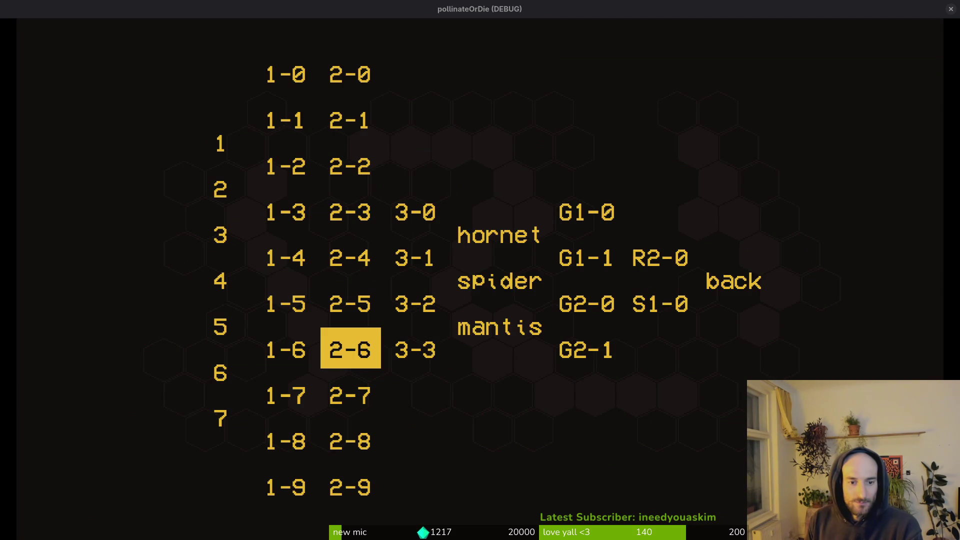
key("Return")
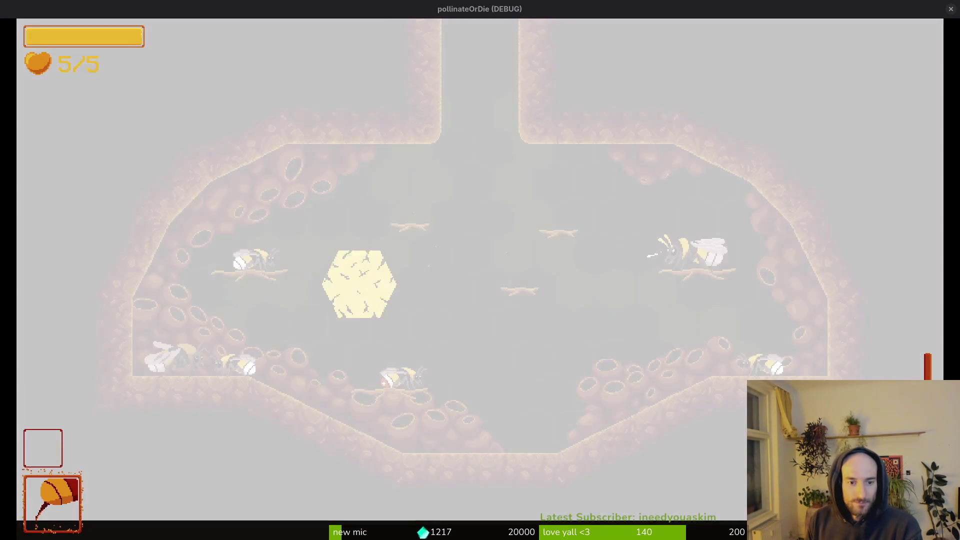
key("Left")
key("Return")
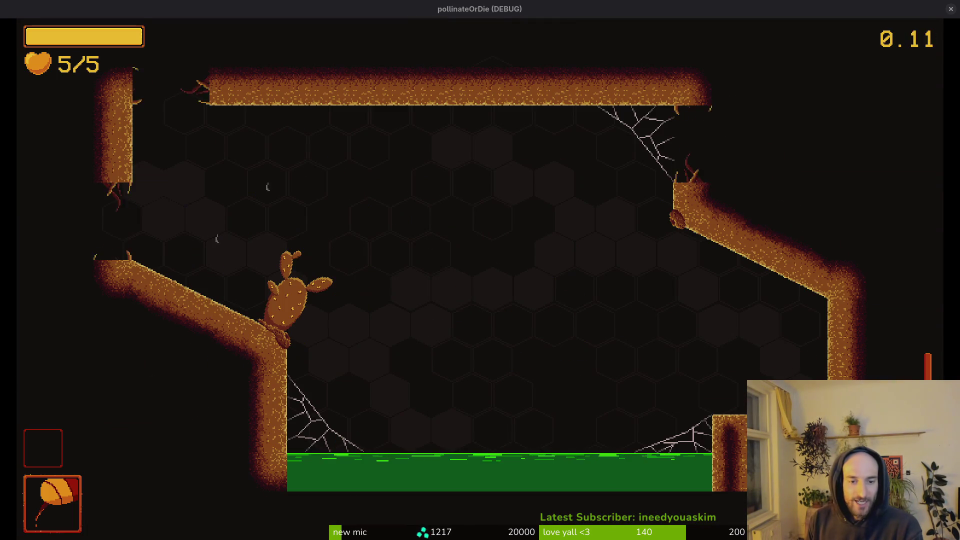
Step: Look at the hive shop's skins page, then load level 2-8
key("Tab")
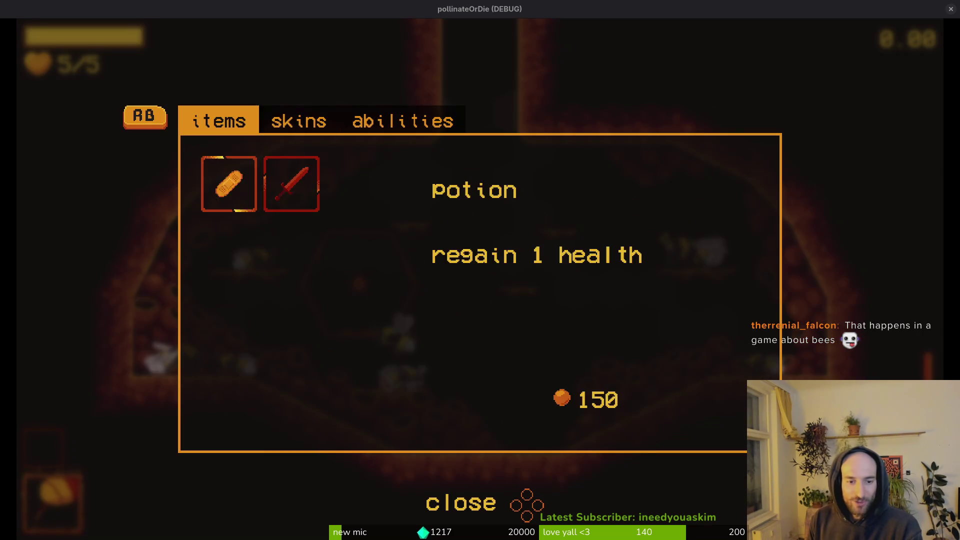
key("e")
key("Tab")
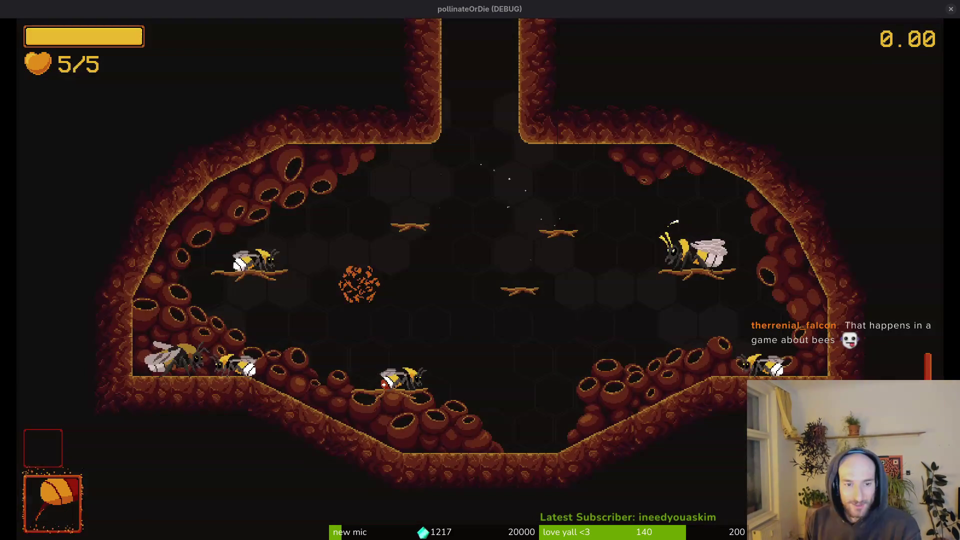
key("Escape")
key("Down")
key("Down")
key("Down")
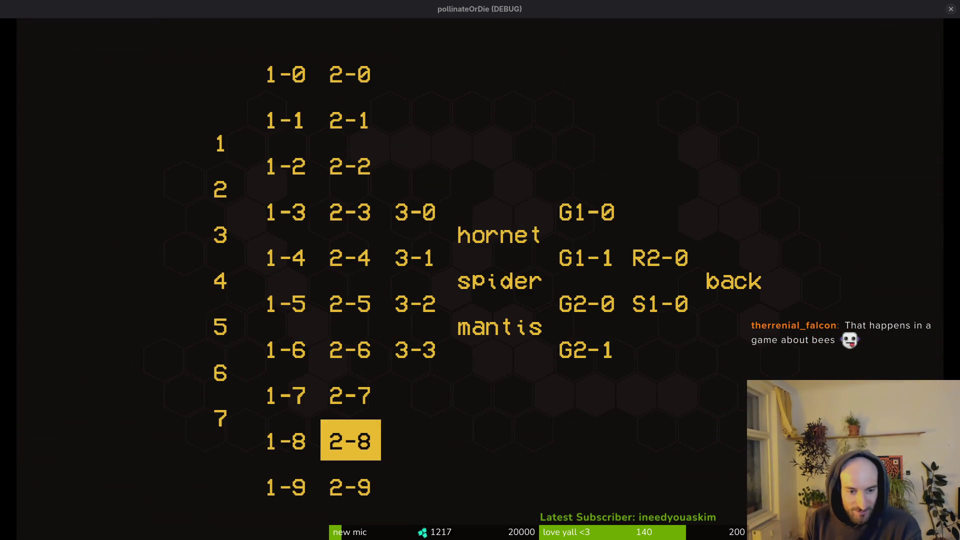
key("Return")
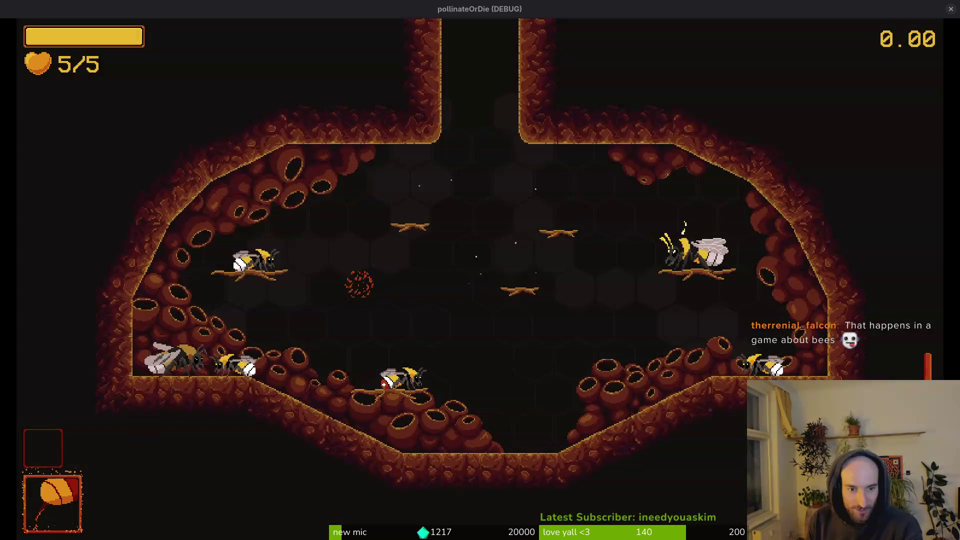
Step: Load level 2-3, then level 2-9, from the debug level list
key("Escape")
key("Up")
key("Left")
key("Return")
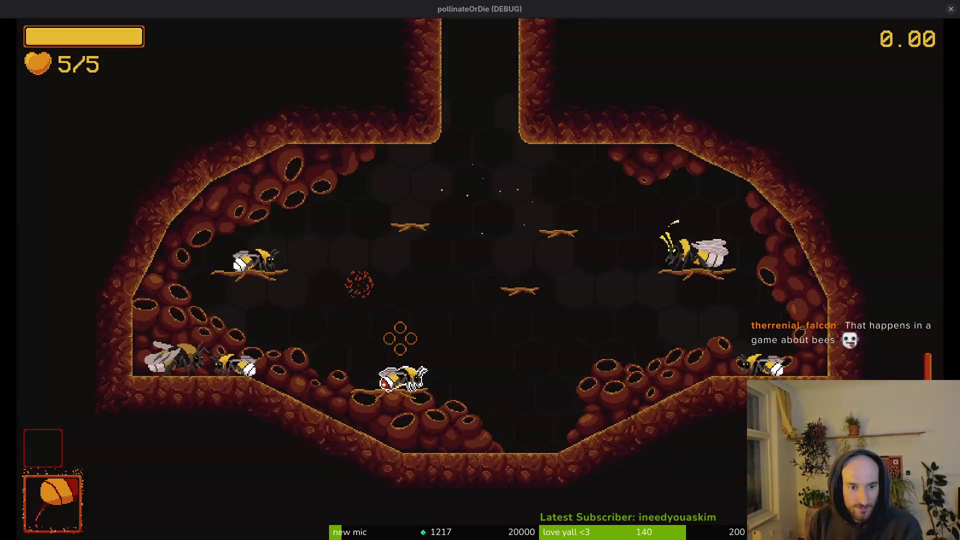
key("Escape")
key("Left")
key("Left")
key("Up")
key("Up")
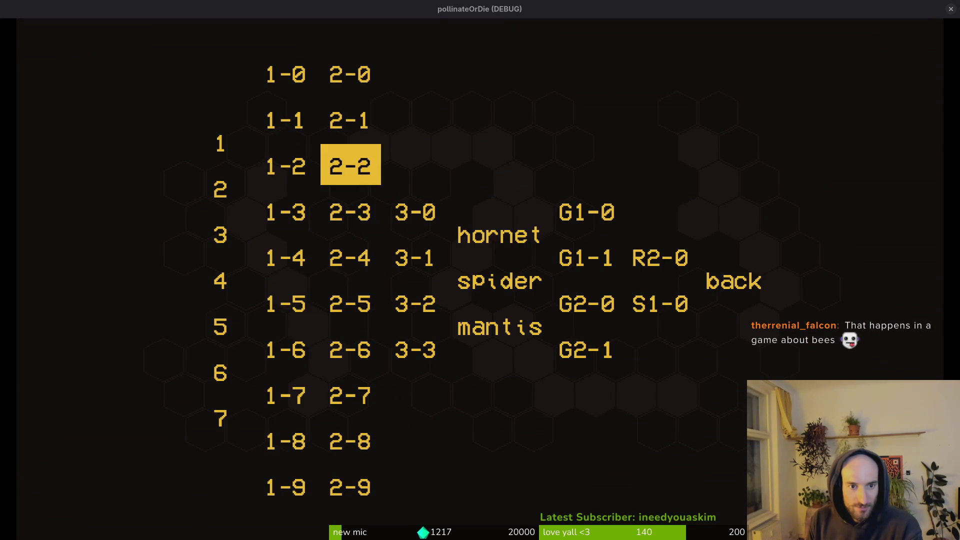
key("Down")
key("Down")
key("Down")
key("Return")
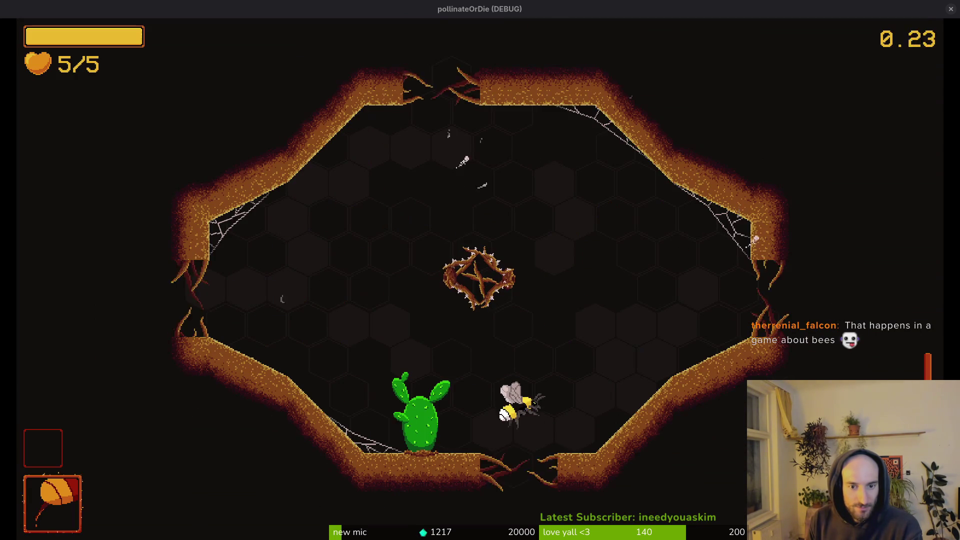
Step: Load level 2-4, then level 2-0, from the debug level list
key("Escape")
key("Left")
key("Left")
key("Return")
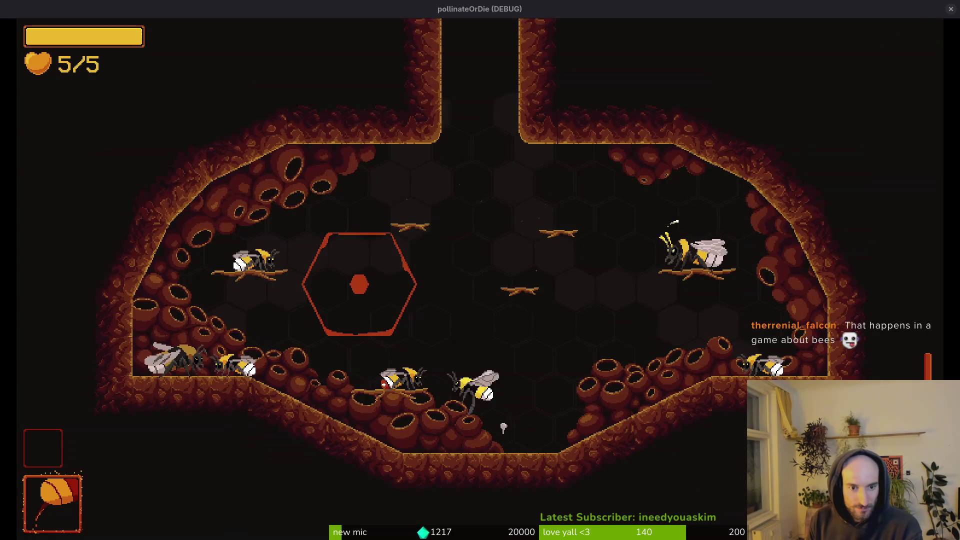
key("Escape")
key("Up")
key("Left")
key("Up")
key("Up")
key("Up")
key("Return")
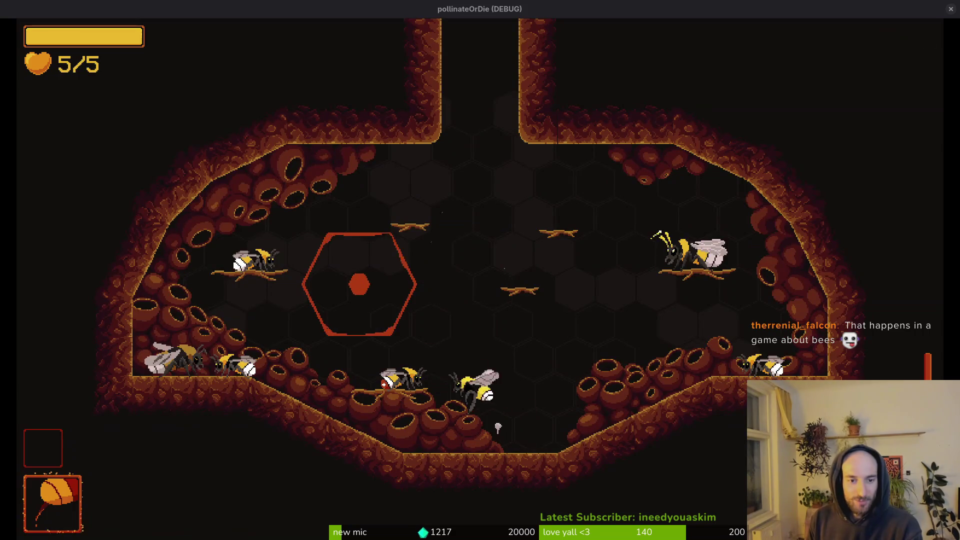
Step: Load level 2-1, then reload the spider-web cavern level 1-2
key("Escape")
key("Left")
key("Left")
key("Left")
key("Up")
key("Right")
key("Up")
key("Return")
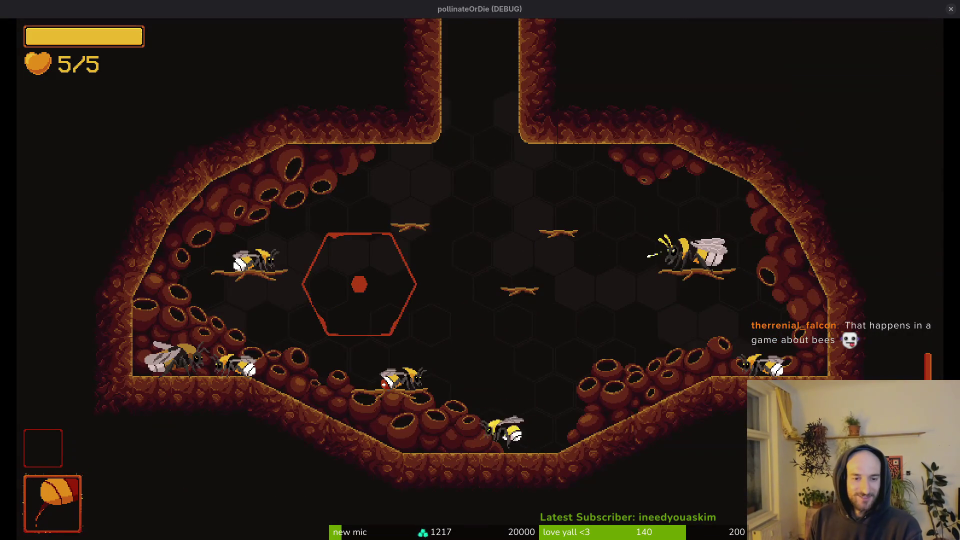
key("Escape")
key("Left")
key("Left")
key("Left")
key("Up")
key("Up")
key("Right")
key("Return")
Step: Fly through the web cavern's lower and upper chambers attacking the mosquitoes
key("w")
key("s")
key("a")
key("s")
key("w")
key("d")
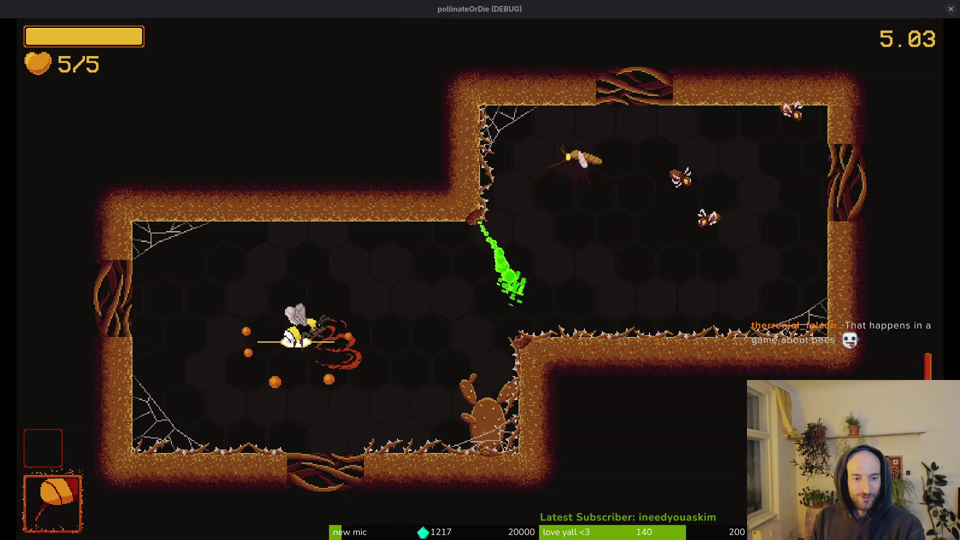
key("w")
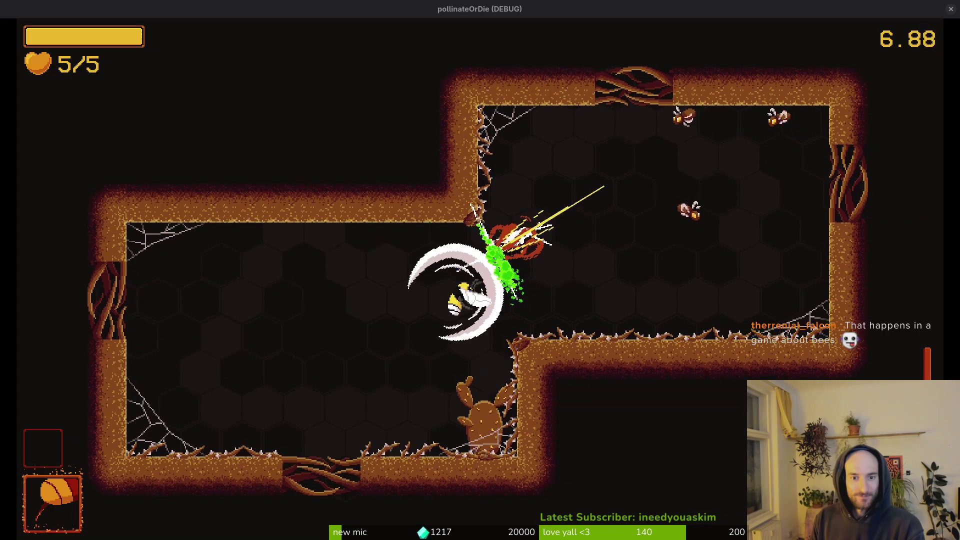
key("d")
key("s")
key("w")
key("d")
key("s")
key("w")
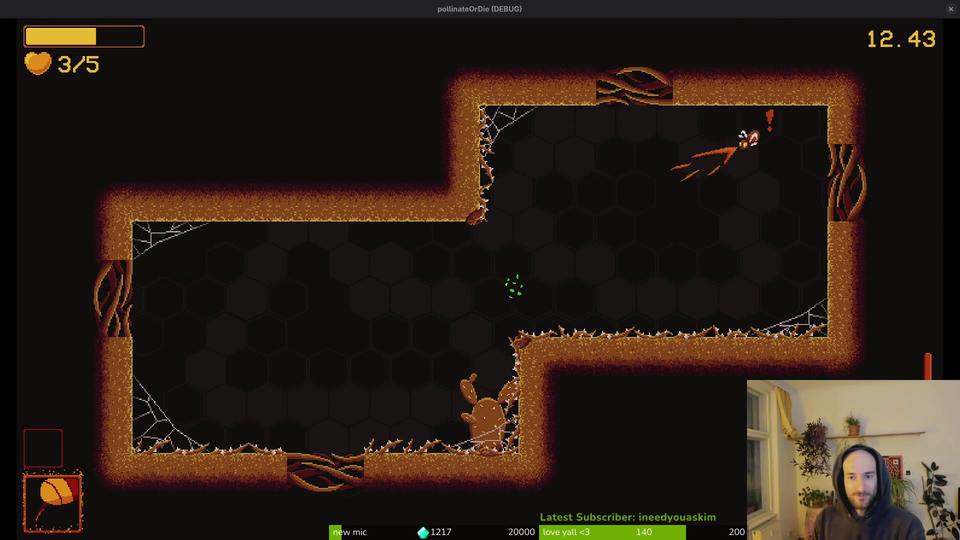
Step: Keep dodging and dash-slashing the chasing mosquitoes until the hearts run out, then open level select
key("a")
key("s")
key("w")
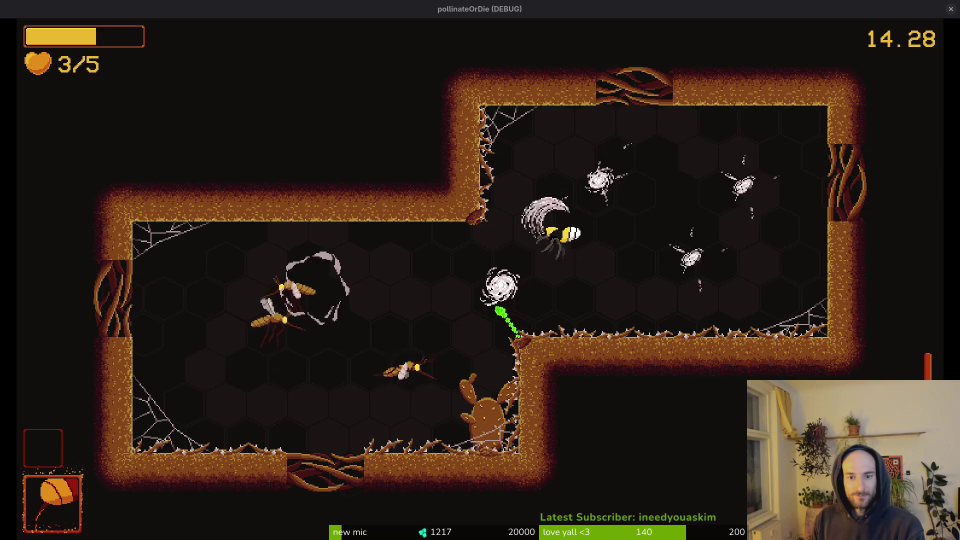
key("d")
key("s")
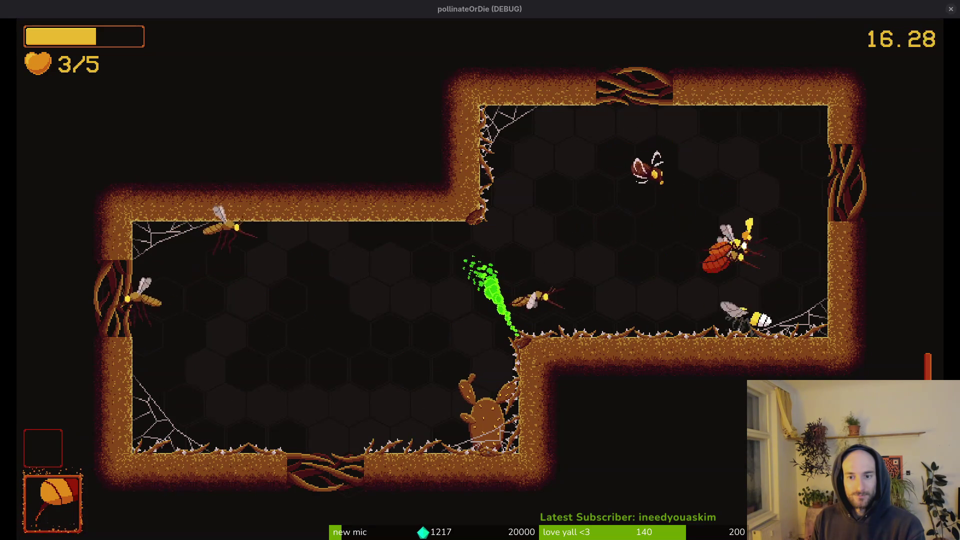
key("w")
key("a")
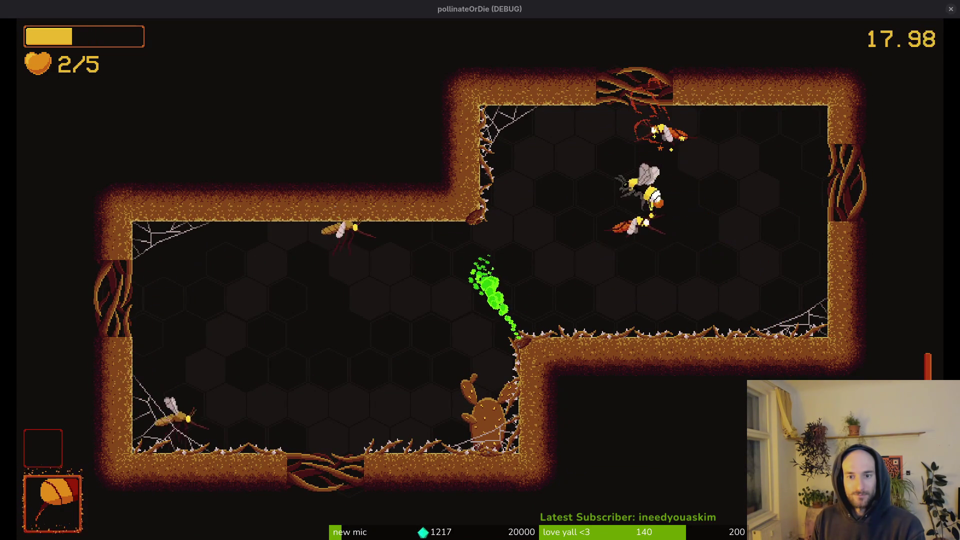
key("a")
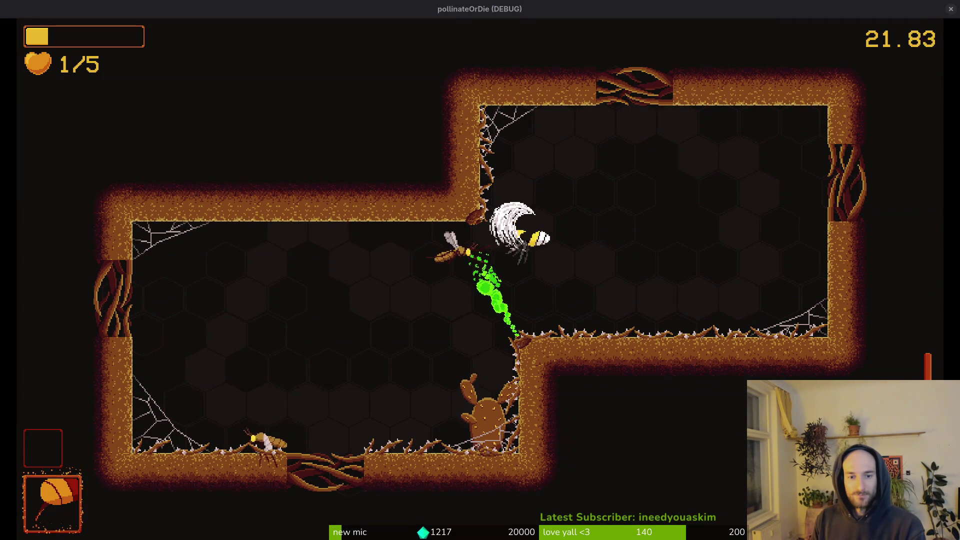
key("d")
key("s")
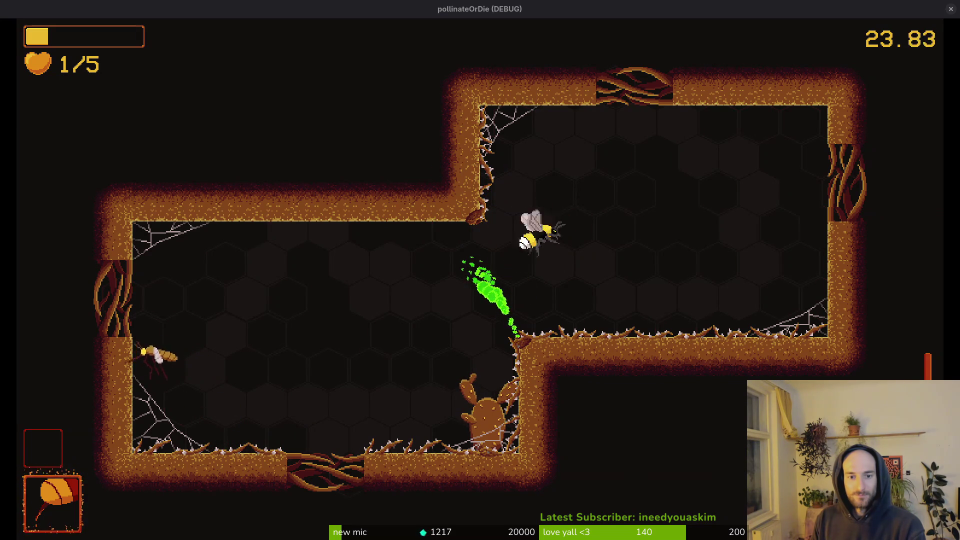
key("w")
key("d")
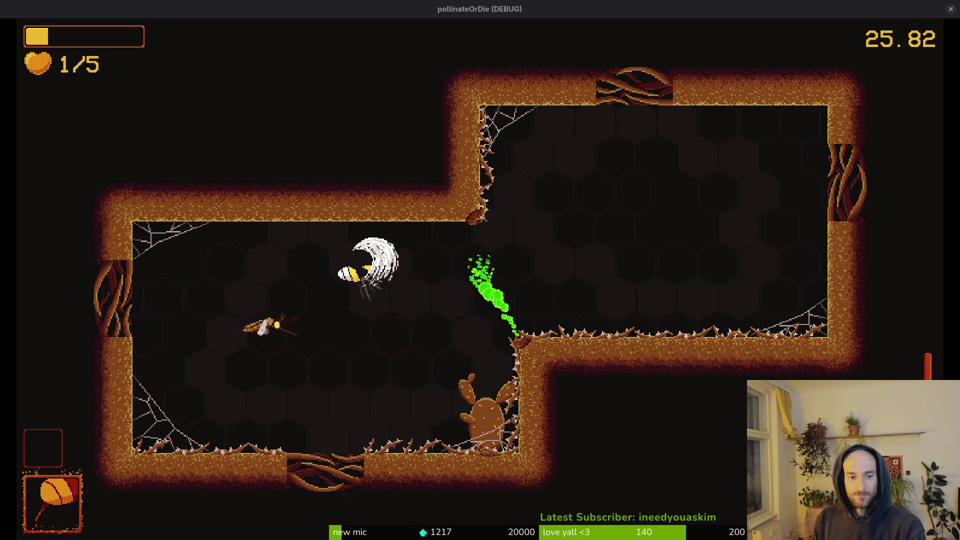
key("d")
key("a")
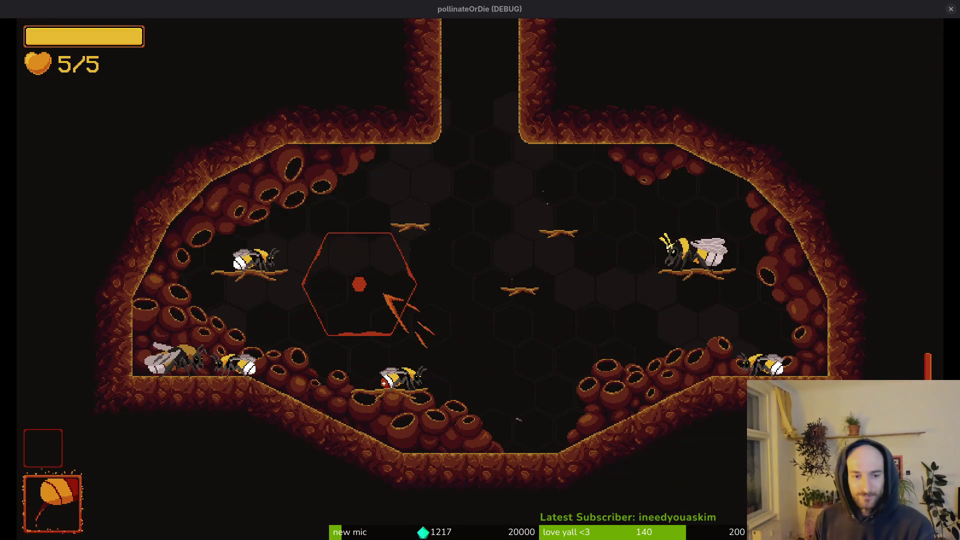
key("Left")
key("Left")
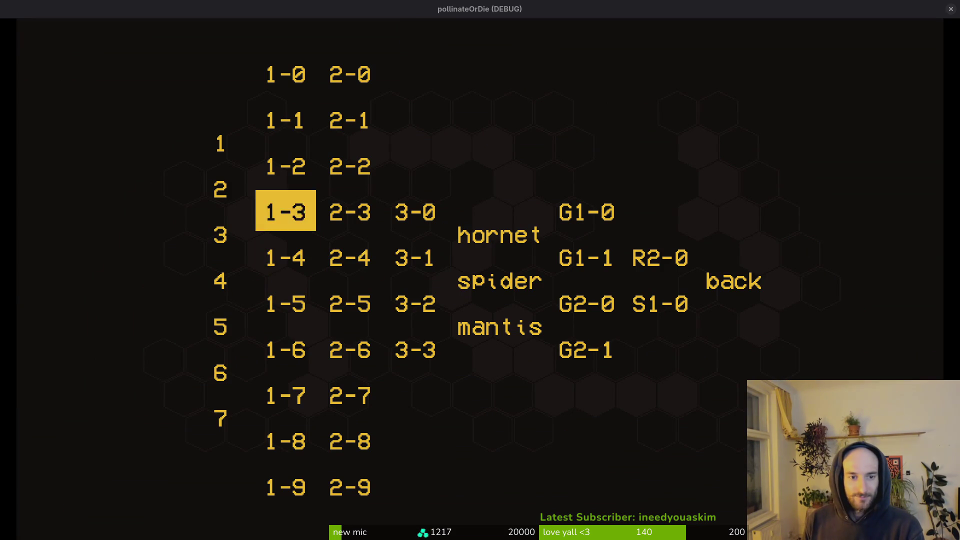
Step: Pick level 2-2 in the level-select grid and start it
key("Up")
key("Right")
key("Down")
key("Return")
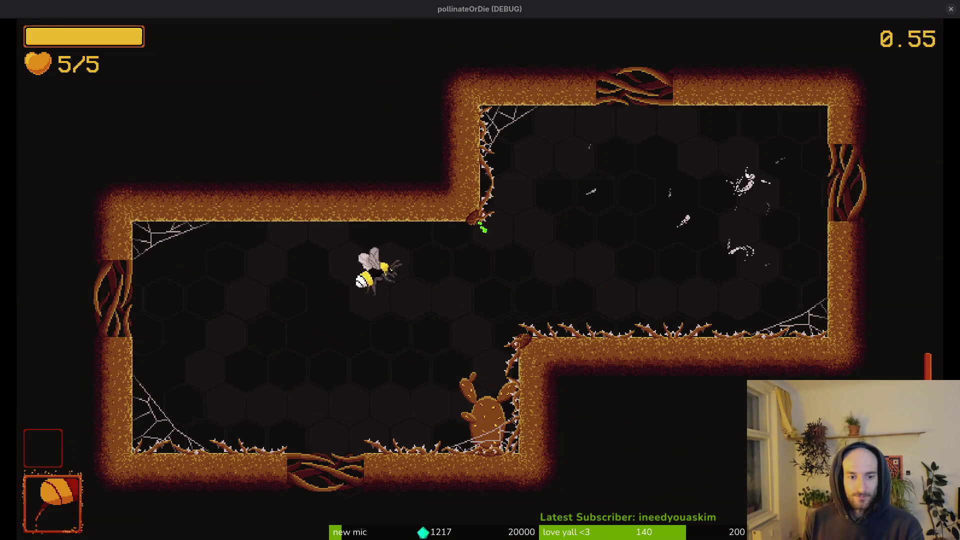
Step: Dash and slash the newly spawned enemies around the lower room
key("Left")
key("Down")
key("Up")
key("Left")
key("Down")
key("Right")
key("Up")
key("Down")
key("Left")
key("Left")
key("Right")
key("Right")
key("Right")
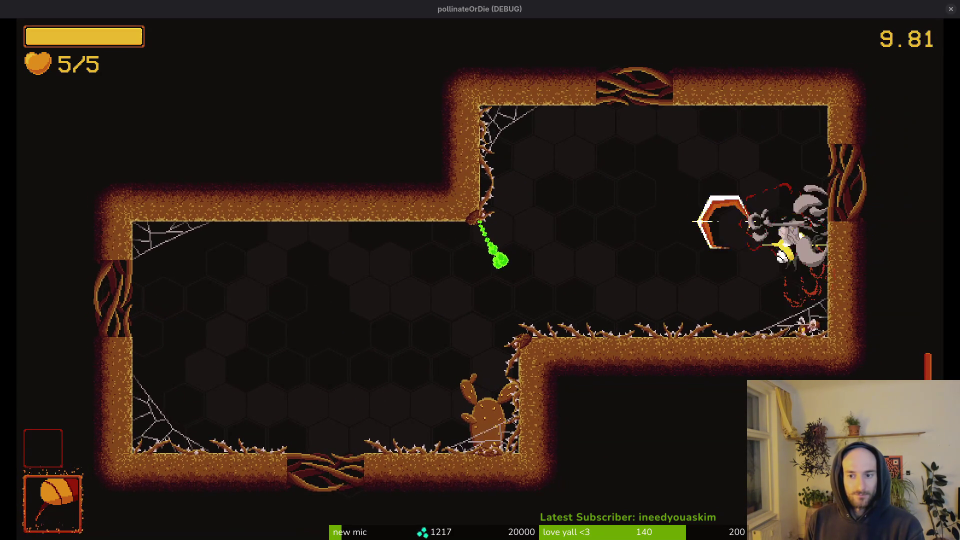
Step: Kill the right-side and upper enemies, stun both mosquitoes with a burst, then pause
key("Up")
key("Left")
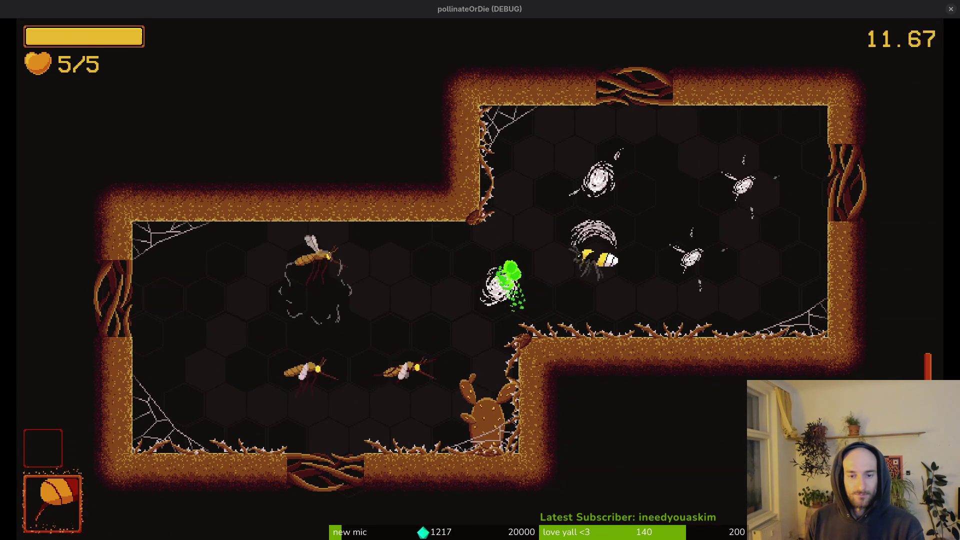
key("Up")
key("Right")
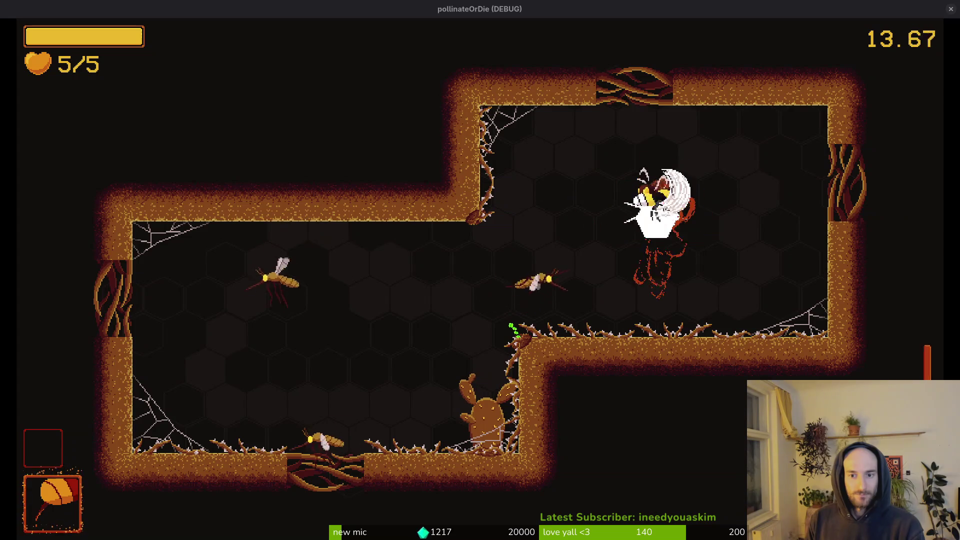
key("Left")
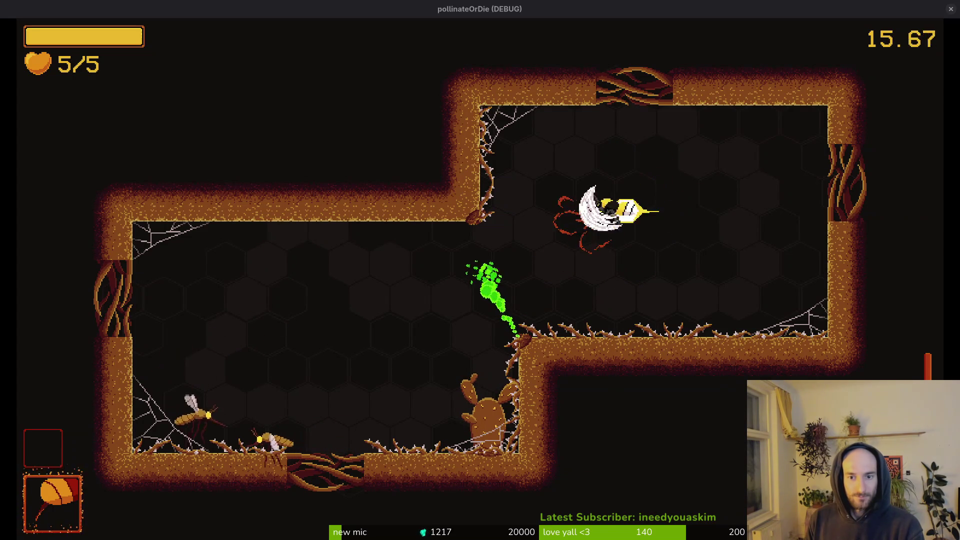
key("space")
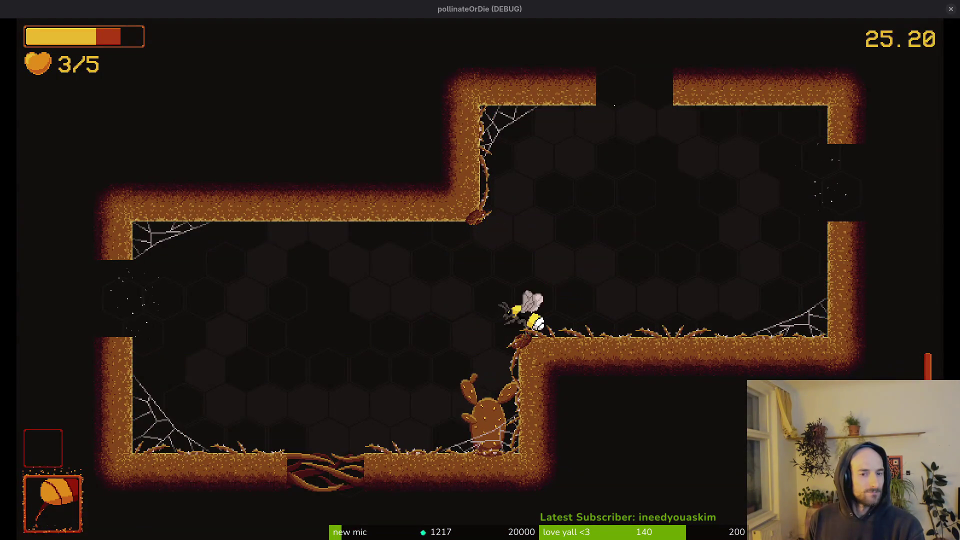
key("Escape")
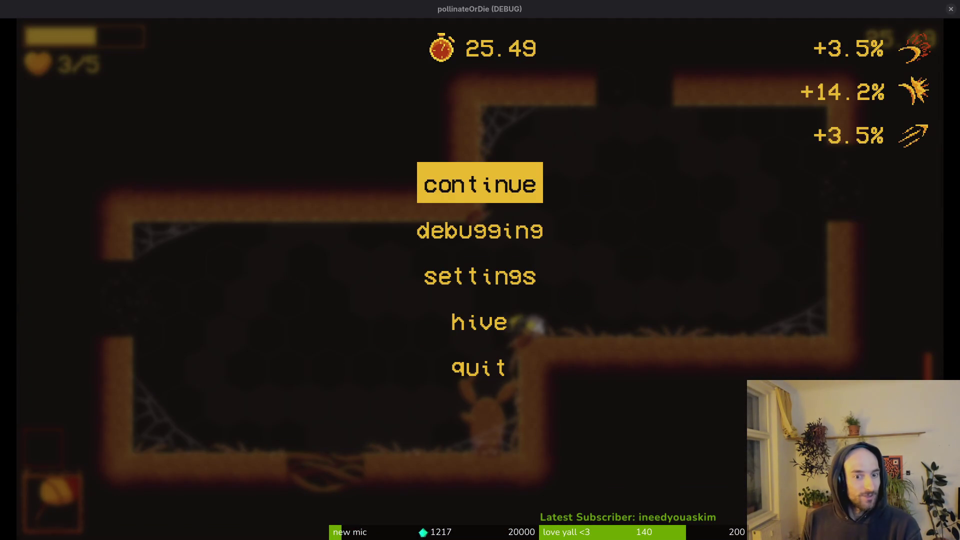
Step: Enable collision overlays from the pause menu's debugging options and reload level 2-2
key("Down")
key("Return")
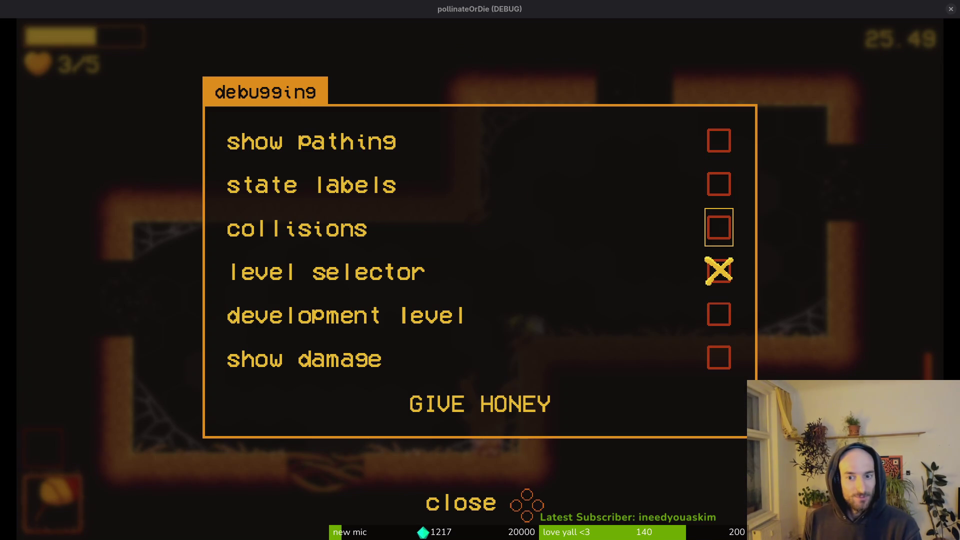
key("Escape")
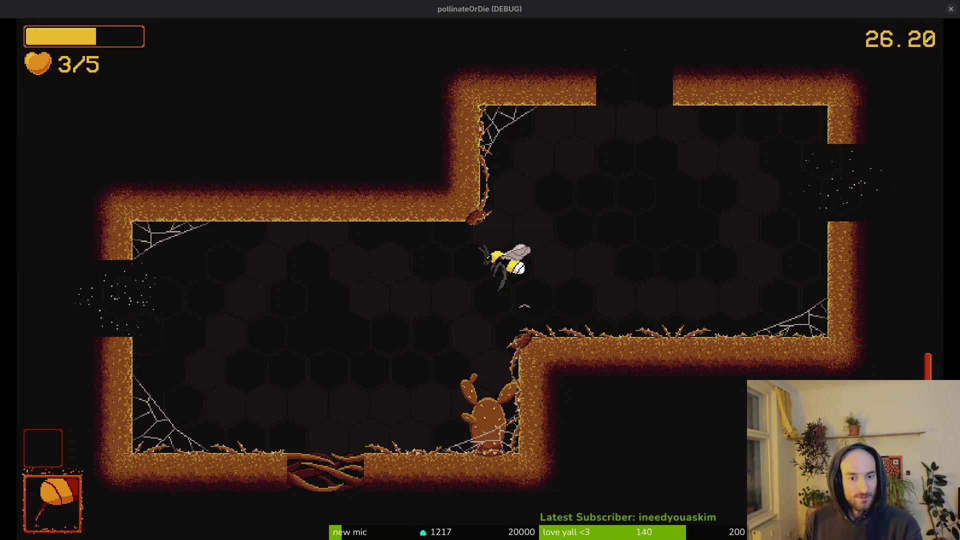
key("n")
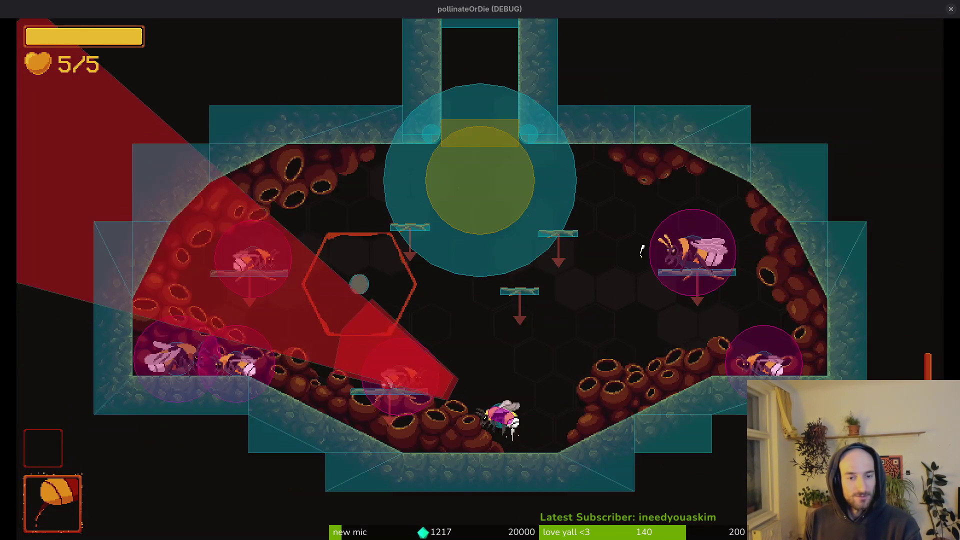
key("l")
key("Left")
key("Left")
key("Up")
key("Up")
key("Right")
key("Return")
Step: Fly the bee through the lower-left, left and lower rooms with collisions visible
key("Down")
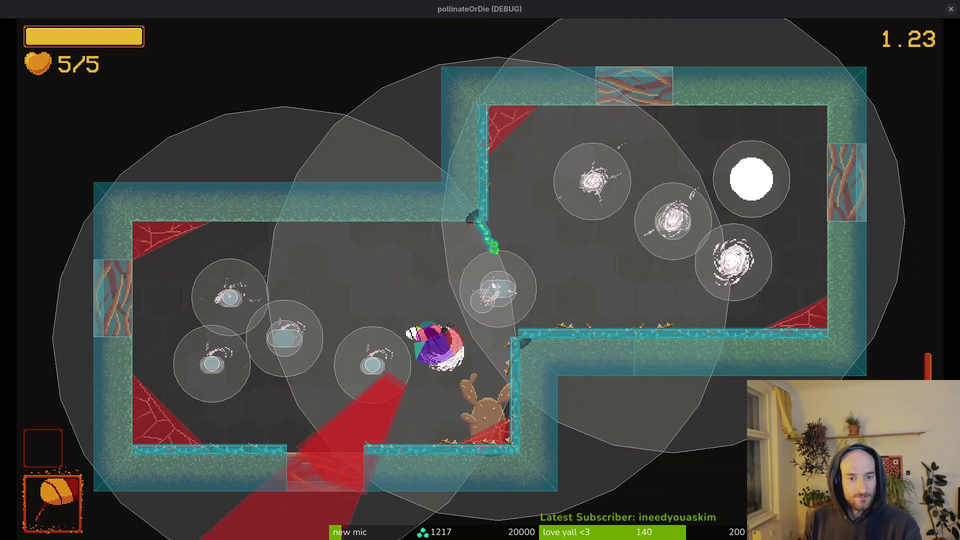
key("Left")
key("Left")
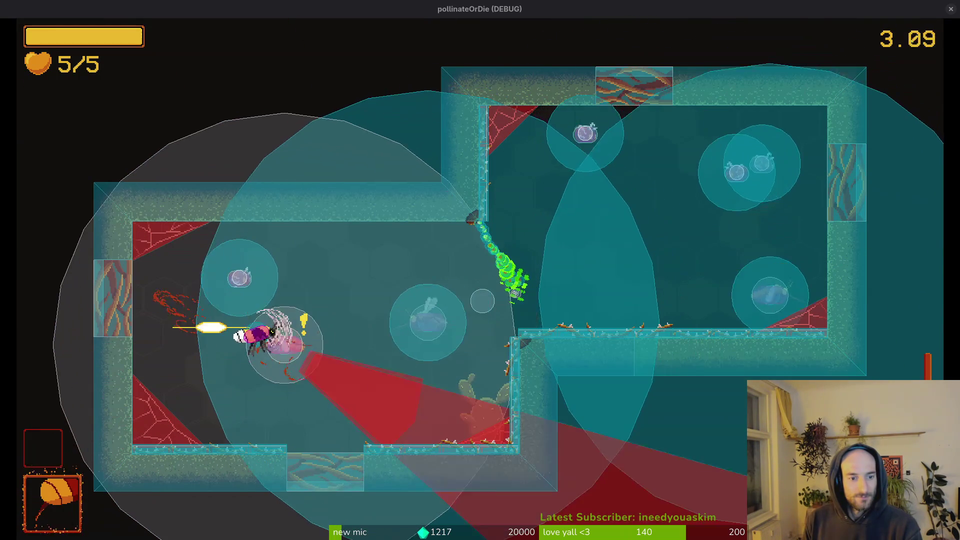
key("Right")
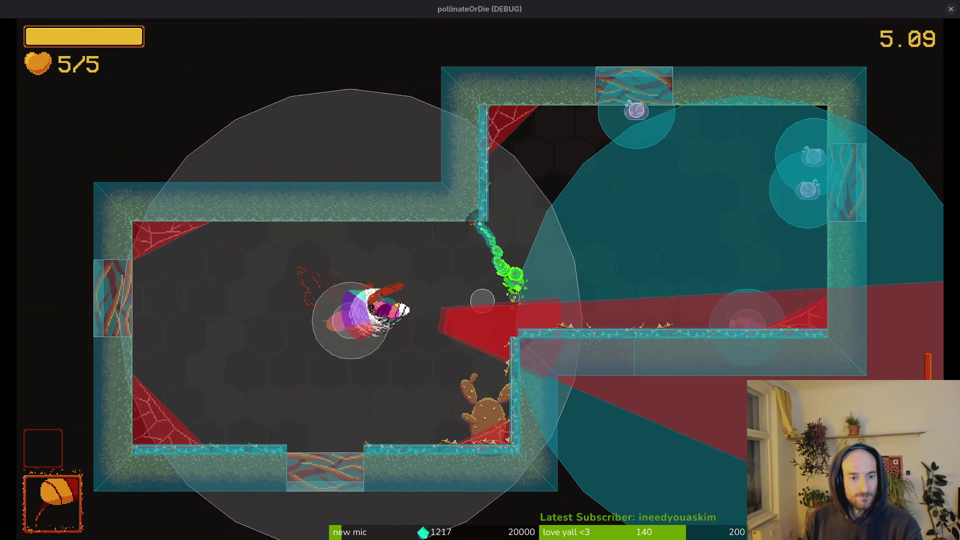
key("Right")
key("Up")
key("Left")
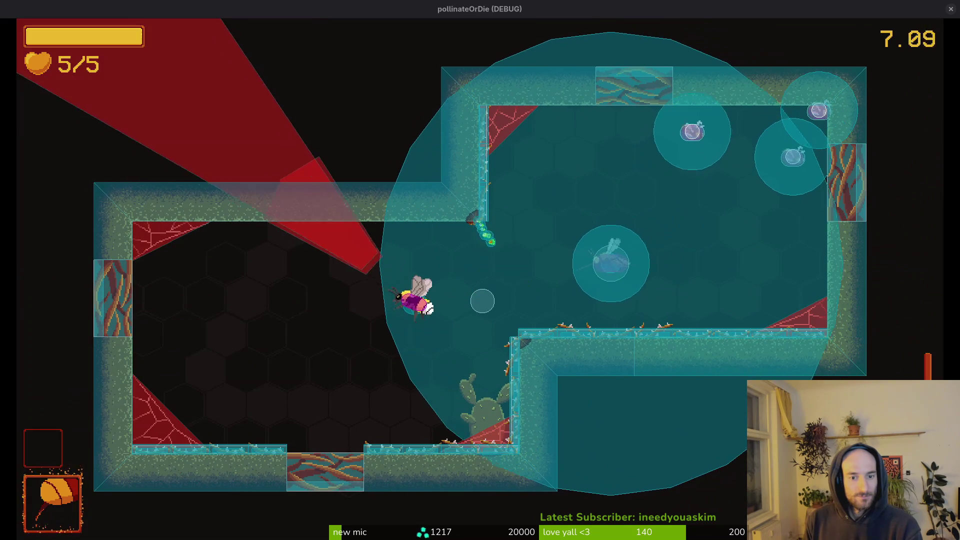
key("Up")
key("Down")
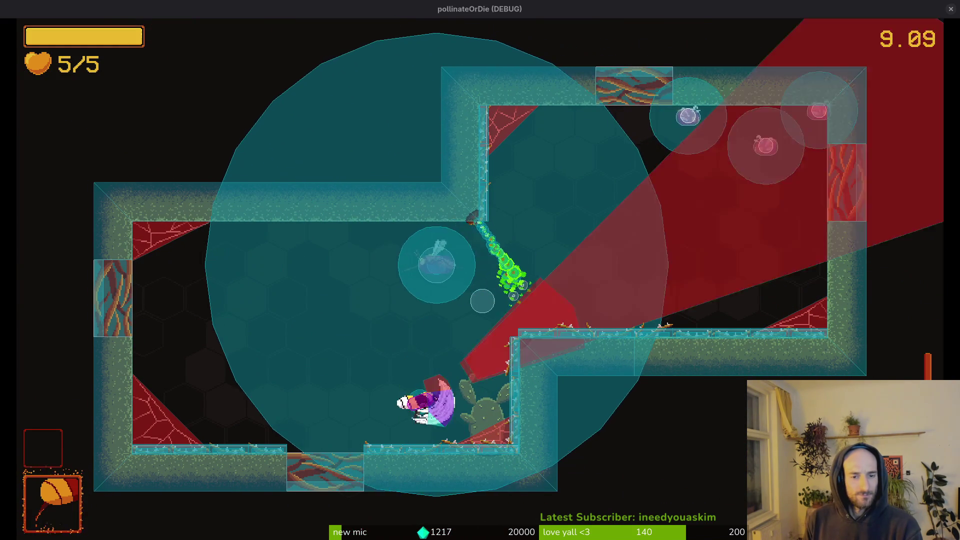
key("Up")
key("Left")
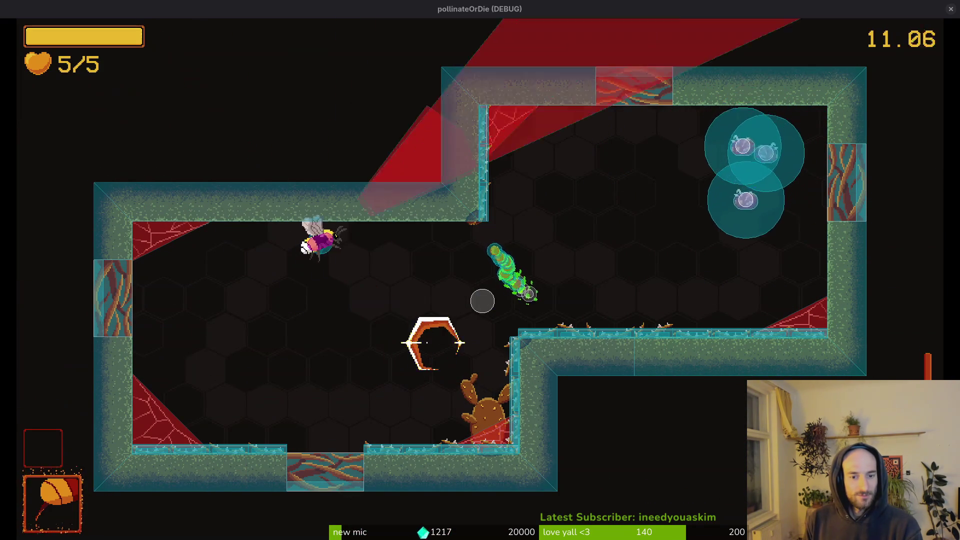
key("Right")
key("Left")
Step: Pause the game, take it out of fullscreen and switch to the Godot editor
key("Escape")
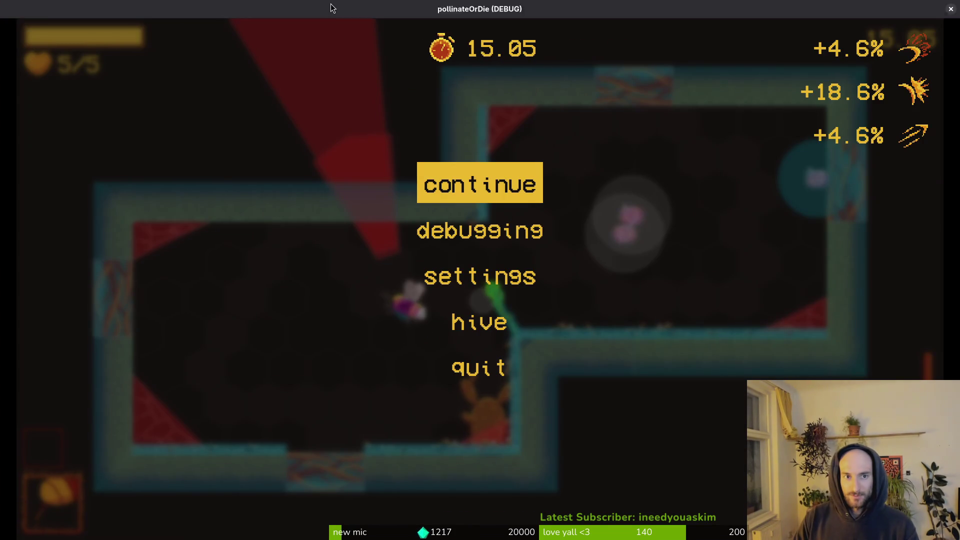
key("super+f")
key("super+1")
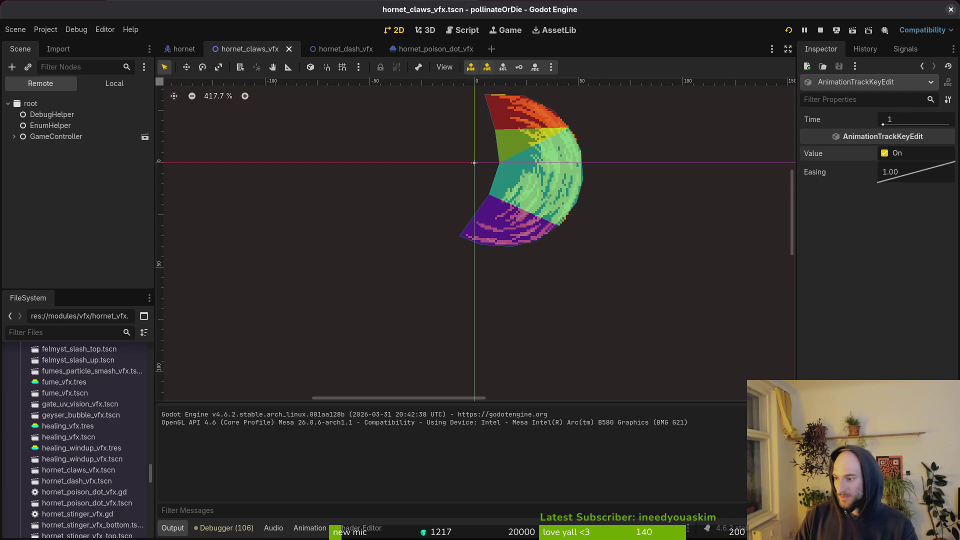
Step: Inspect the running game's Remote node tree with level_2_2 expanded
left_click(115, 85)
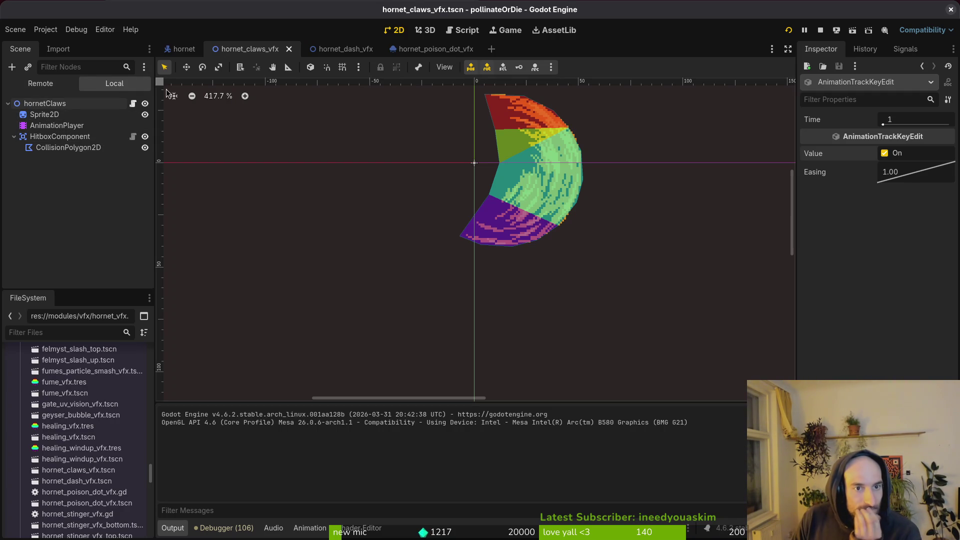
left_click(52, 88)
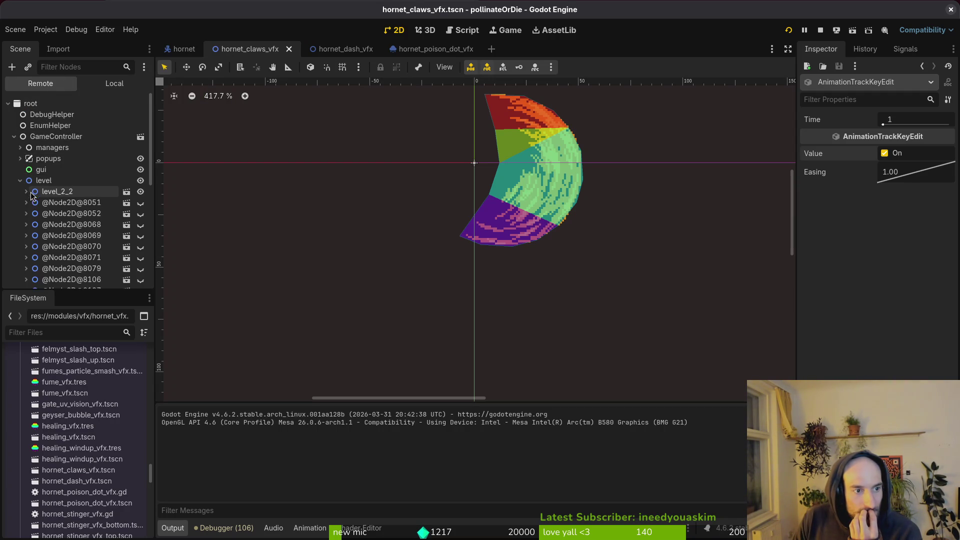
scroll(80, 210, "down", 5)
scroll(70, 215, "up", 4)
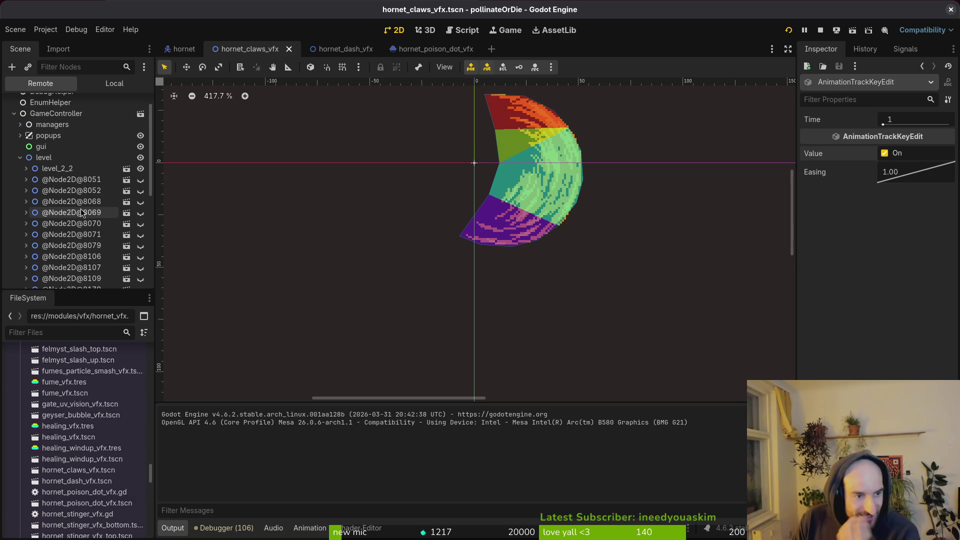
left_click(28, 168)
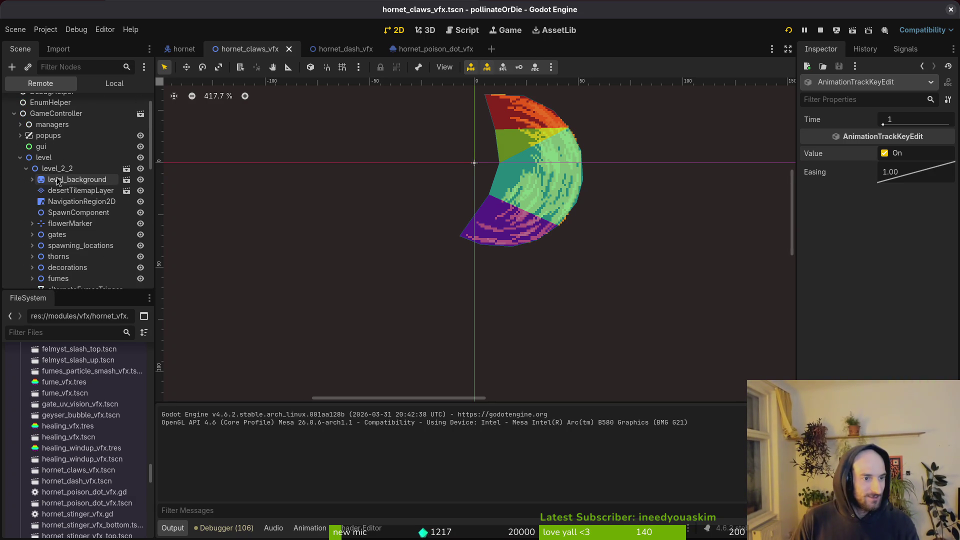
scroll(90, 210, "down", 3)
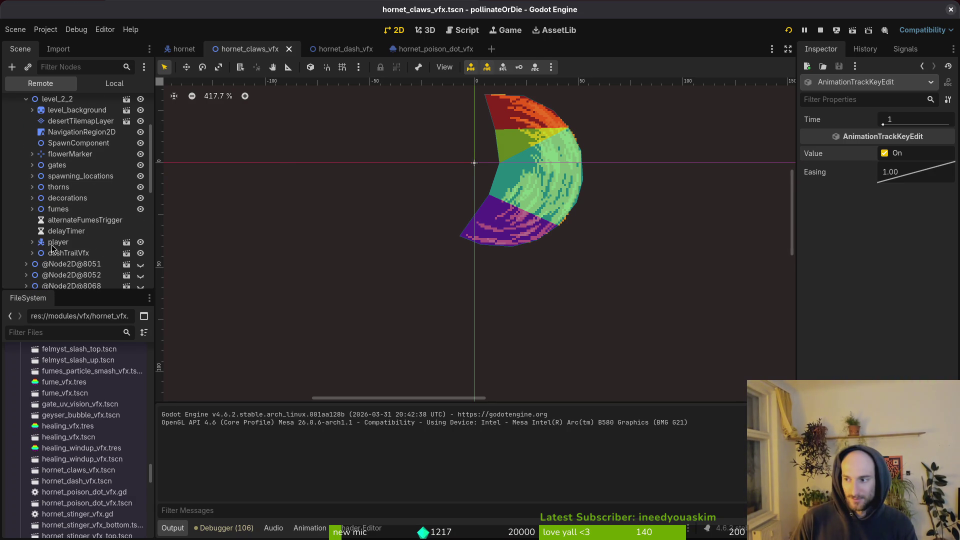
Step: Resume the game, move its window aside and hide the player node via the Remote tree
key("alt+Tab")
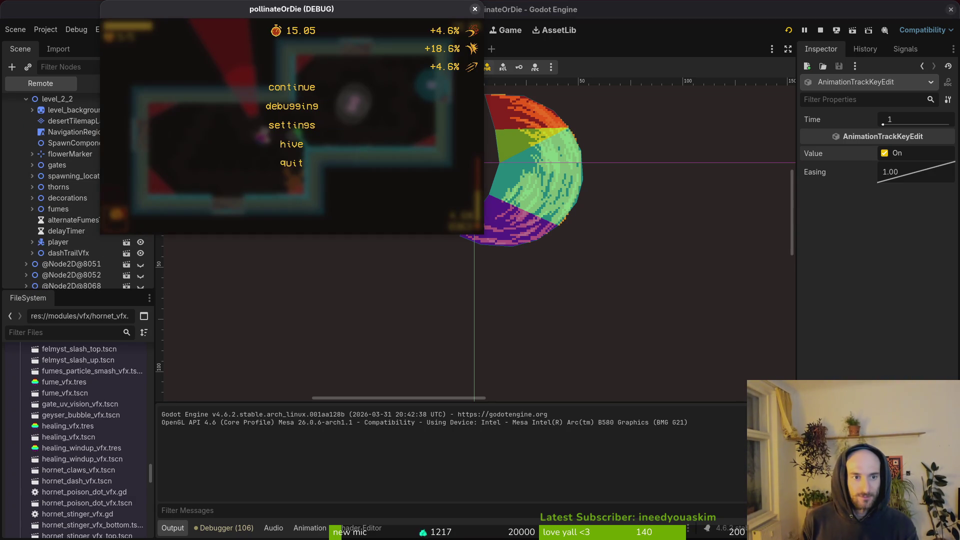
key("Escape")
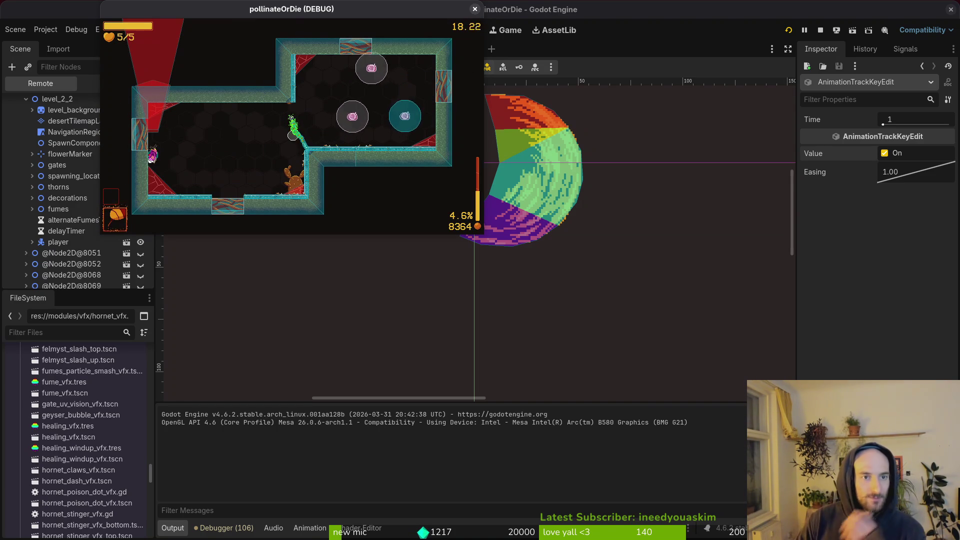
left_click_drag(367, 5, 815, 56)
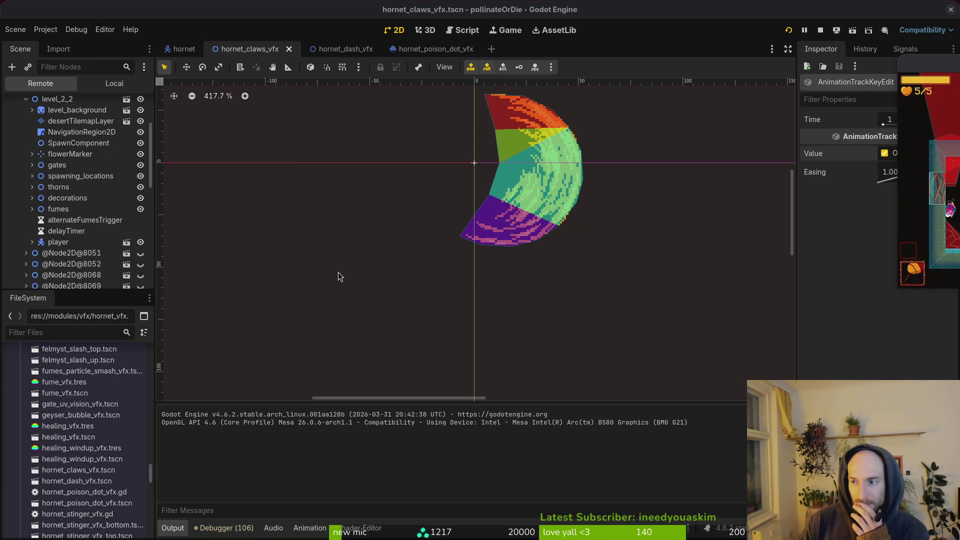
left_click(141, 244)
scroll(67, 212, "up", 3)
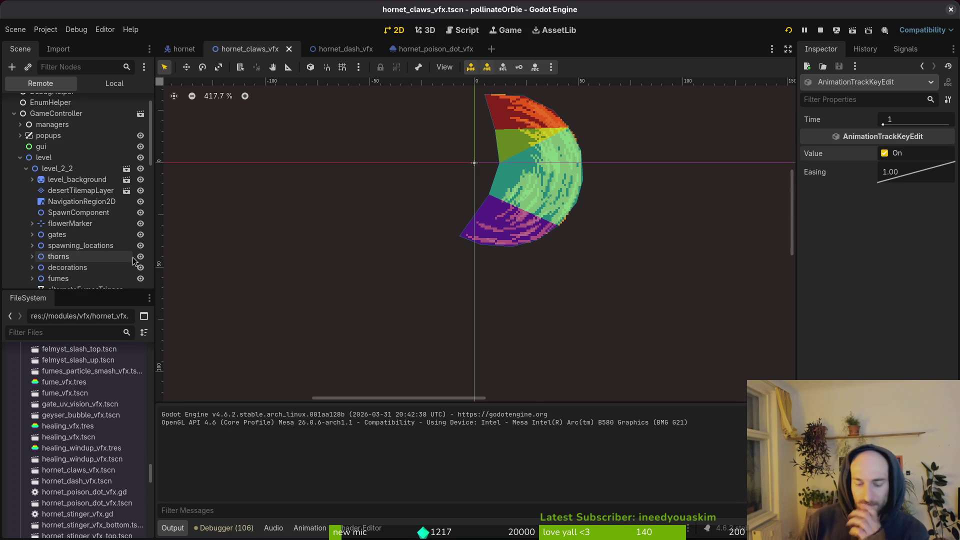
Step: Quick Open the level_2_2.tscn scene by searching '2_2'
key("ctrl+shift+o")
type("2_2")
key("Return")
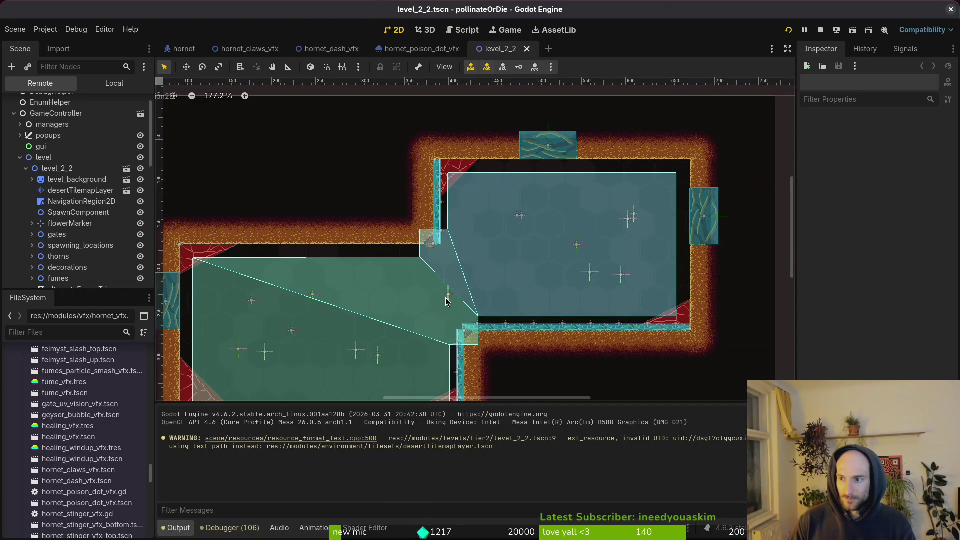
Step: Hide the level_2_2 node in the Remote scene tree, then expand it again
scroll(442, 300, "up", 5)
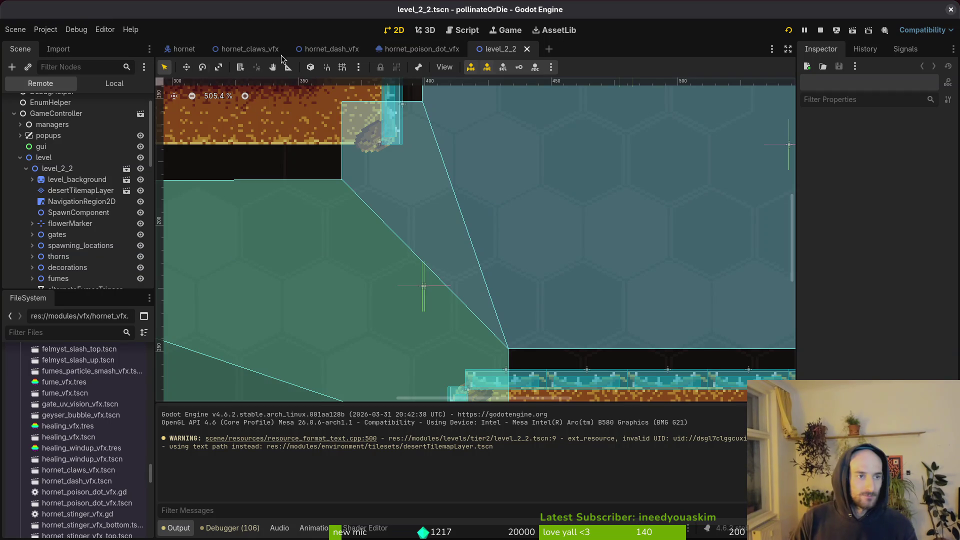
scroll(73, 210, "down", 5)
scroll(74, 199, "up", 3)
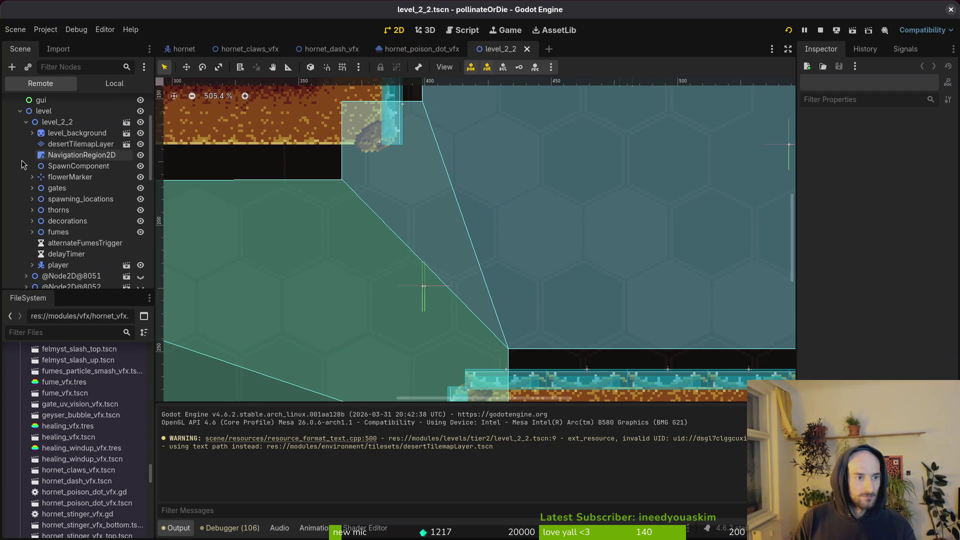
left_click(25, 122)
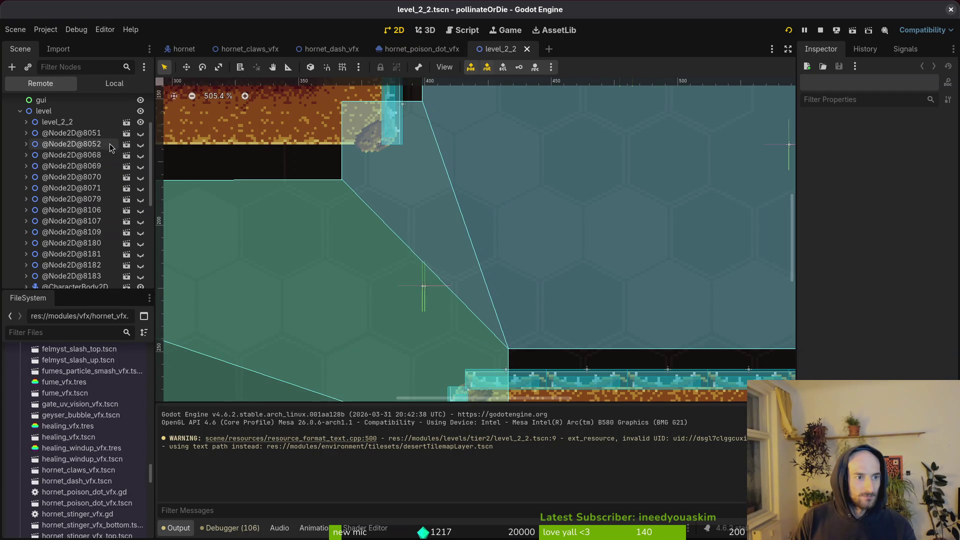
left_click(140, 125)
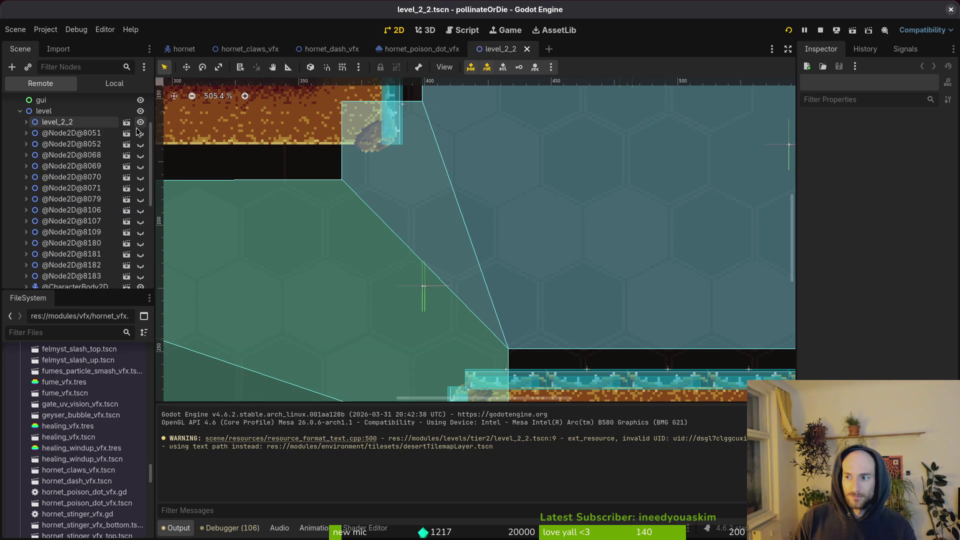
left_click(25, 122)
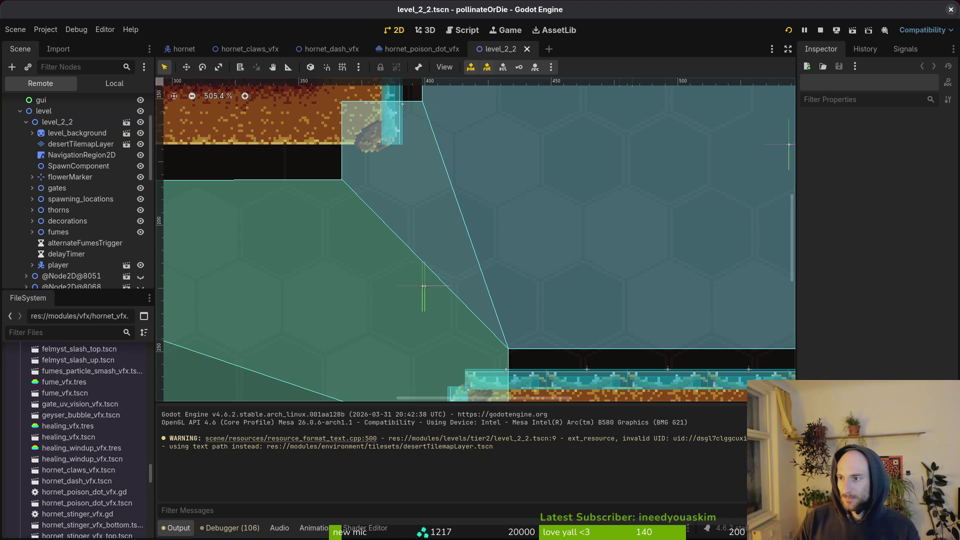
Step: In the game window, fly the bee to the centre, dash to the left wall and attack
key("alt+Tab")
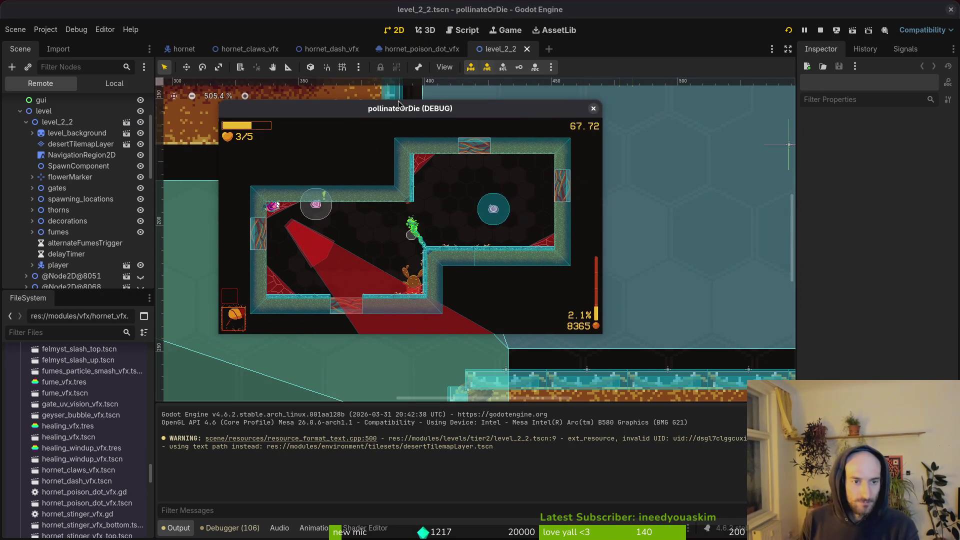
key("Down")
key("Right")
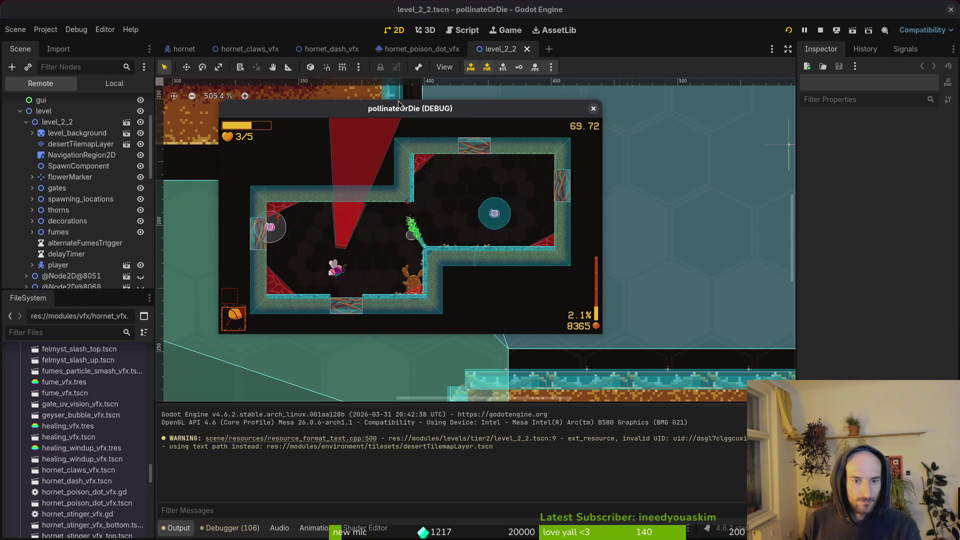
key("Up")
key("Left")
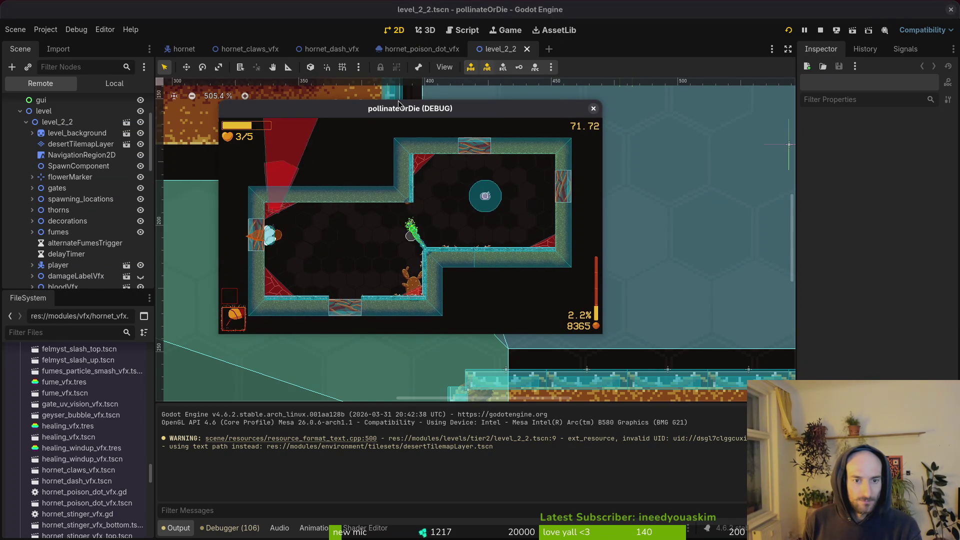
key("Right")
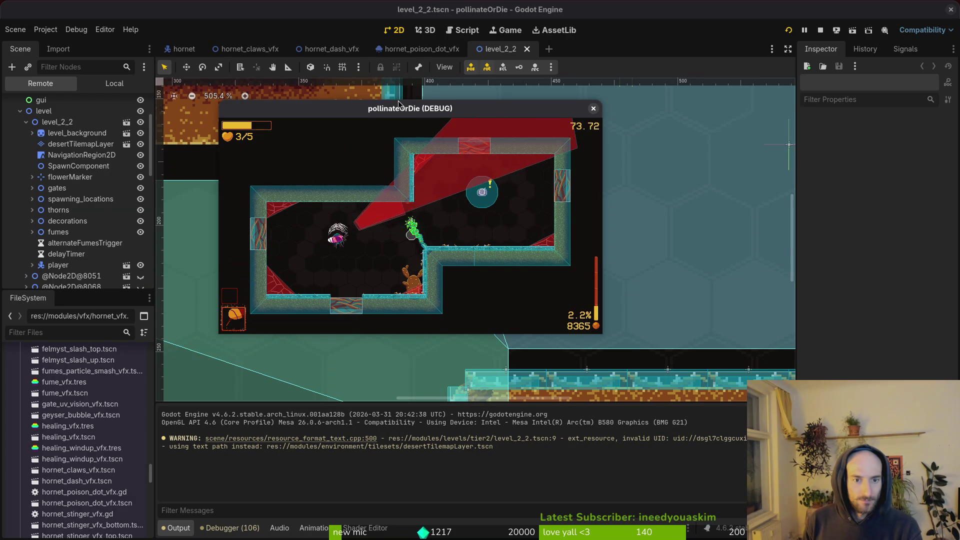
key("Right")
Step: Keep dodging and slashing until the enemy near the ledge dies, then pause the game with Esc
key("Left")
key("Down")
key("Left")
key("Up")
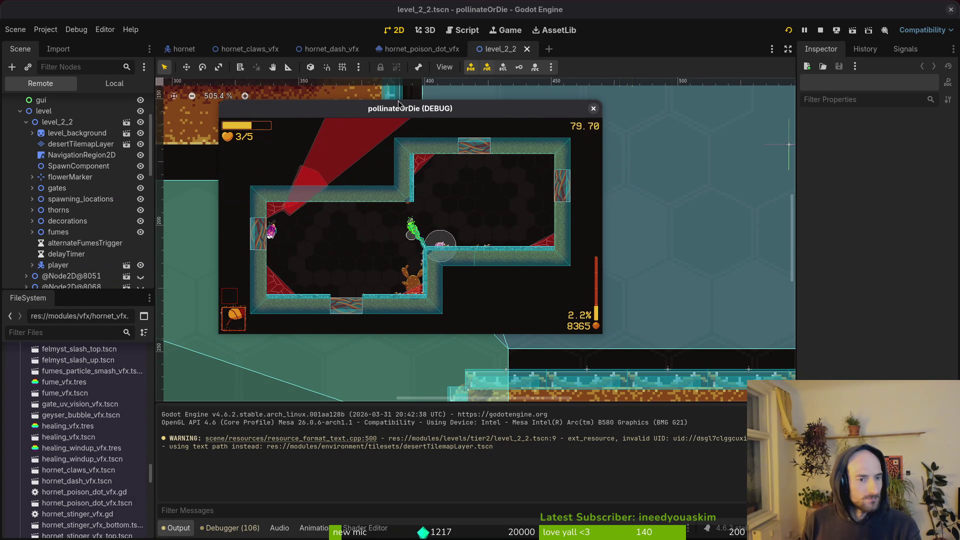
key("Right")
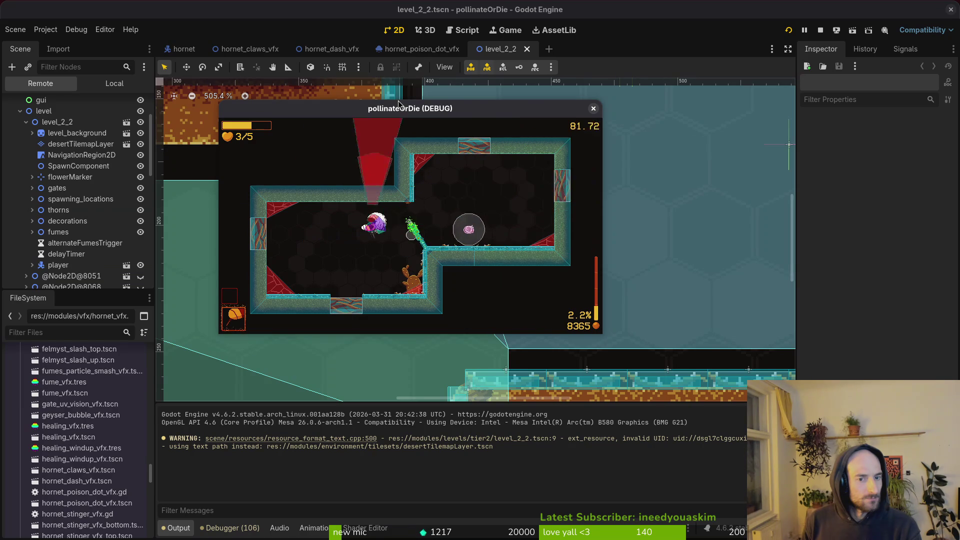
key("Right")
key("Up")
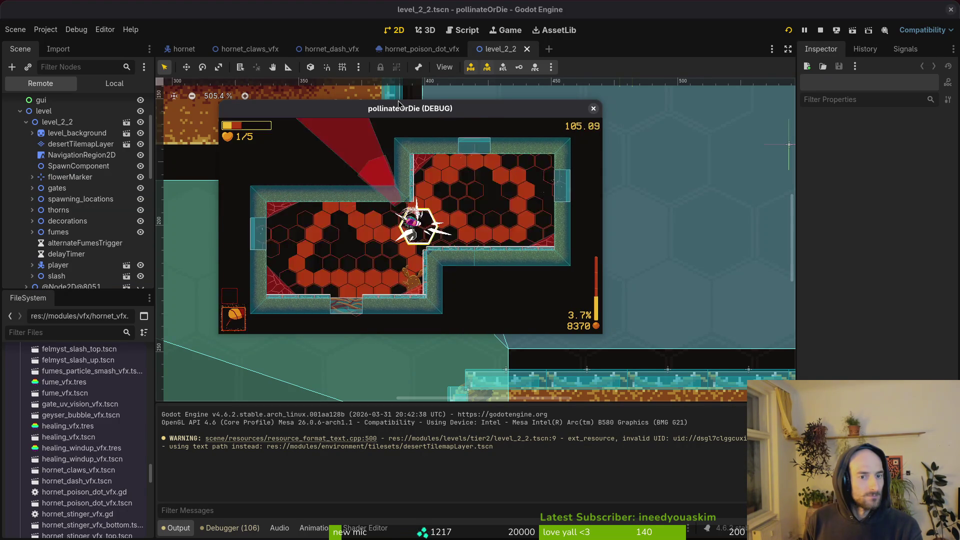
key("Escape")
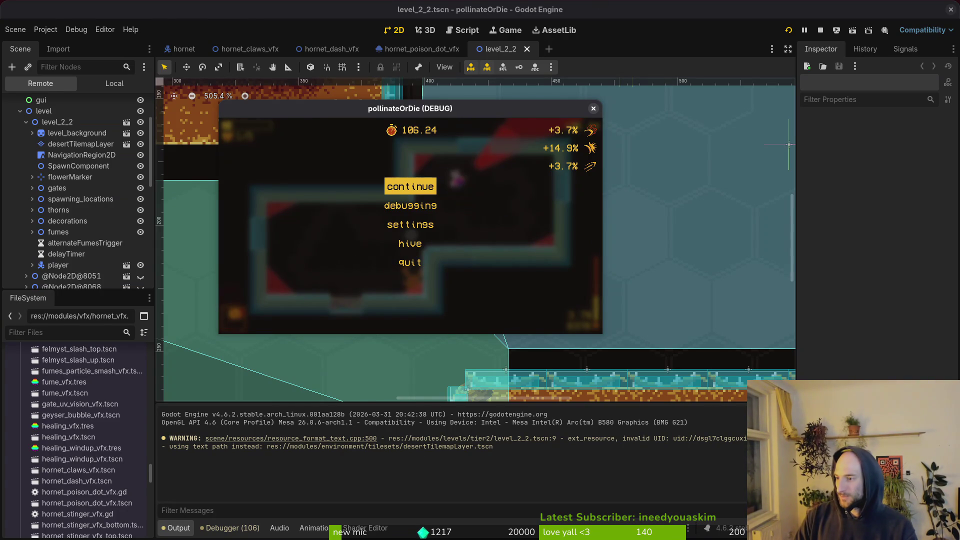
key("alt+Tab")
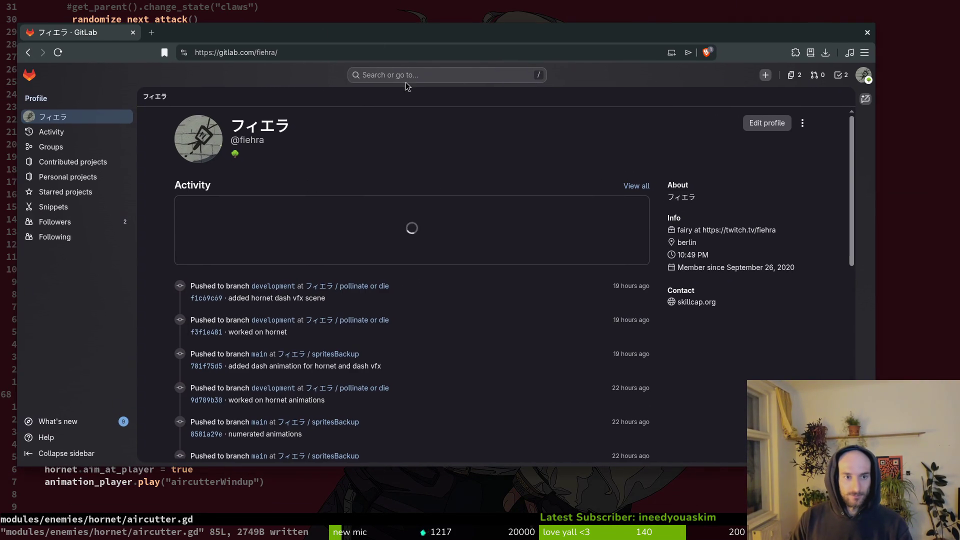
Step: In pollinate or die, start a new work item with the smoke-hitbox title and a description
left_click(350, 286)
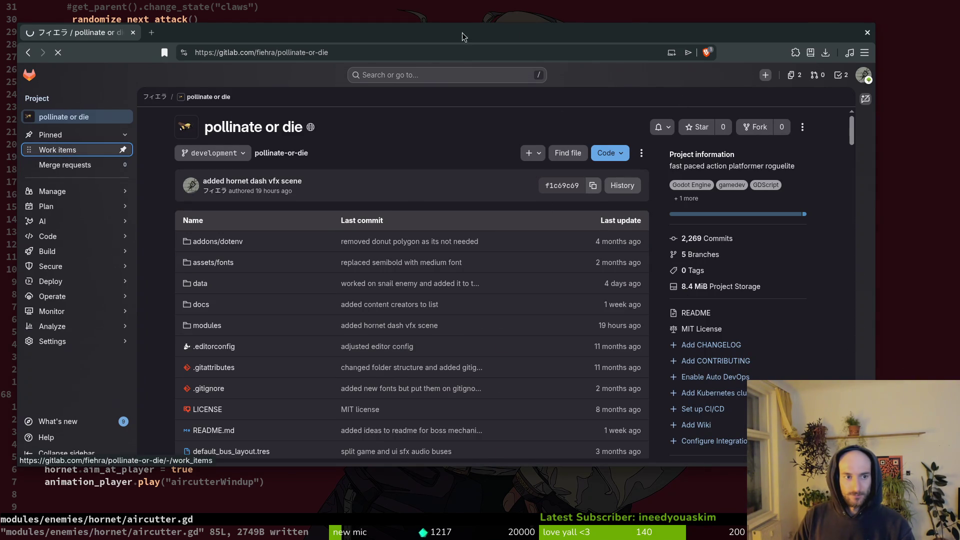
left_click(60, 156)
left_click(840, 118)
type("2_2 smoke hitboxe")
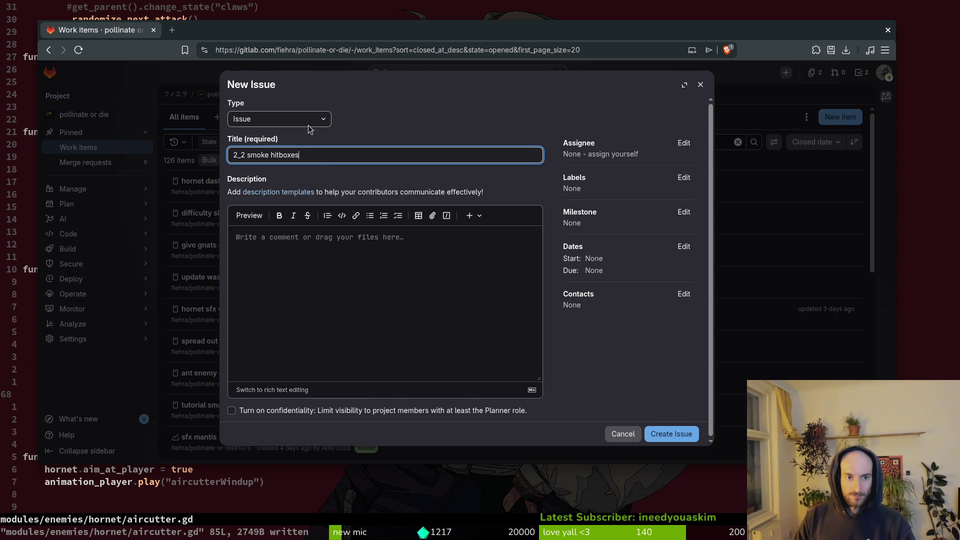
type("stay active after")
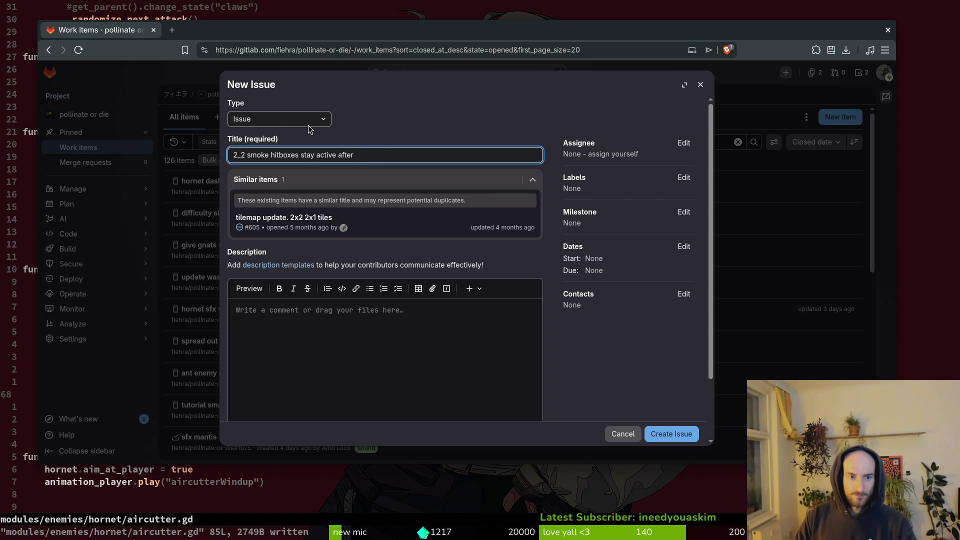
type(" clearing t")
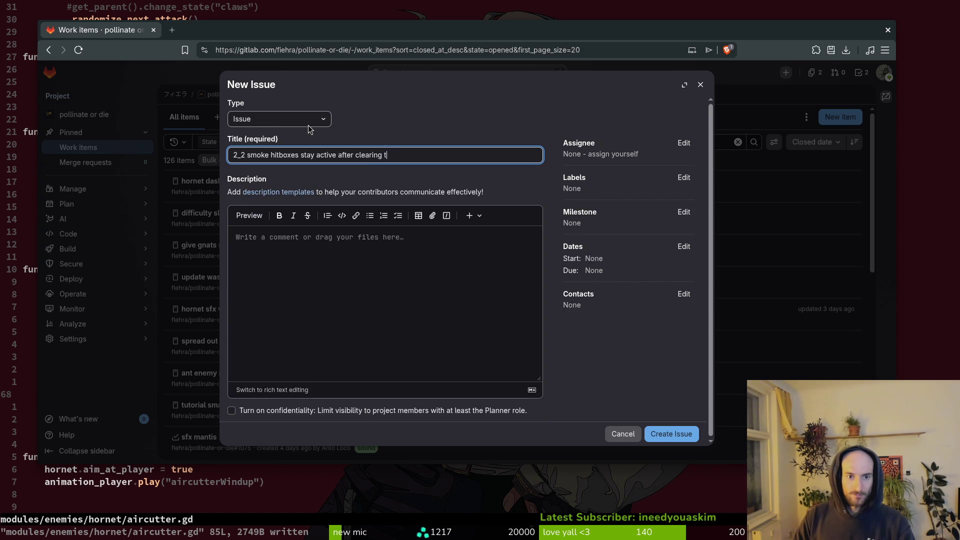
left_click(333, 294)
type("also mystery hitbox in middle")
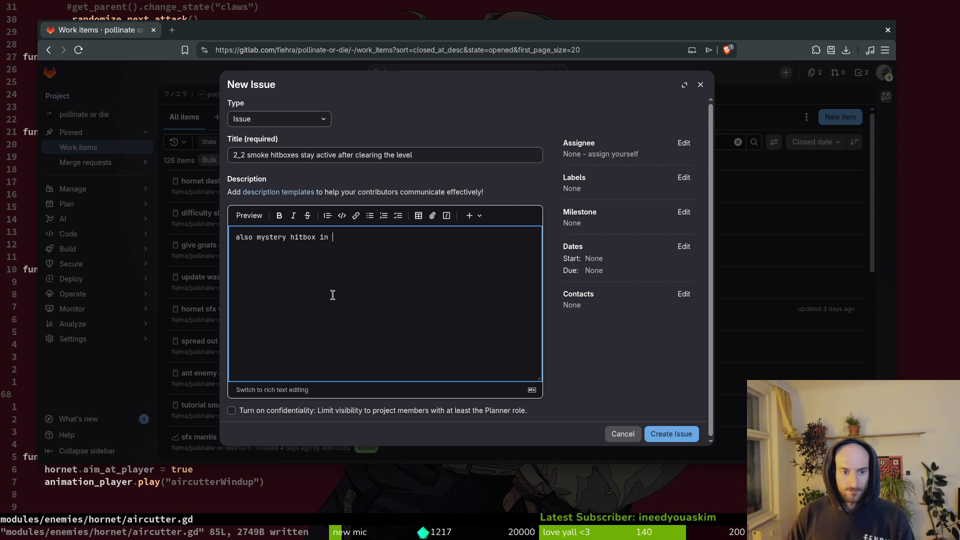
Step: Add the bug label to the issue and create it
left_click(684, 177)
left_click(643, 270)
left_click(623, 394)
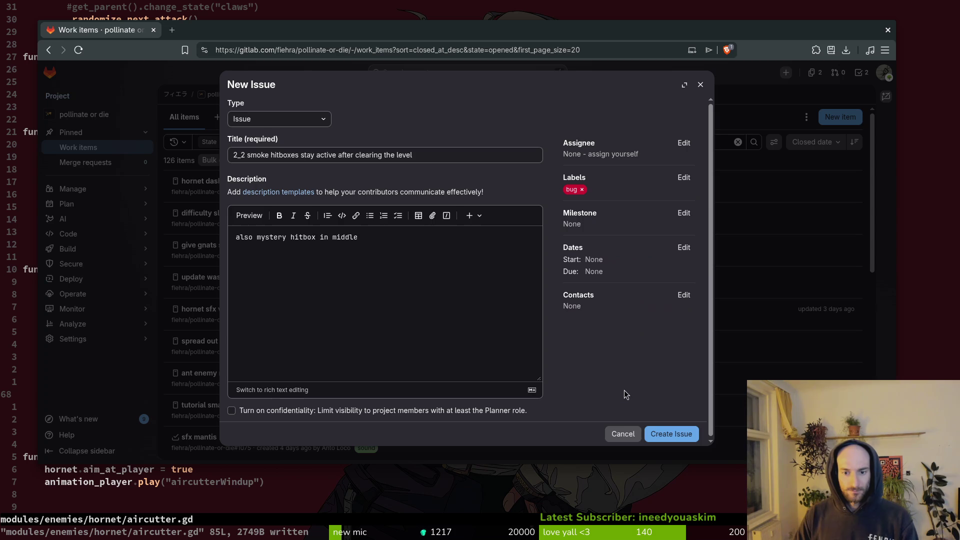
left_click(670, 434)
Step: Resume the paused game, fly the bee through the top door, and open the level-select menu
key("super+minus")
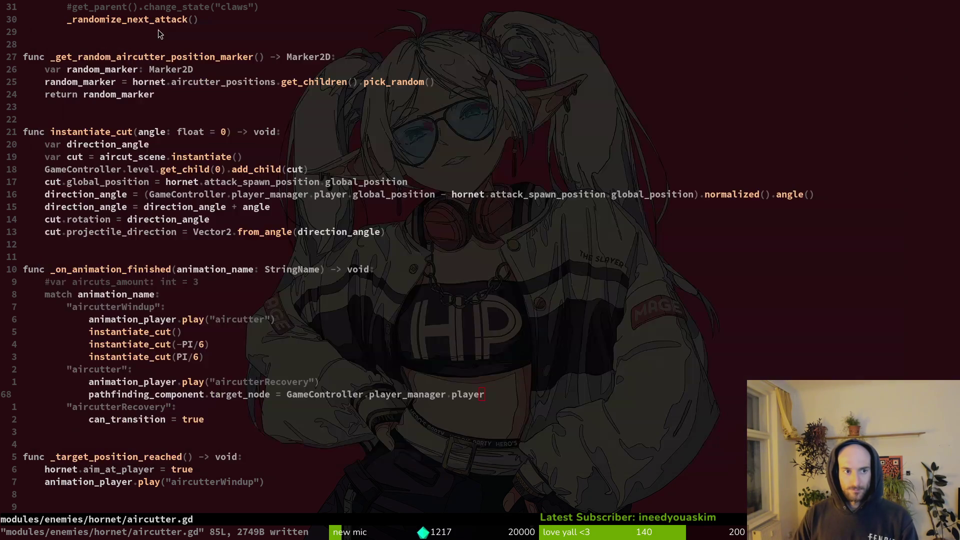
key("super+minus")
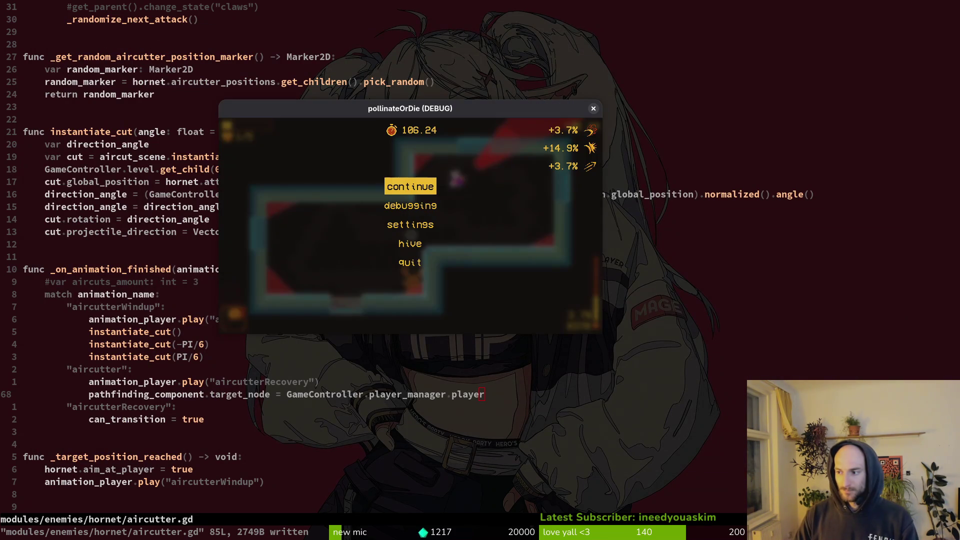
key("Escape")
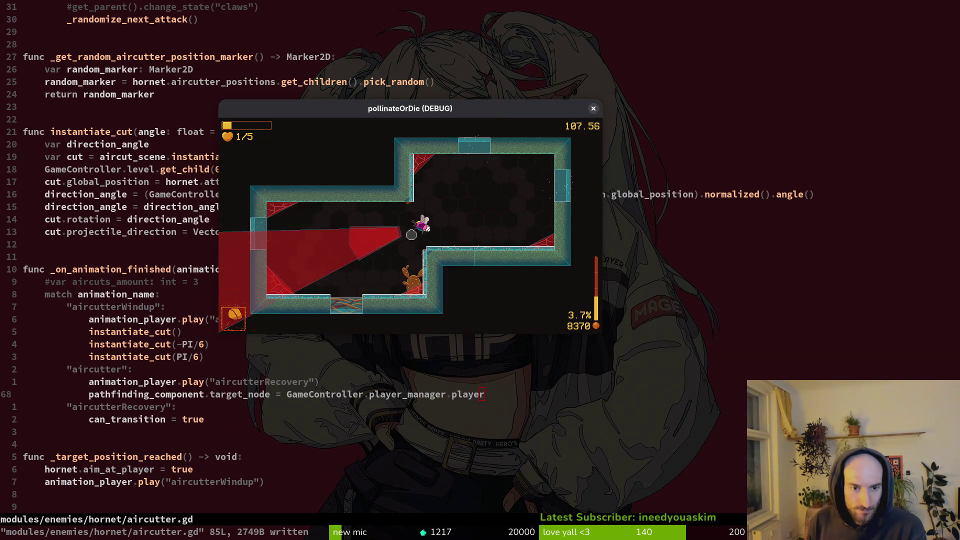
key("w")
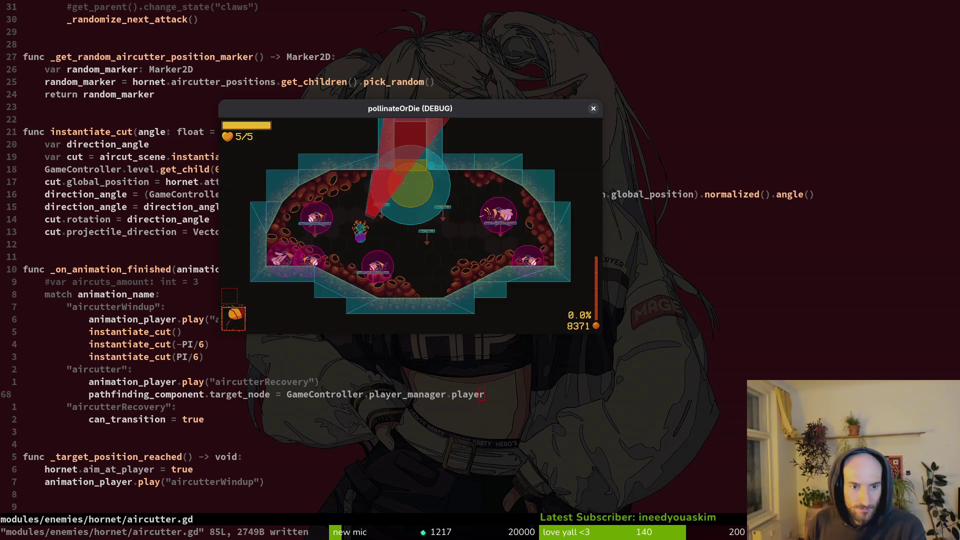
key("Escape")
Step: Search the project files for 'particle' in Neovim and open fume_particle.gd
left_click(93, 85)
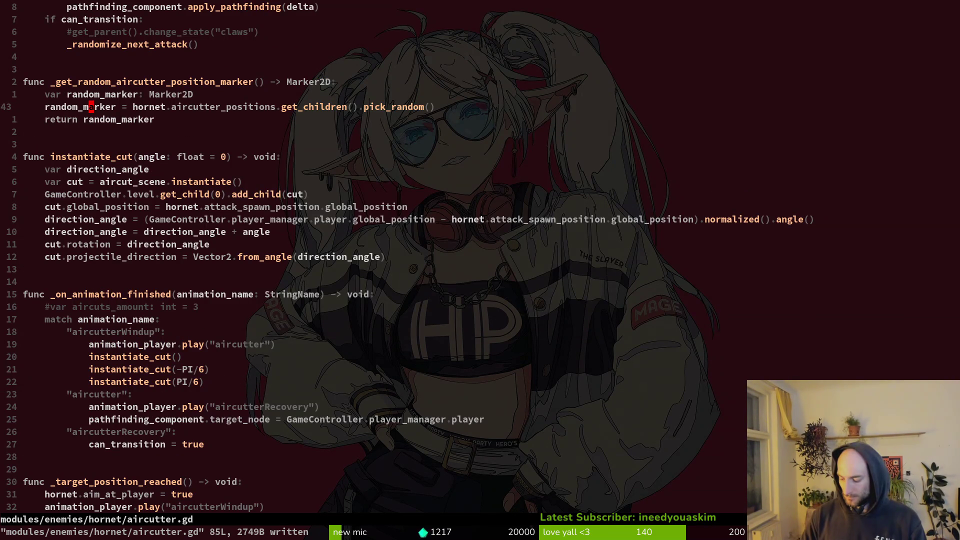
key("space")
key("f")
key("f")
type("smopart")
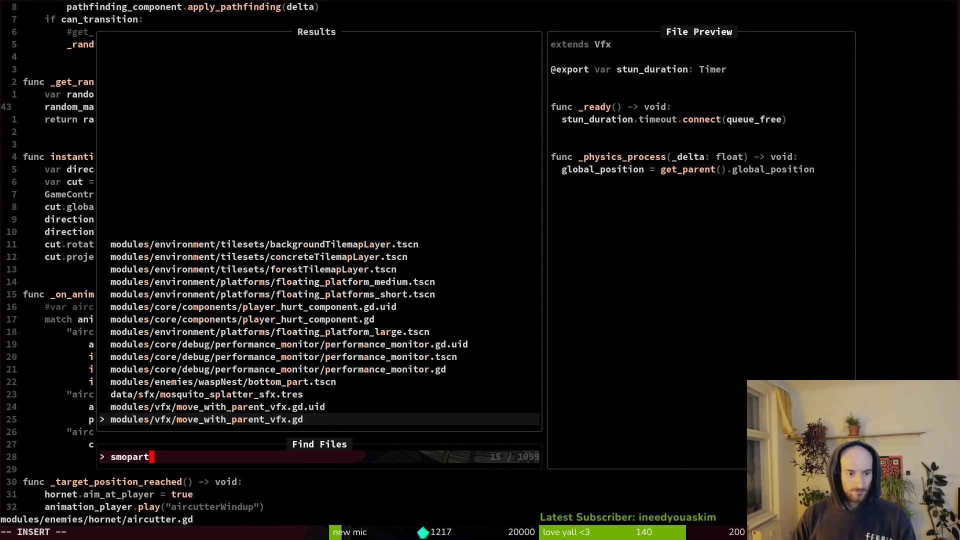
key("Up")
key("Up")
key("Up")
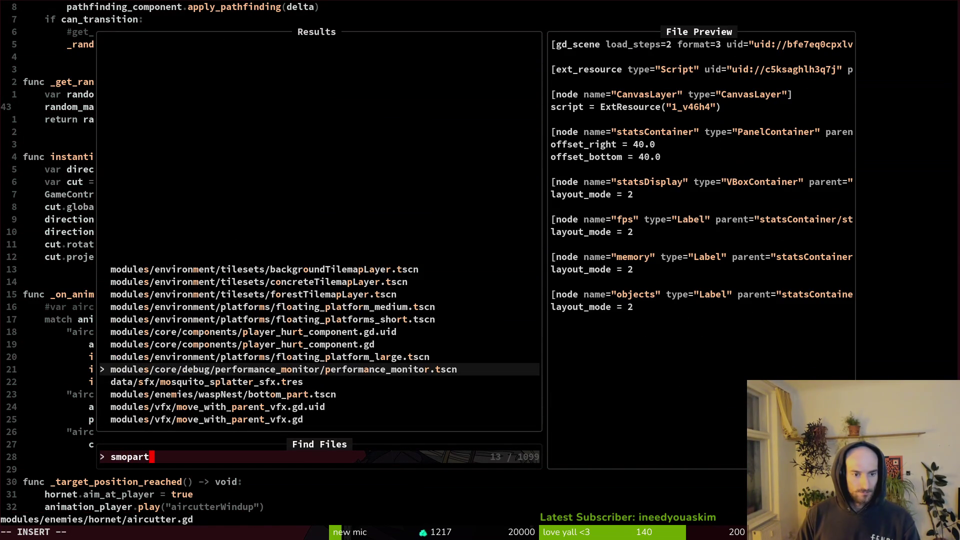
key("BackSpace")
key("BackSpace")
key("BackSpace")
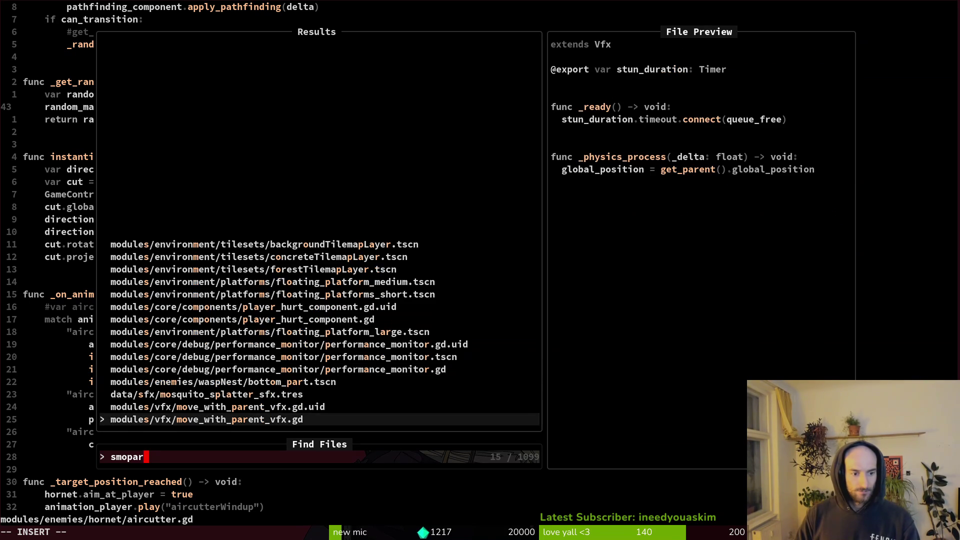
type("particle")
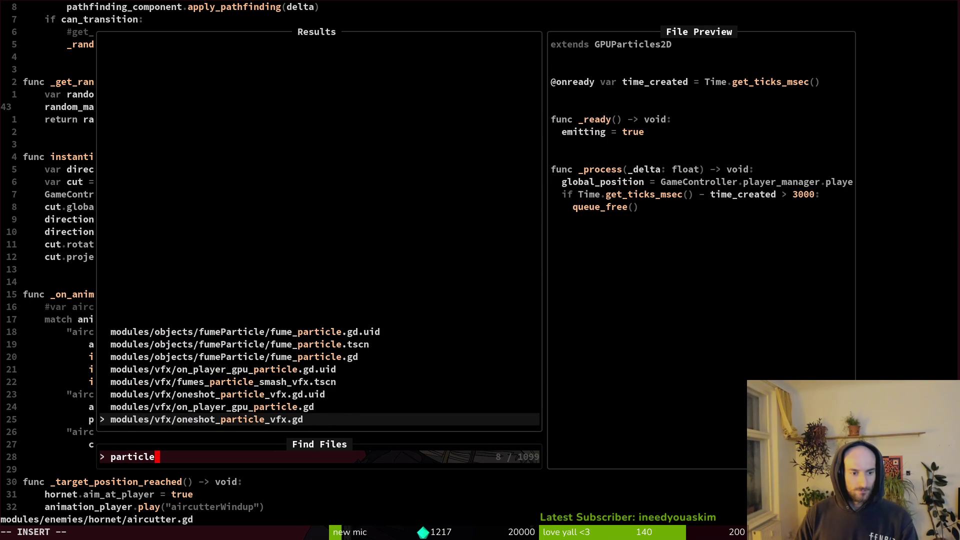
key("Up")
key("Up")
key("Up")
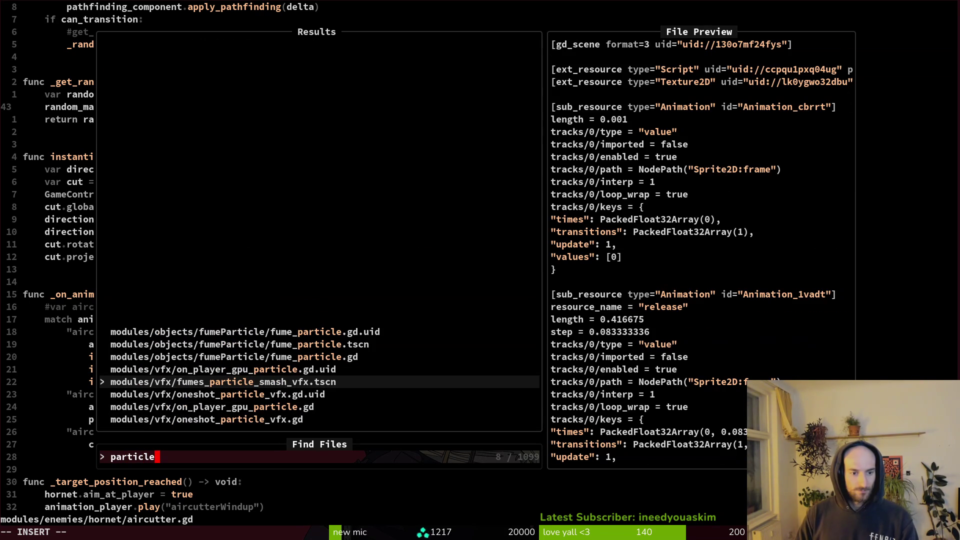
key("Up")
key("Up")
key("Return")
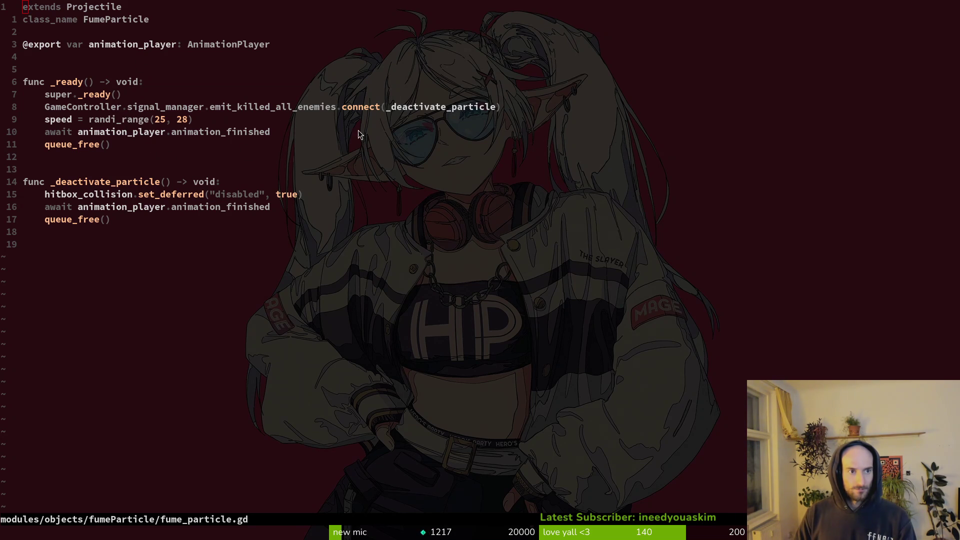
key("alt+Tab")
Step: Stop and relaunch the debug run, then load level 2-2 from the debug level selector
left_click(820, 31)
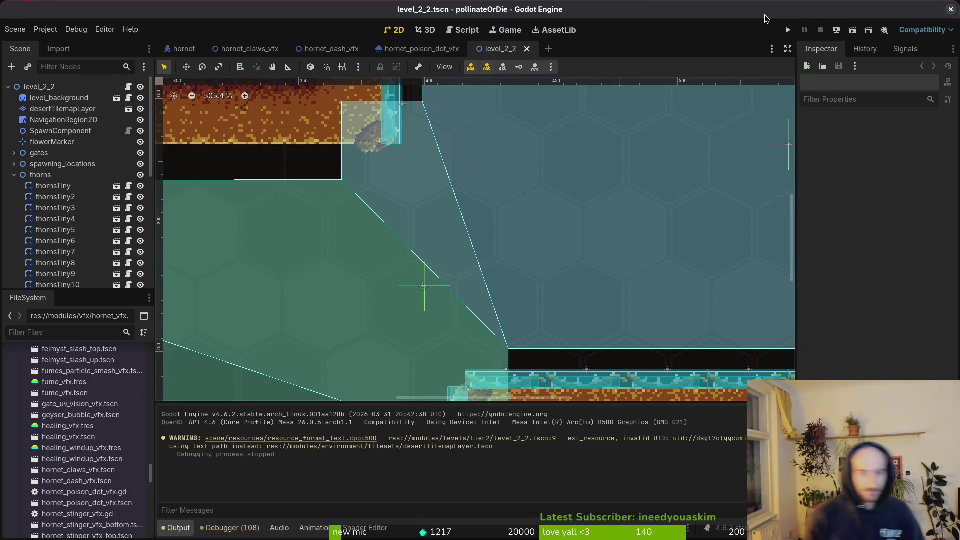
left_click(794, 30)
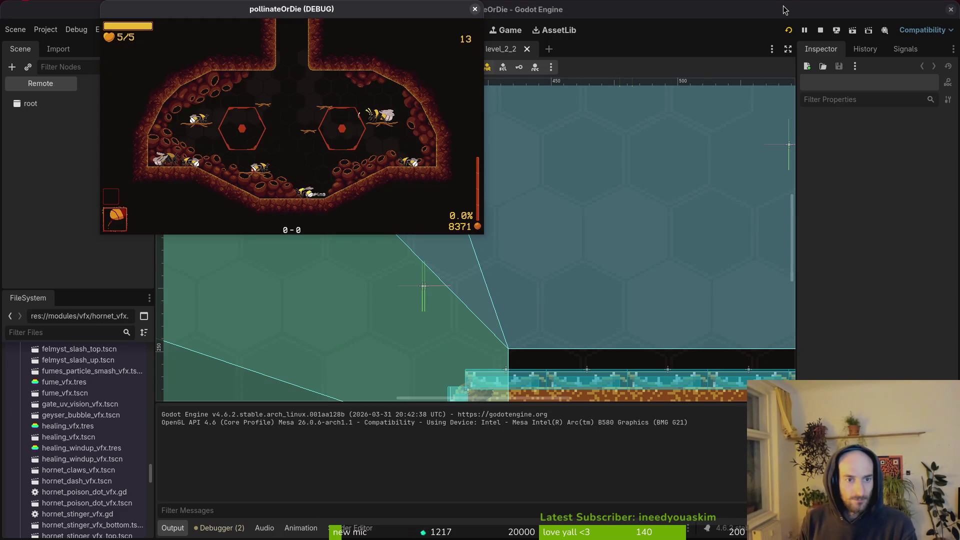
key("Escape")
key("Up")
key("Left")
key("Up")
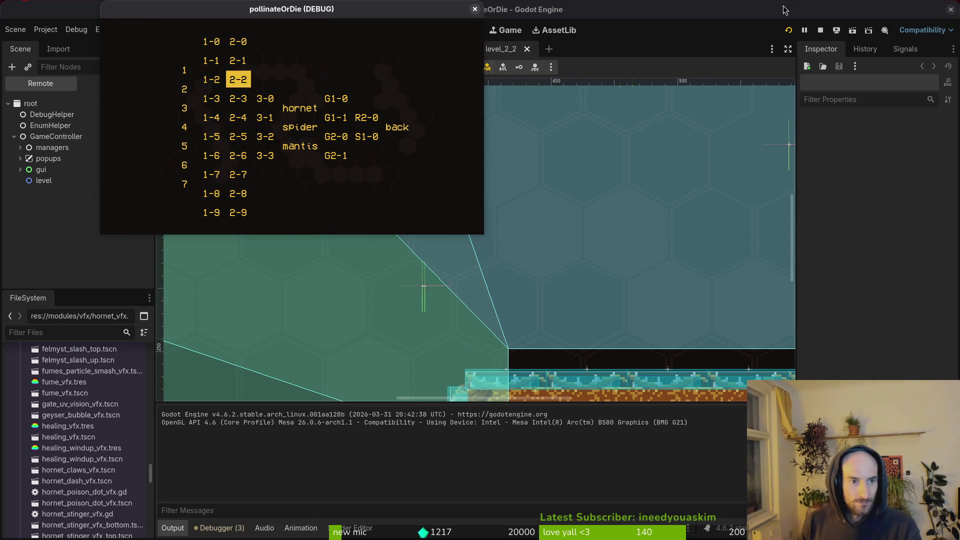
key("Return")
Step: Open the debugging options from the pause menu, then close them to resume play
key("Down")
key("Return")
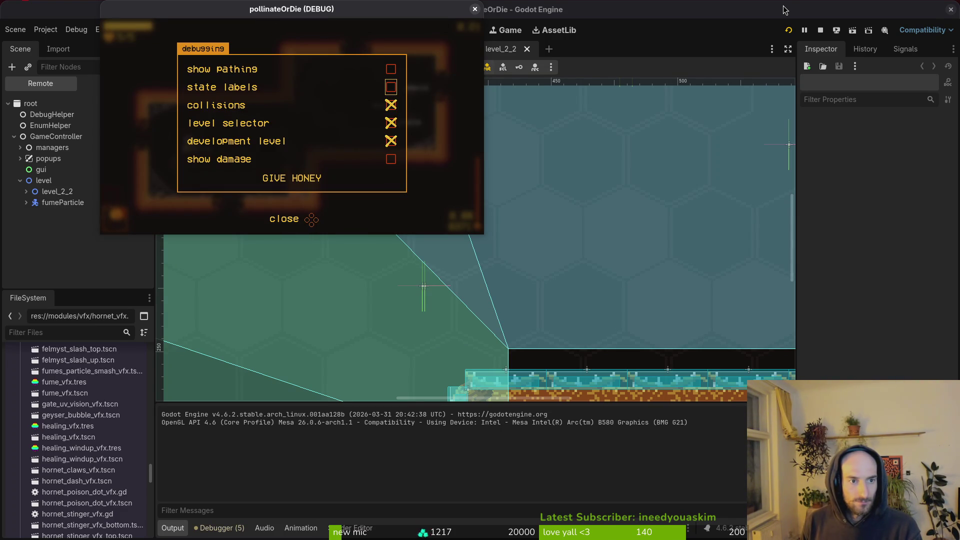
key("Escape")
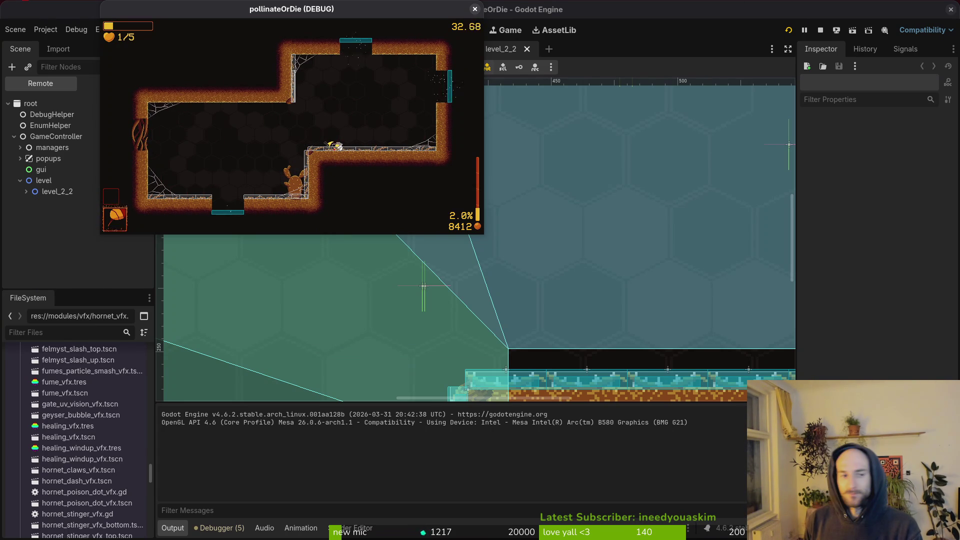
Step: Search the project files for 'mos' and open the mosquito's exploding.gd
key("super+2")
key("space")
key("f")
key("f")
type("mos")
key("Up")
key("Up")
key("Up")
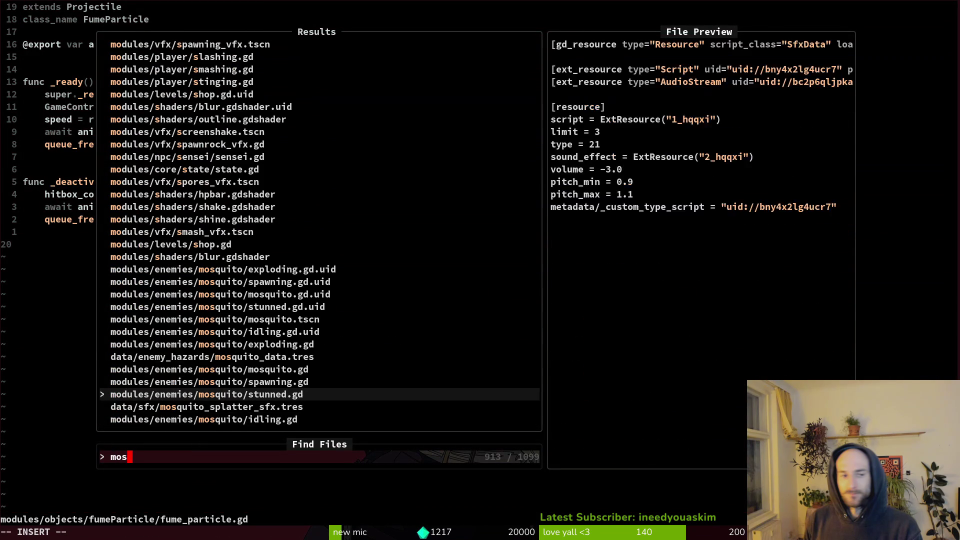
key("Down")
key("Return")
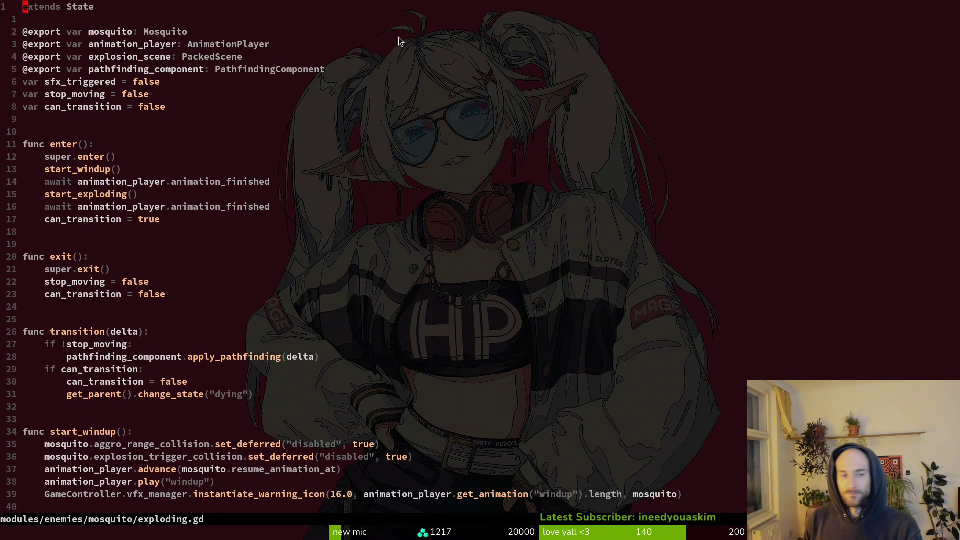
Step: Read through the windup, exploding and explosion code, ending on the change_state("dying") call
scroll(270, 373, "down", 3)
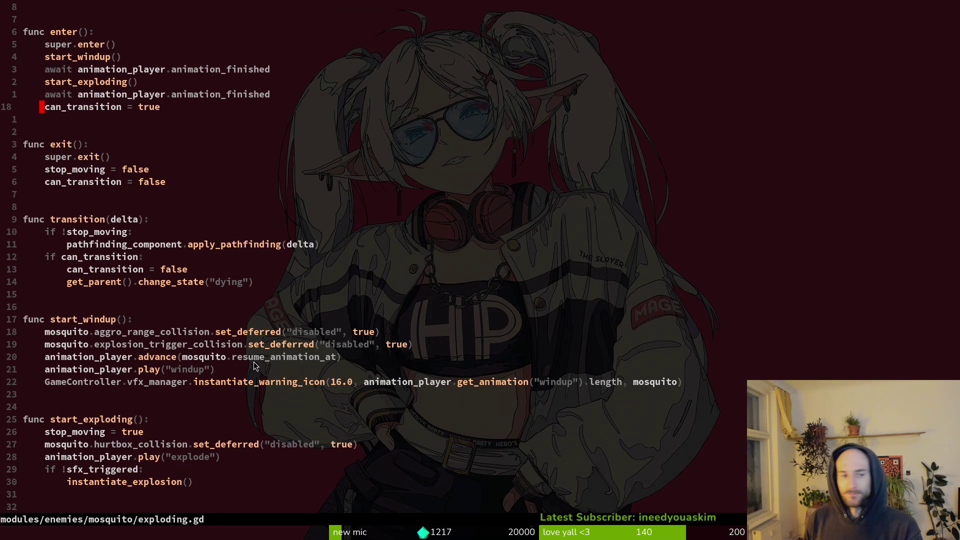
scroll(124, 347, "down", 3)
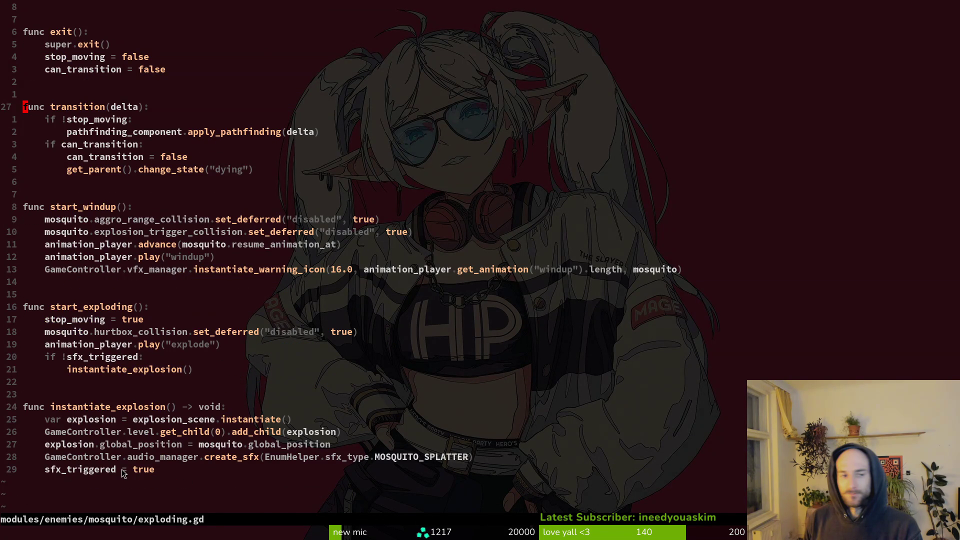
scroll(125, 439, "down", 3)
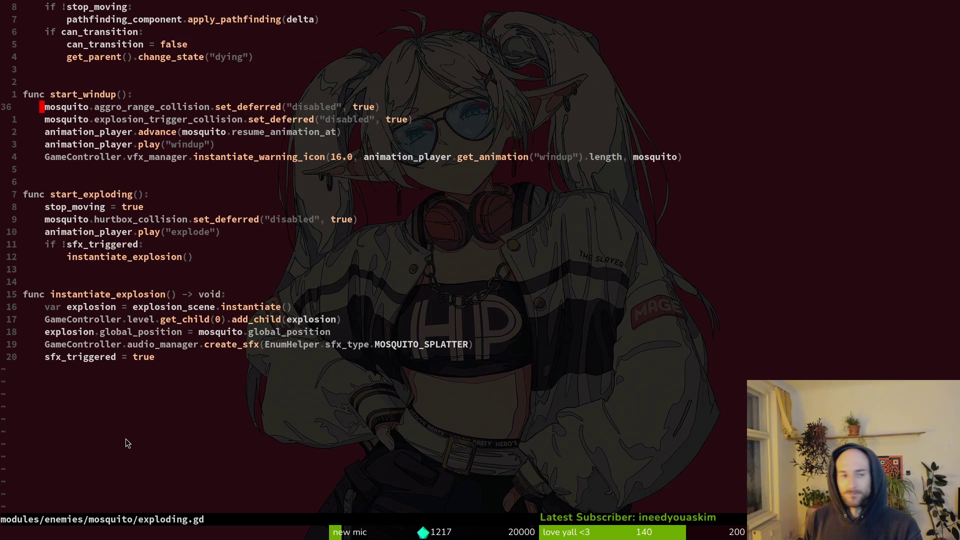
scroll(118, 417, "up", 4)
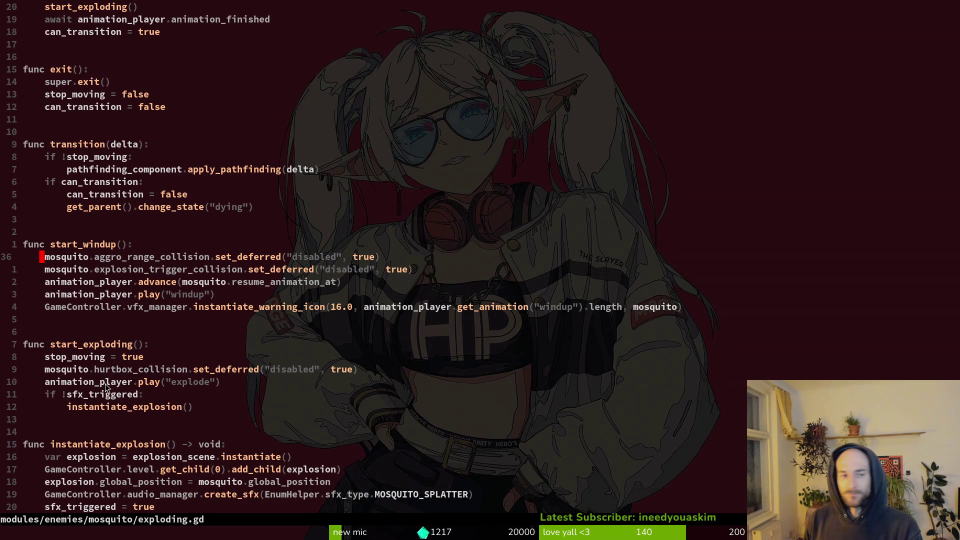
scroll(118, 365, "up", 4)
scroll(120, 365, "up", 1)
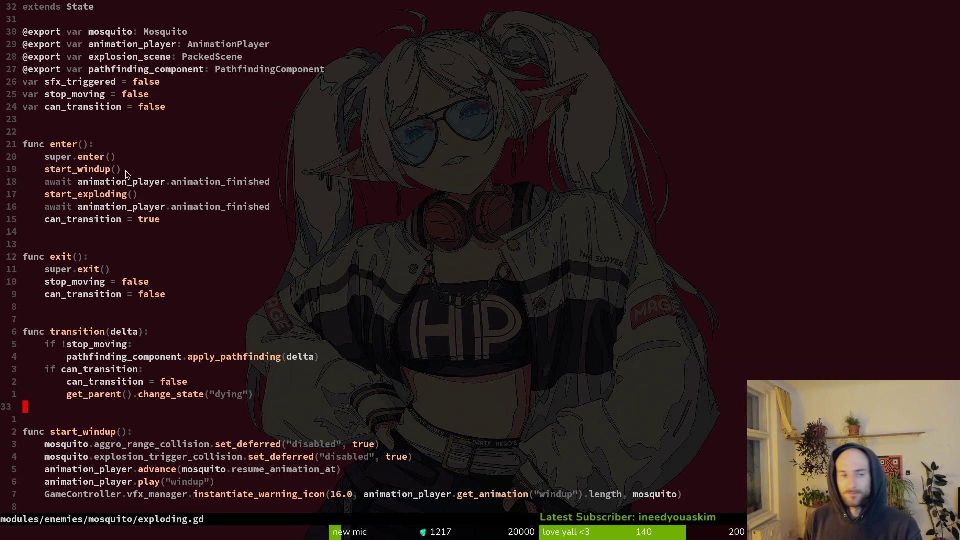
scroll(260, 403, "down", 2)
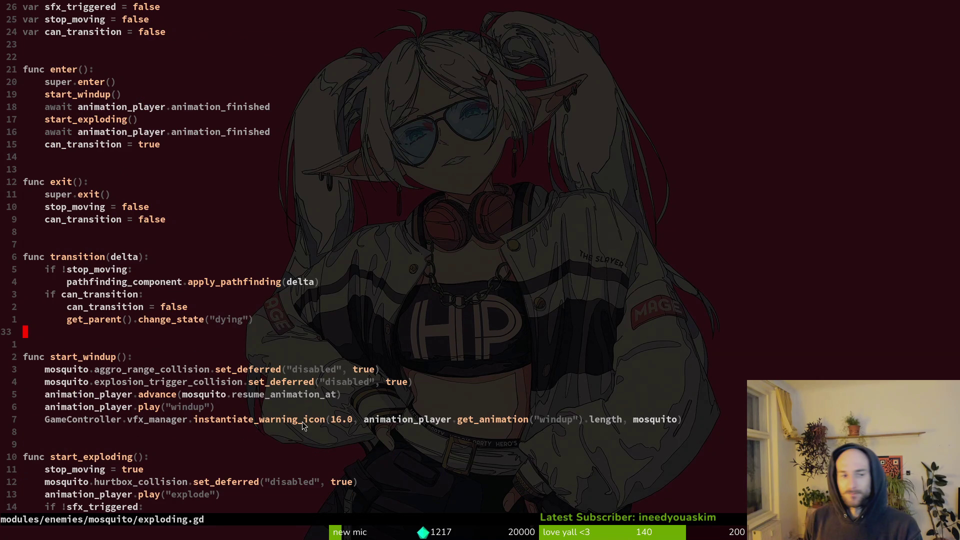
scroll(223, 423, "down", 2)
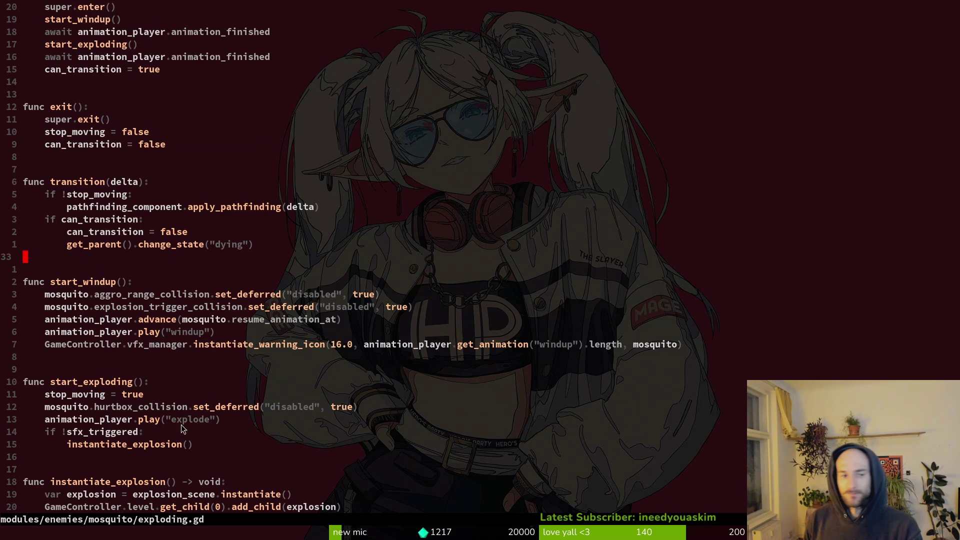
scroll(90, 405, "down", 3)
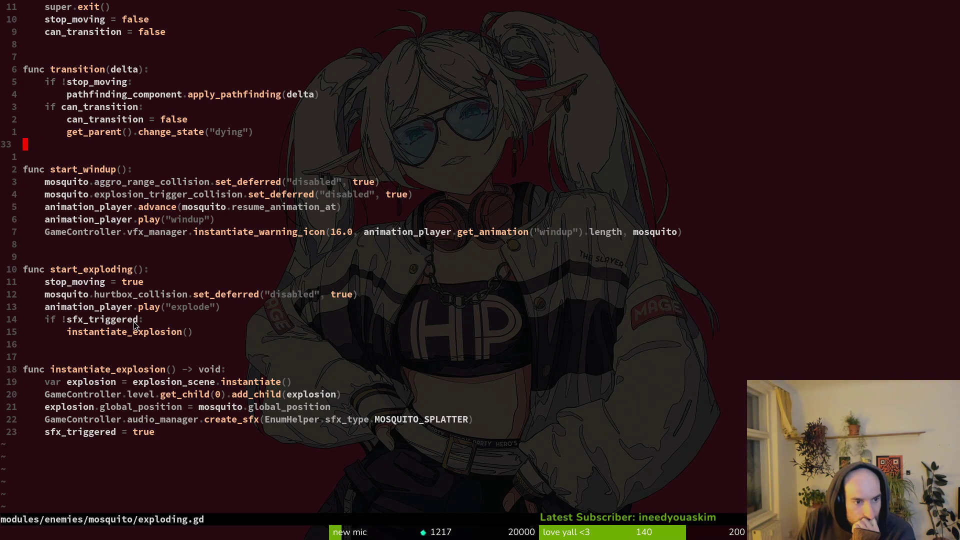
scroll(134, 322, "up", 2)
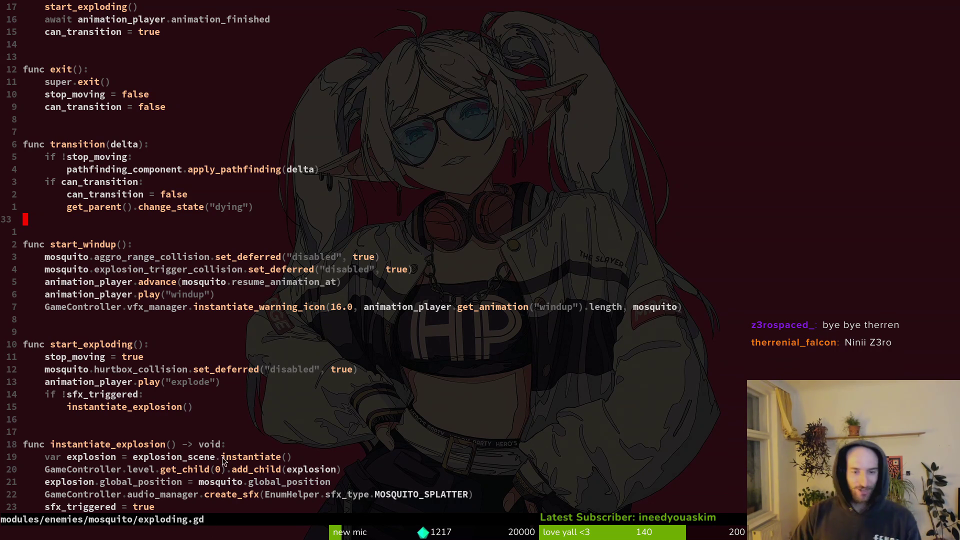
scroll(206, 312, "down", 4)
scroll(154, 206, "up", 4)
scroll(151, 203, "up", 4)
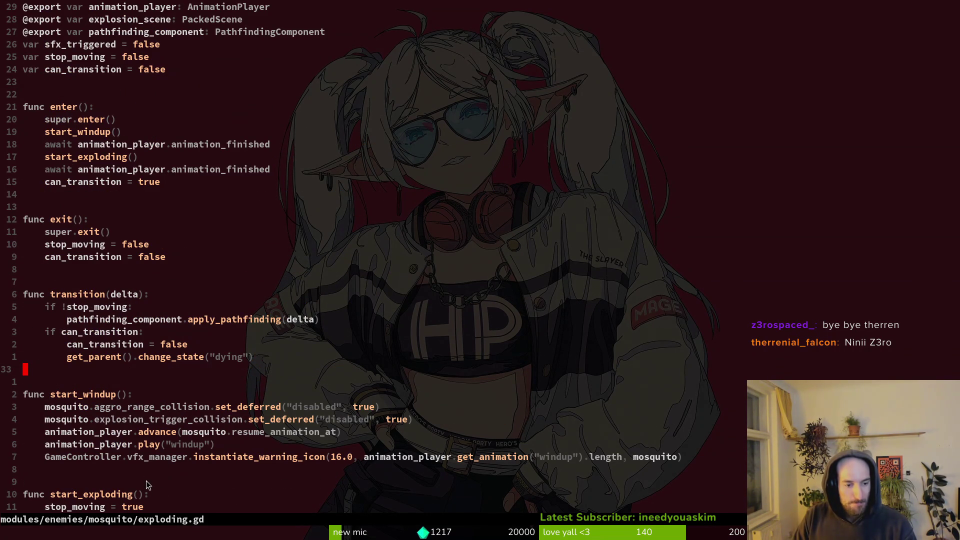
scroll(140, 237, "down", 4)
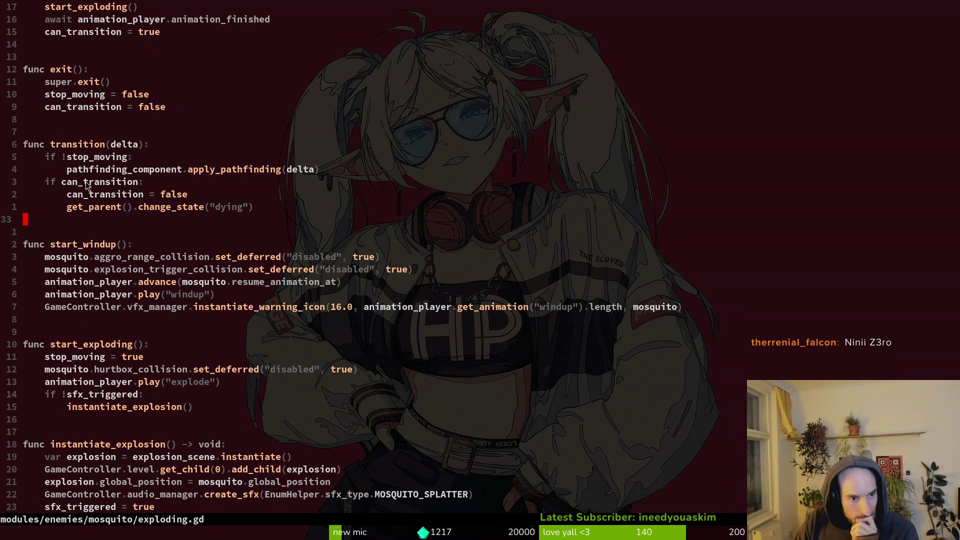
left_click(167, 208)
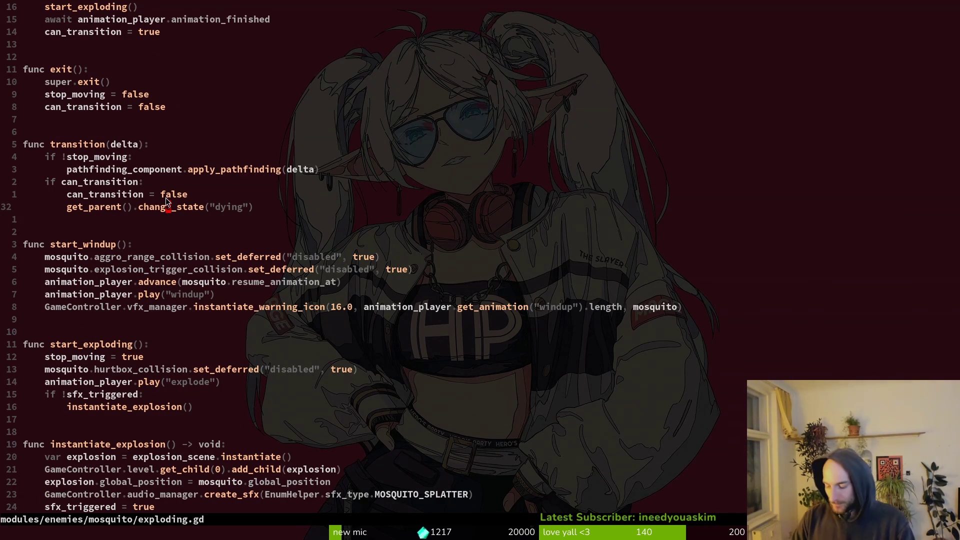
key("space")
key("f")
key("f")
type("dying")
key("Up")
key("Up")
key("Up")
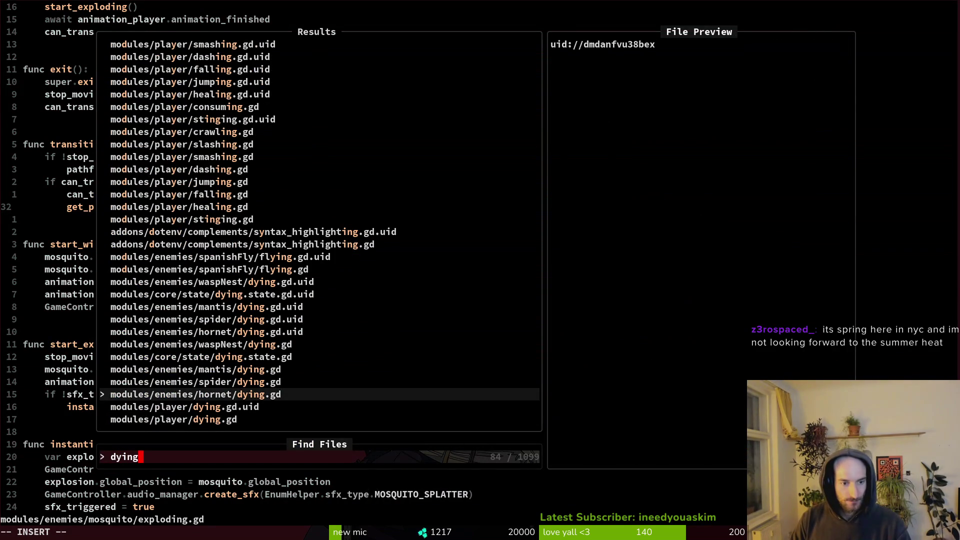
key("Up")
key("Return")
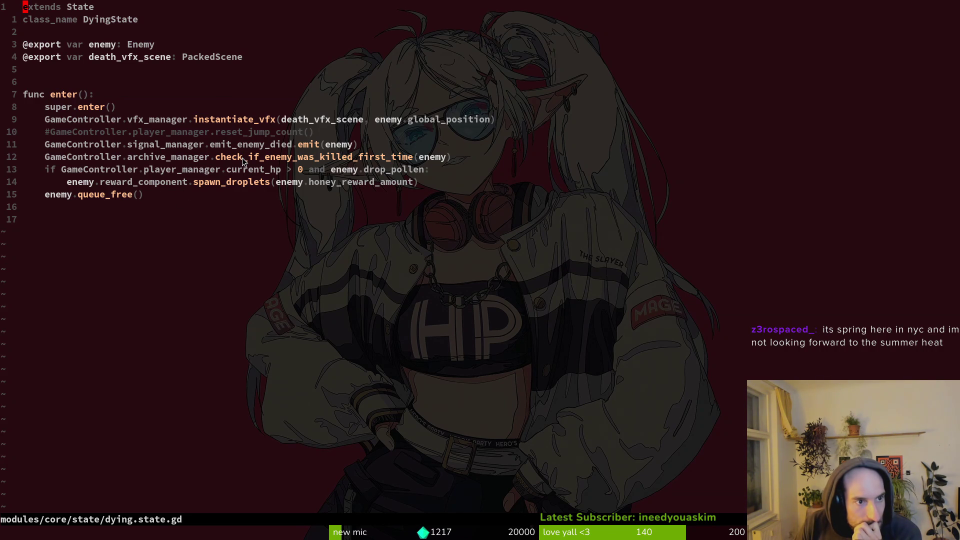
key("ctrl+o")
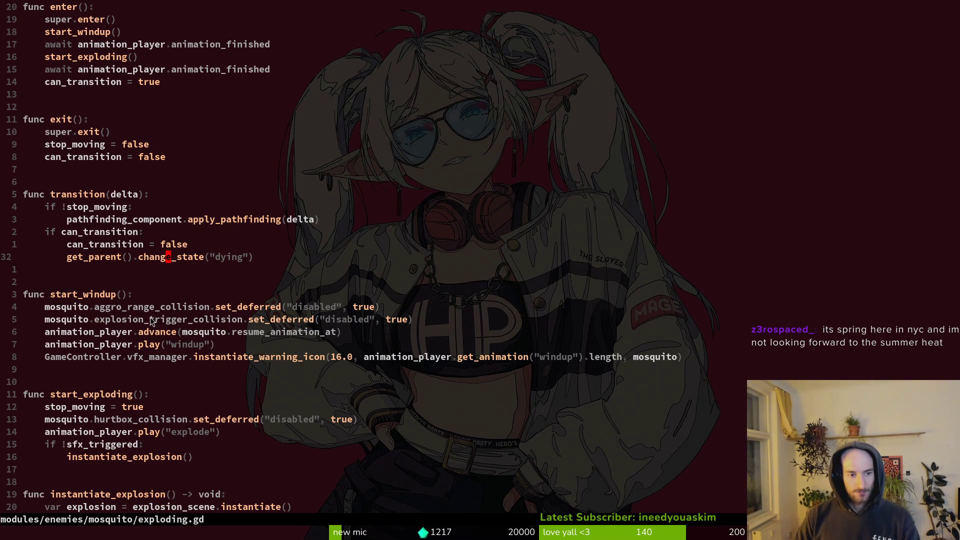
Step: Go to the can_transition = false line, then put the cursor on the instantiate_explosion name
left_click(113, 247)
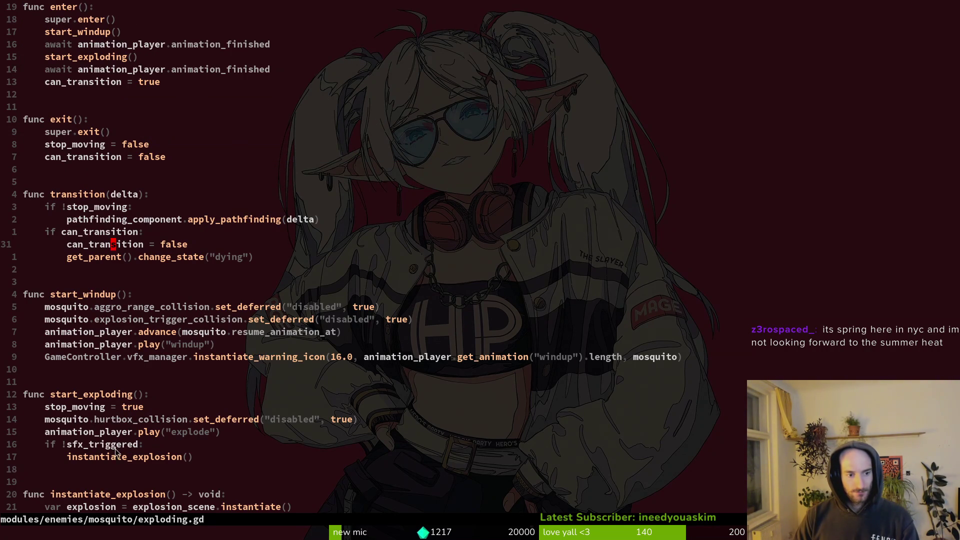
scroll(113, 415, "down", 2)
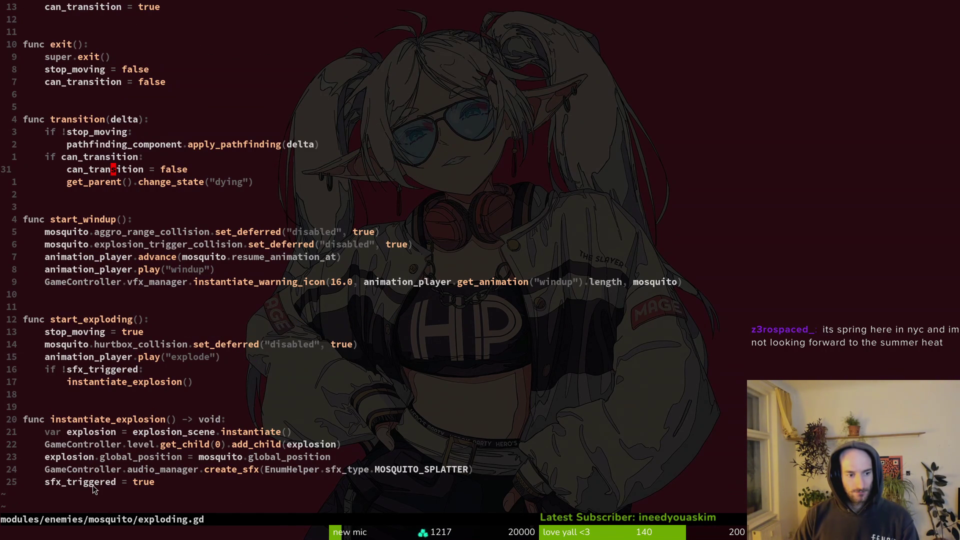
left_click(91, 419)
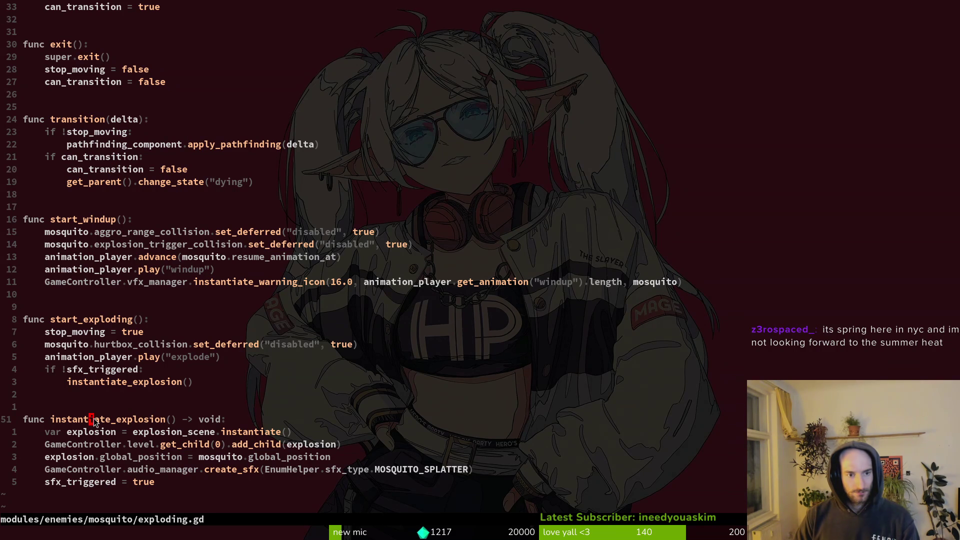
key("v")
key("f")
key("parenleft")
key("Escape")
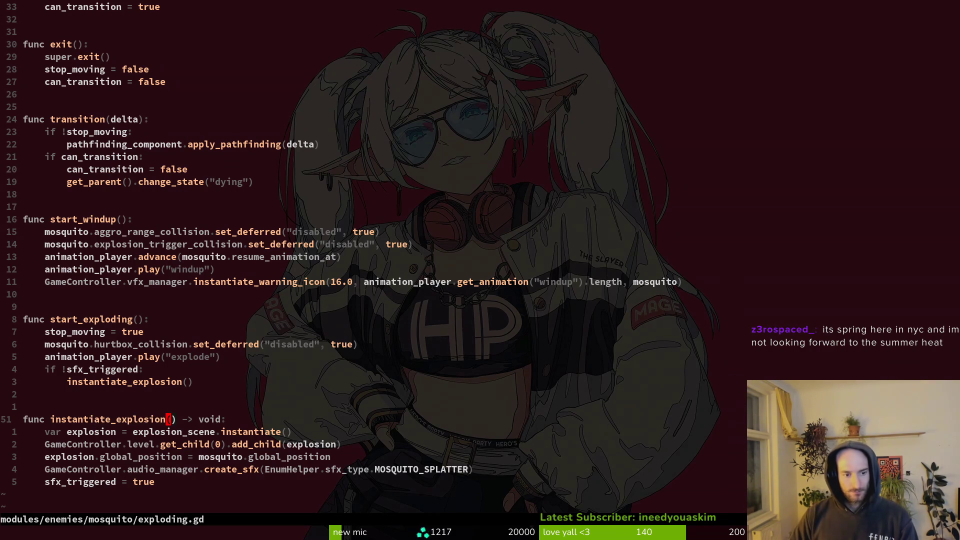
Step: Grep instantiate_explosion usages, jump to line 48, and select lines 47–48 with the sfx_triggered check
key("space")
key("f")
key("w")
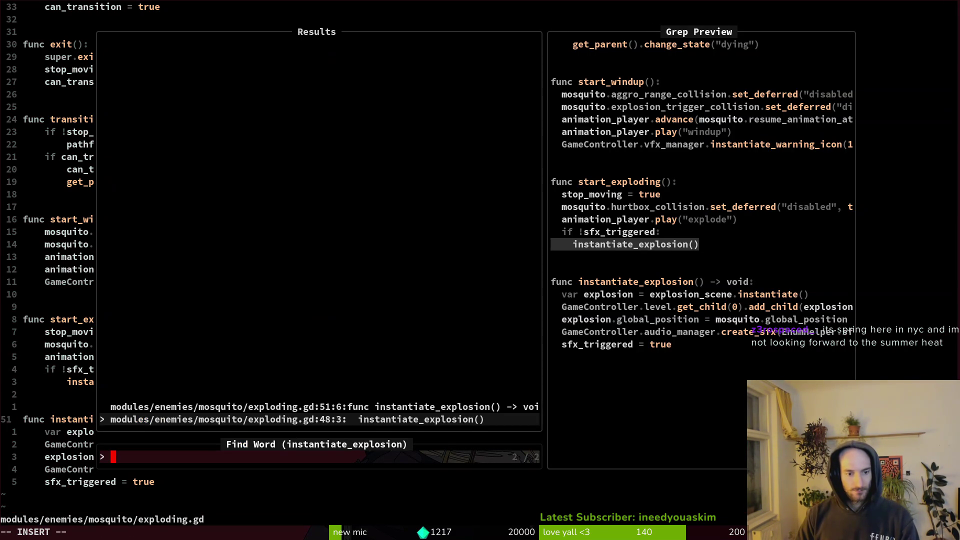
key("Return")
key("shift+v")
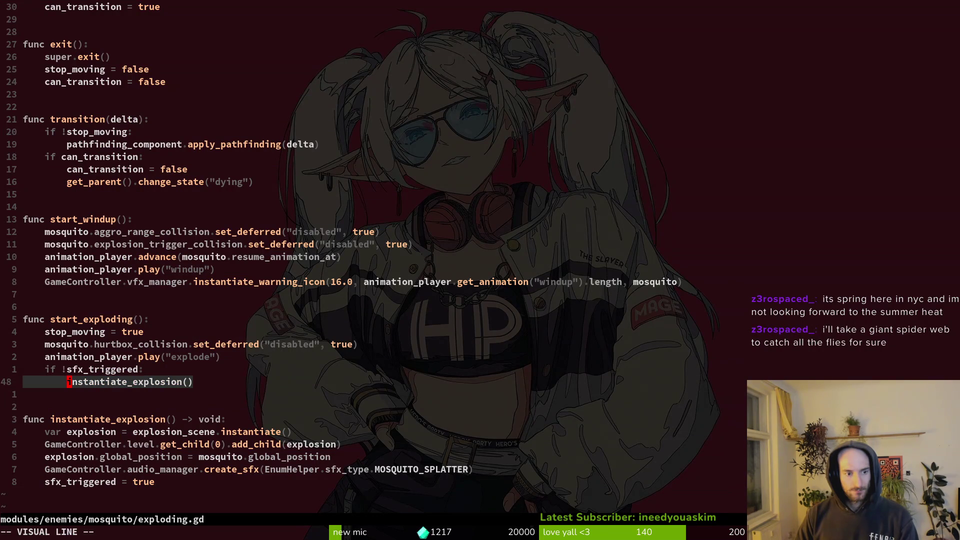
key("Escape")
key("k")
key("shift+v")
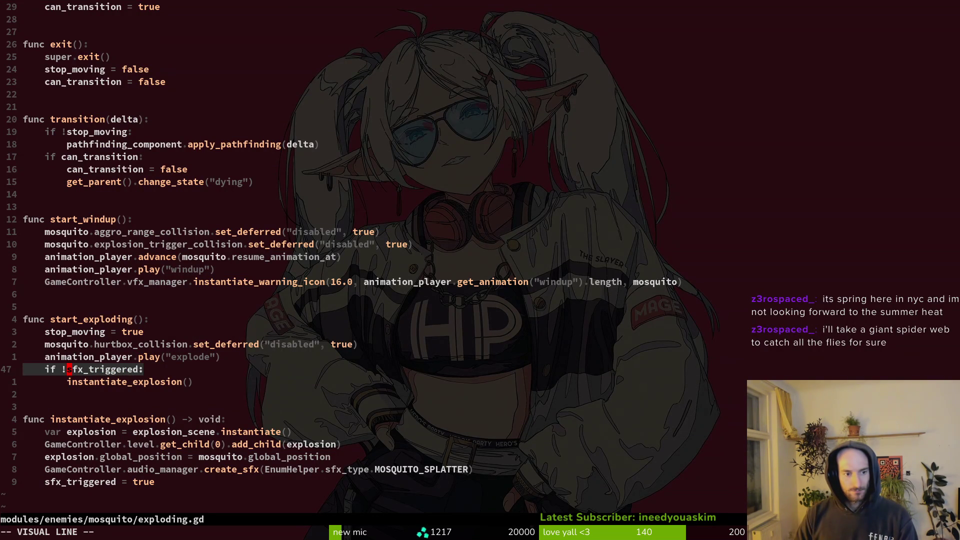
key("j")
key("Escape")
key("g")
key("v")
key("Escape")
key("k")
Step: Write exploding.gd with :w and put the caret on stop_moving's true value
key("y")
key("y")
type(":w")
key("Return")
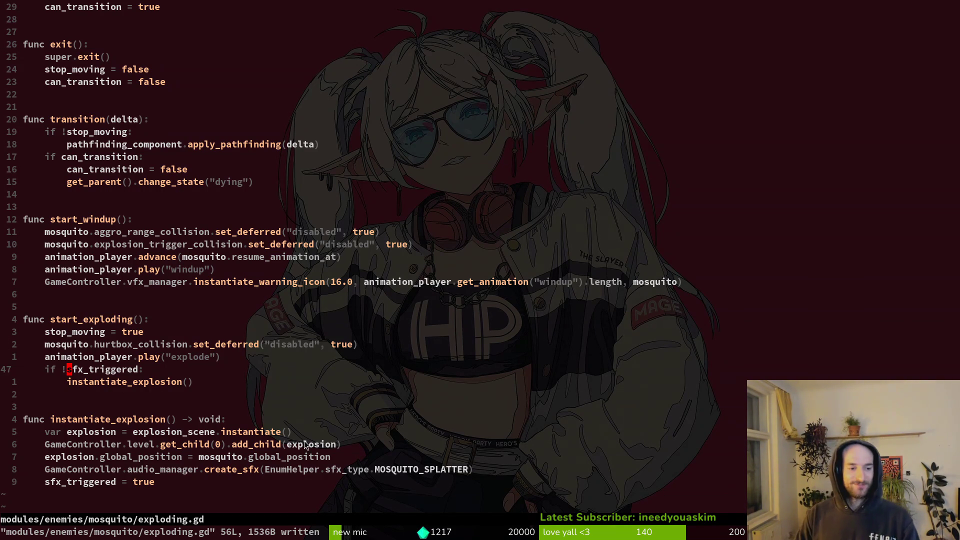
left_click(125, 332)
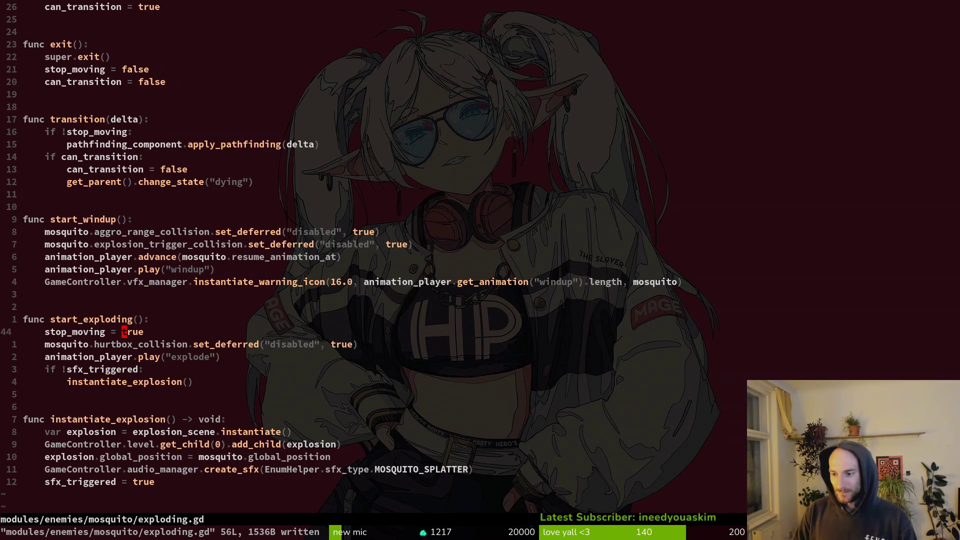
key("alt+Tab")
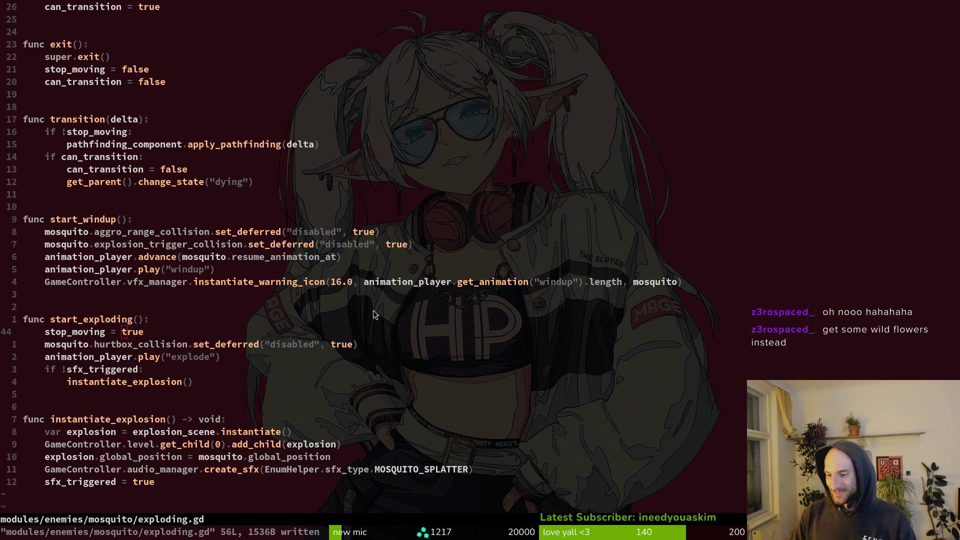
left_click(75, 319)
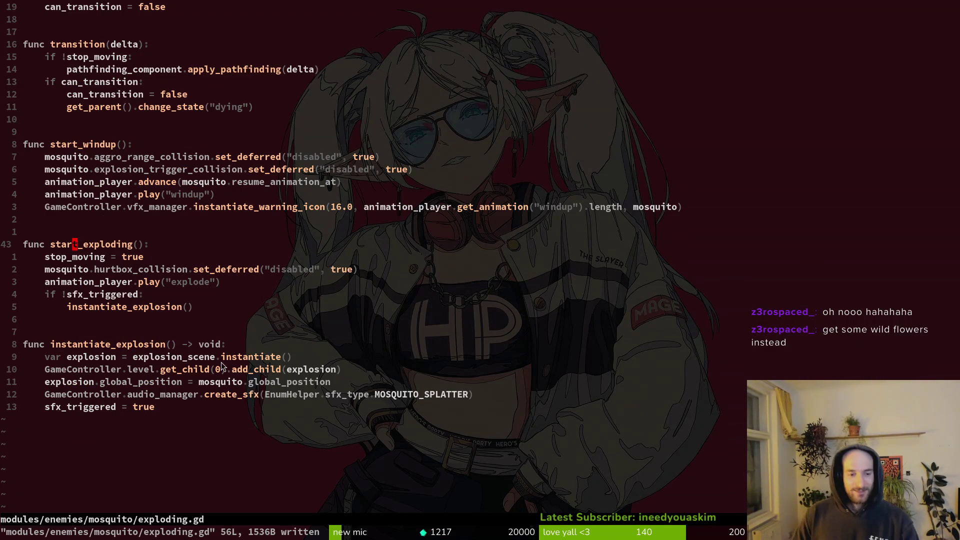
scroll(153, 324, "up", 2)
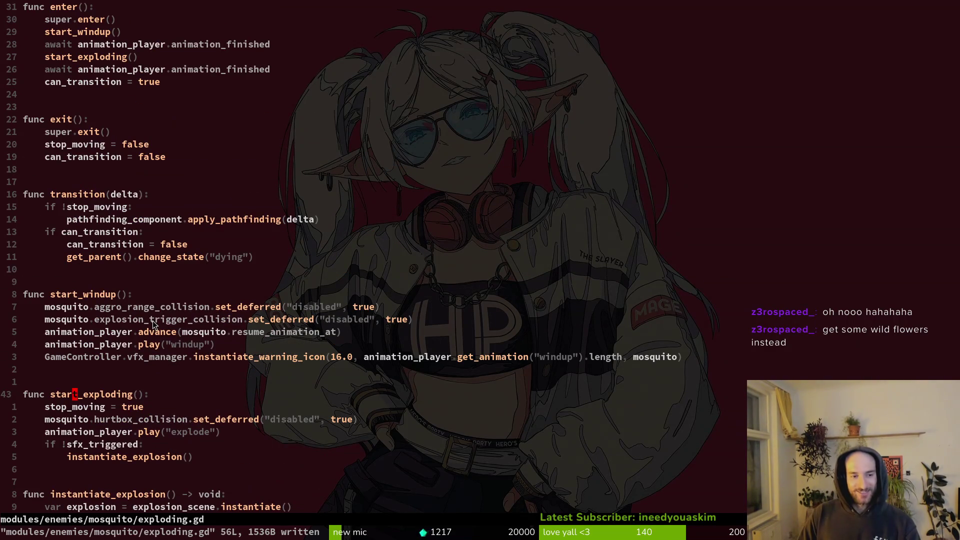
scroll(178, 317, "down", 3)
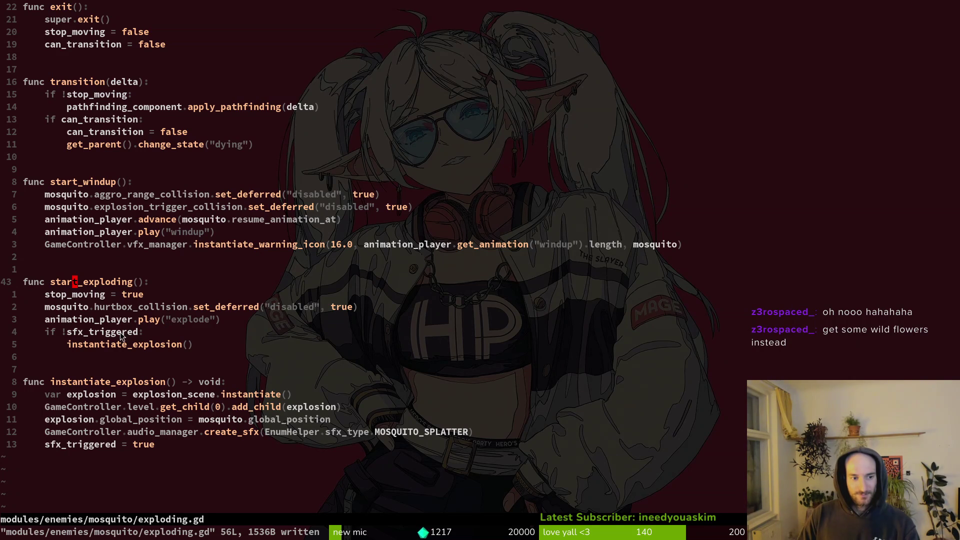
Step: Run the game with F5, try level 2-3, then start another tier-2 level from the debug list
key("F5")
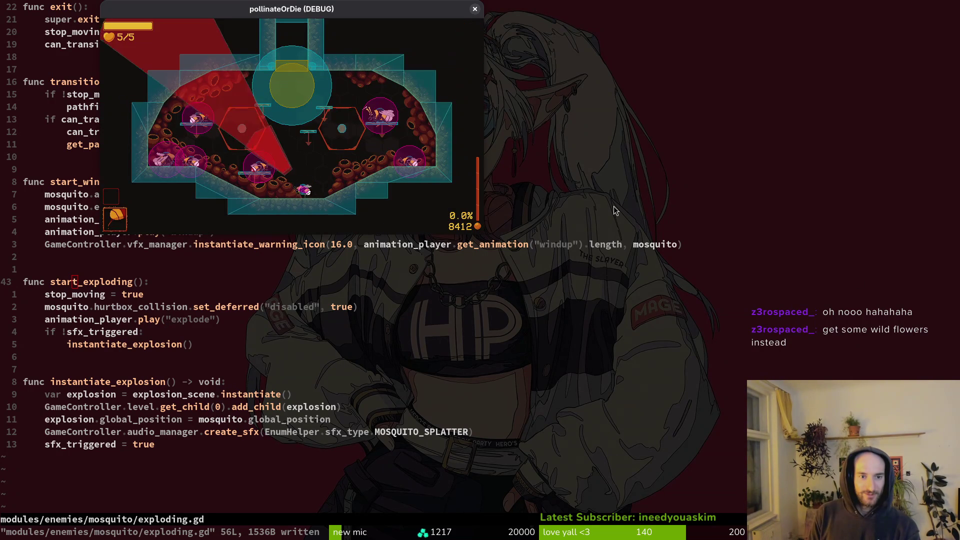
key("Escape")
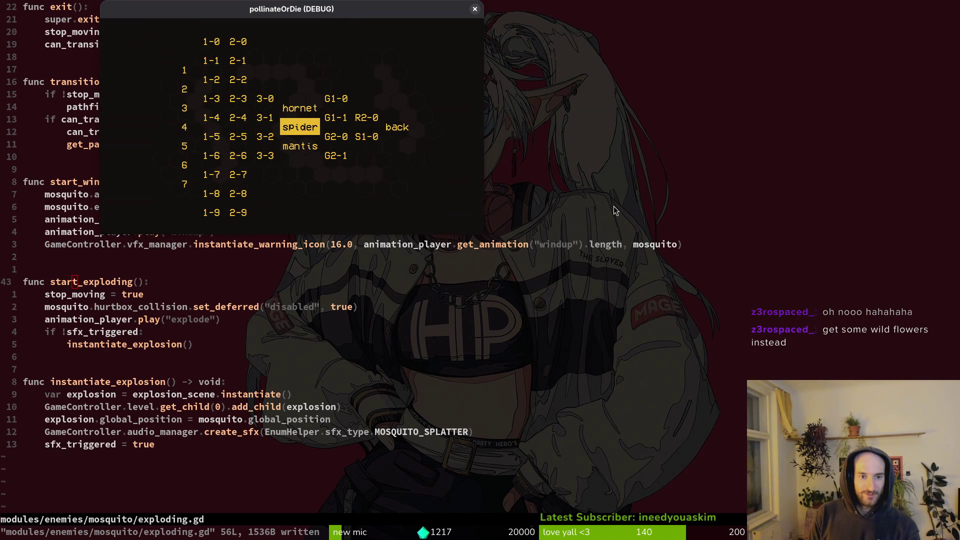
key("Left")
key("Left")
key("Left")
key("Up")
key("Up")
key("Right")
key("Down")
key("Return")
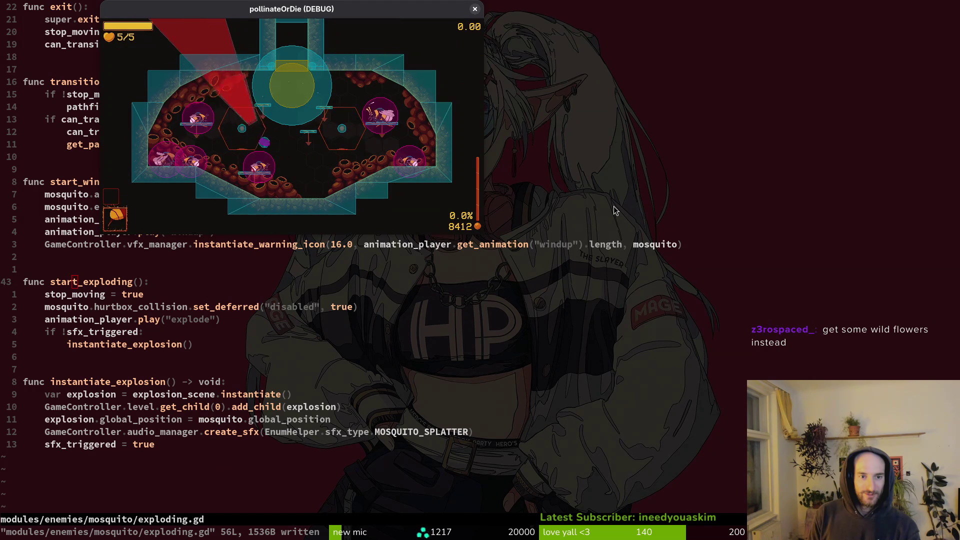
key("Escape")
key("Down")
key("Left")
key("Left")
key("Down")
key("Down")
key("Return")
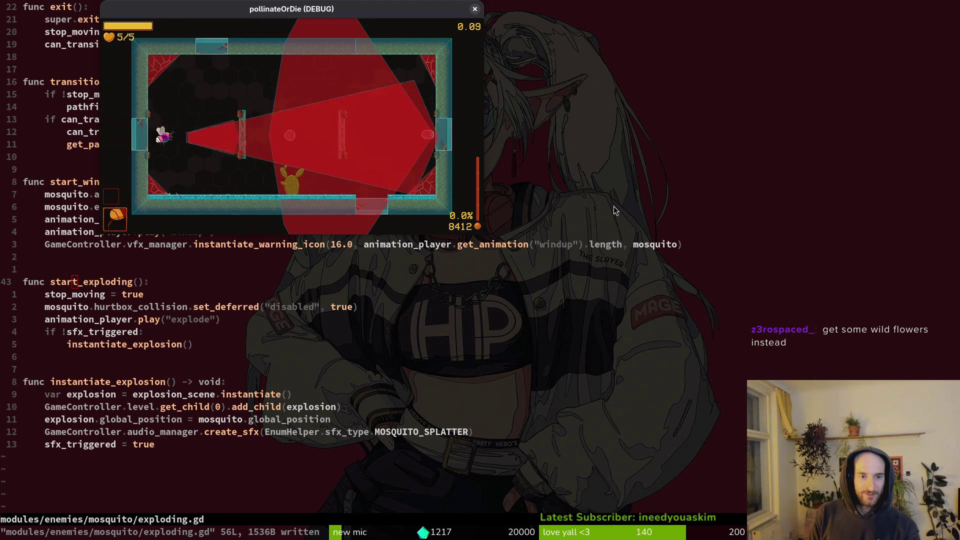
Step: Fly the bee around the arena, shooting and dodging the exploding mosquitoes
key("Up")
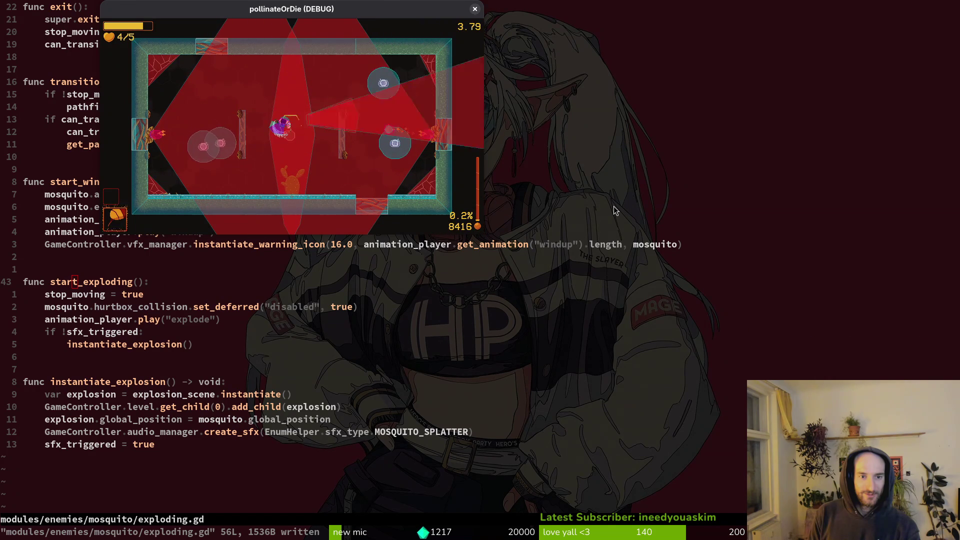
key("Up")
key("Right")
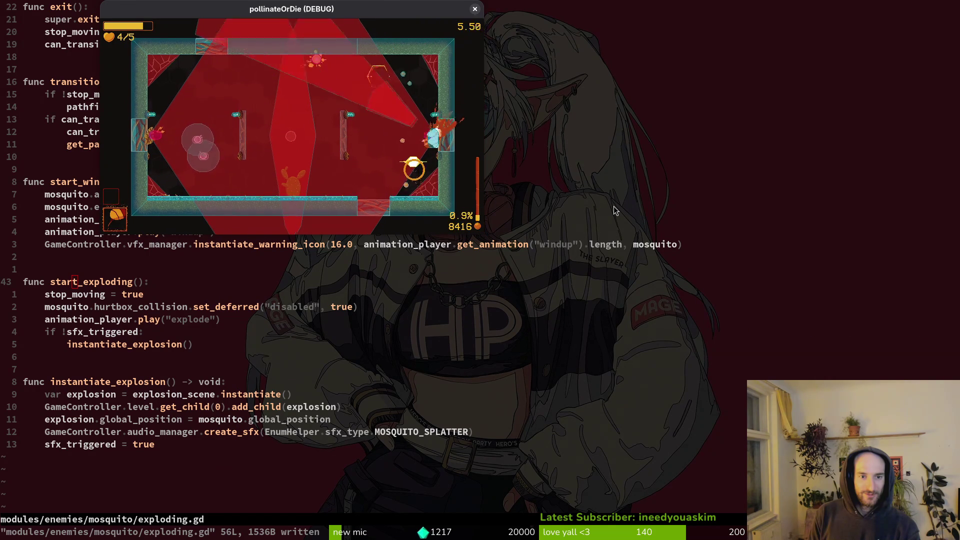
key("Left")
key("Down")
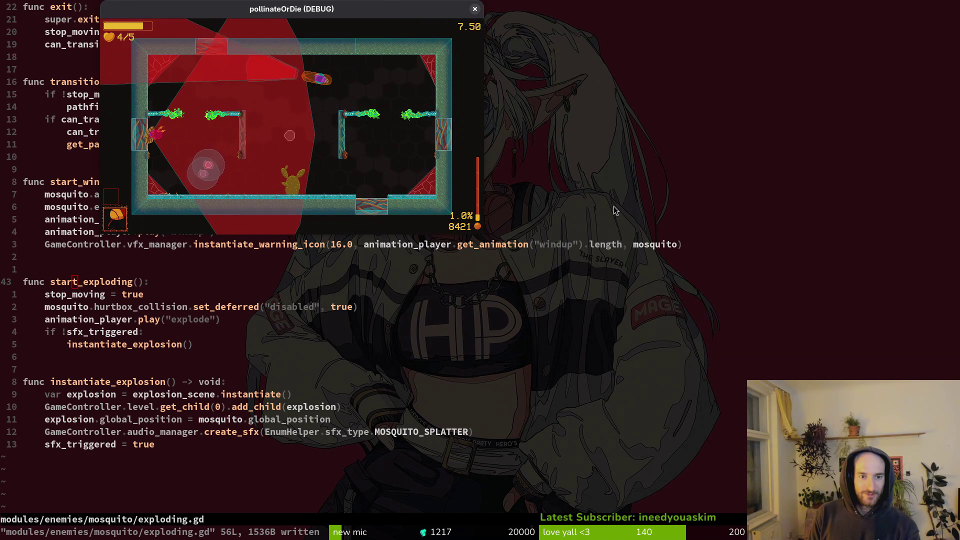
key("Left")
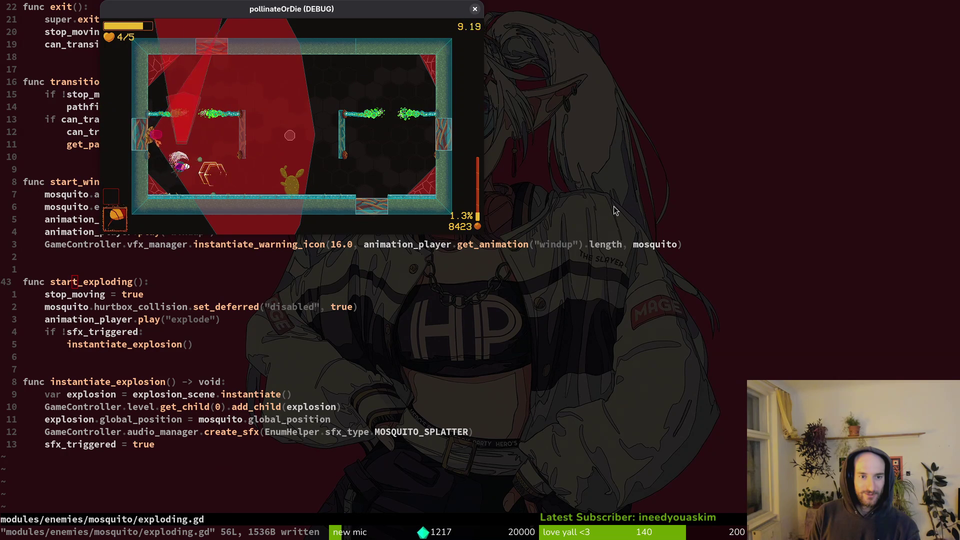
key("Right")
key("Right")
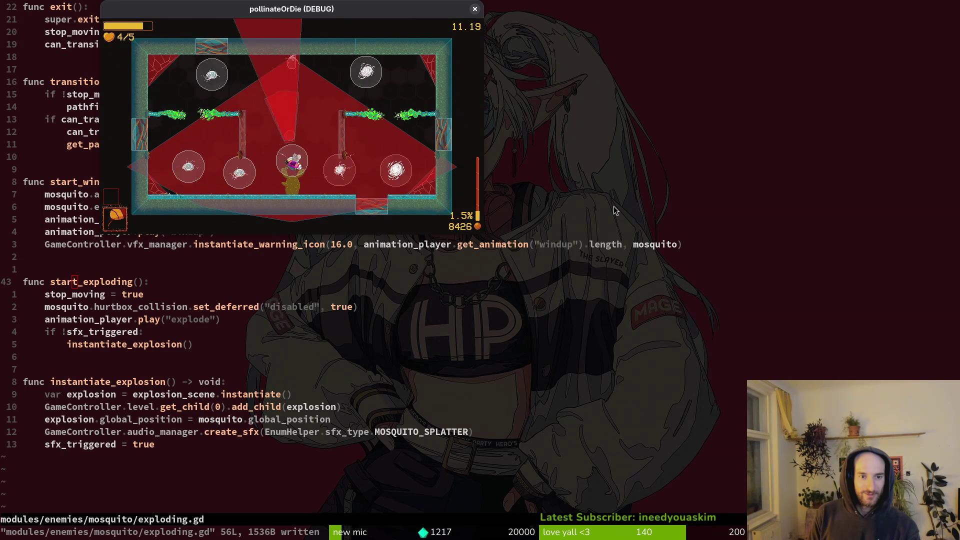
key("Up")
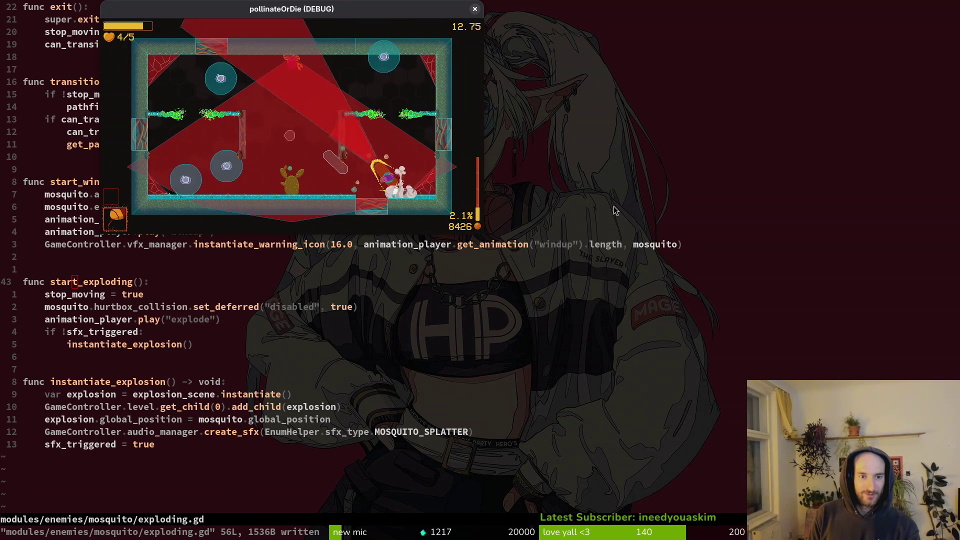
key("Left")
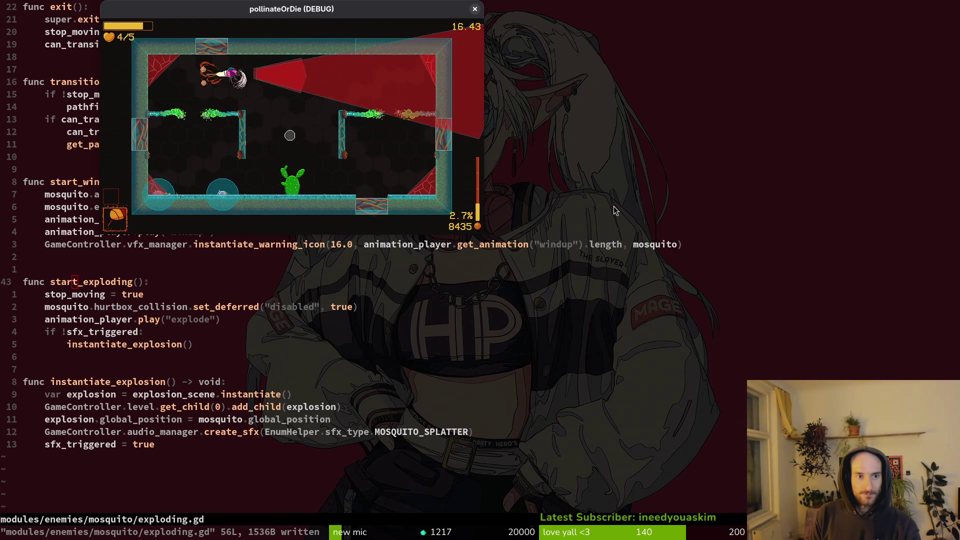
Step: Dodge near the floor and the cactus to finish off the mosquitoes, then return to the code editor
key("Down")
key("Right")
key("Left")
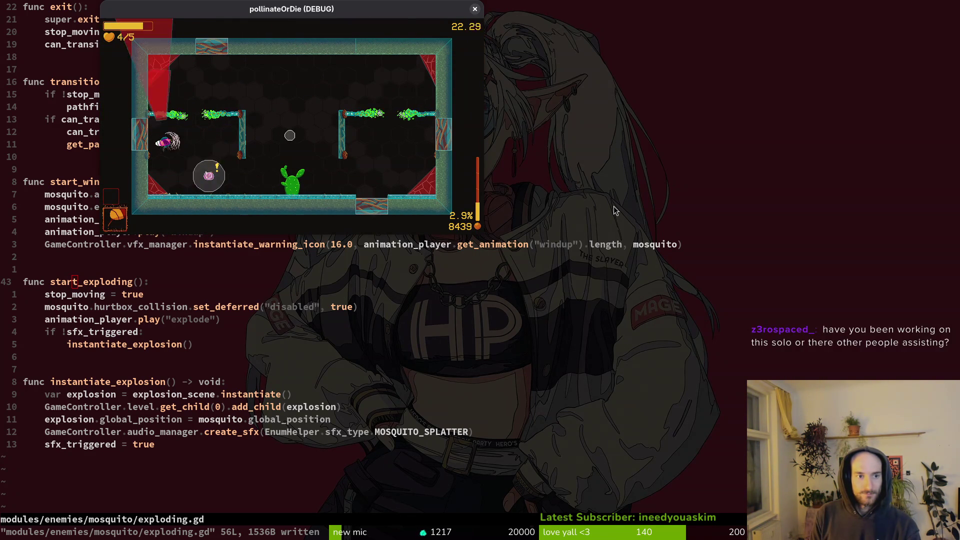
key("Left")
key("Up")
key("Up")
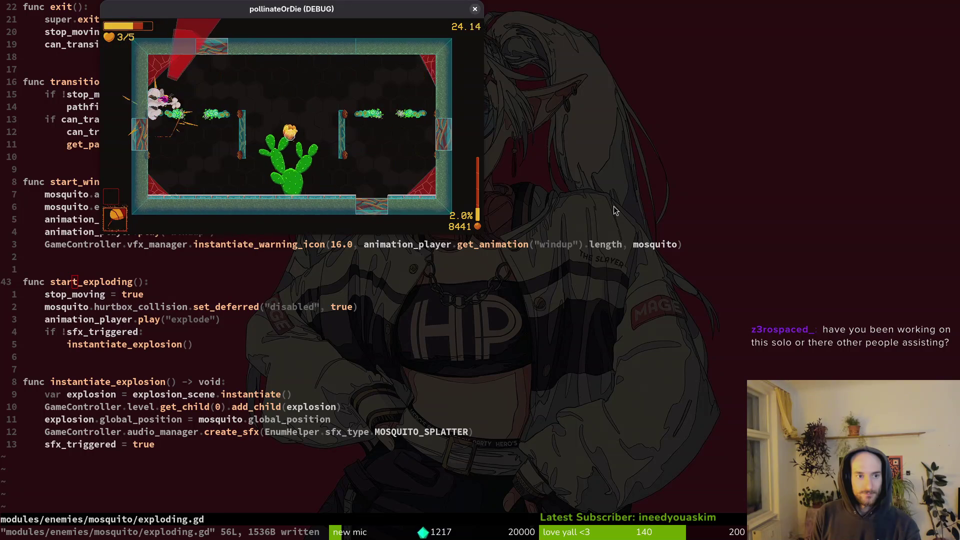
key("Down")
key("Right")
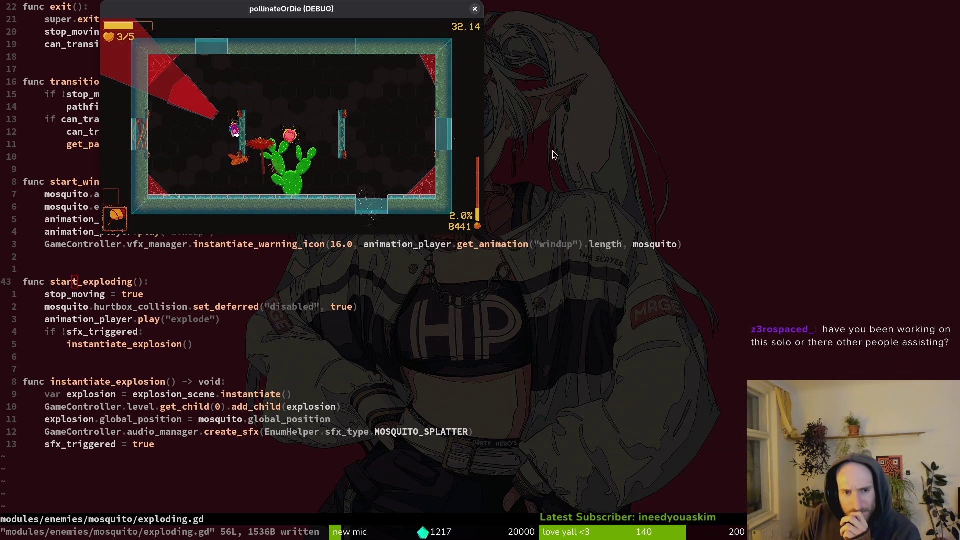
left_click(488, 257)
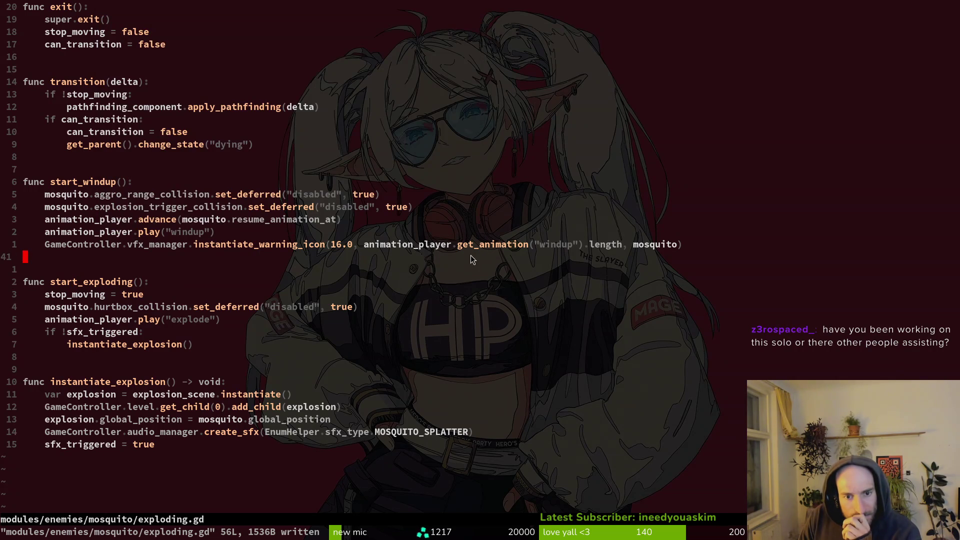
Step: Open fume_particle.gd through the project file finder using 'fumpart'
key("space")
type("pffumpart")
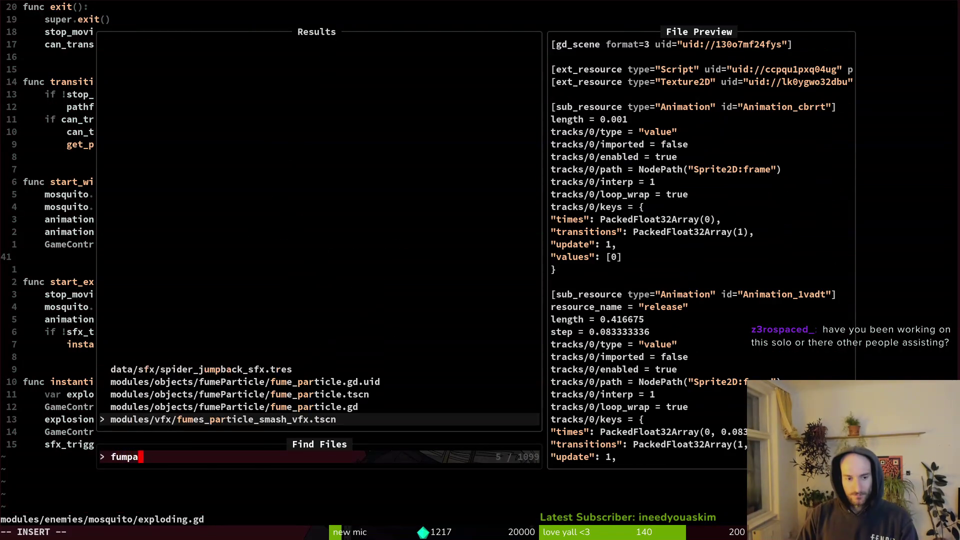
key("Up")
key("Return")
key("k")
Step: Inspect fume_particle.gd up around its _ready function, then save it with :w
key("3")
key("k")
key("9")
key("k")
key("j")
key("j")
key("w")
key("w")
key("w")
key("b")
key("v")
key("Escape")
type(":w")
key("Return")
Step: Grep the project for emit_killed_all_enemies, open the level.gd line 118 match, and save it
key("space")
key("p")
key("s")
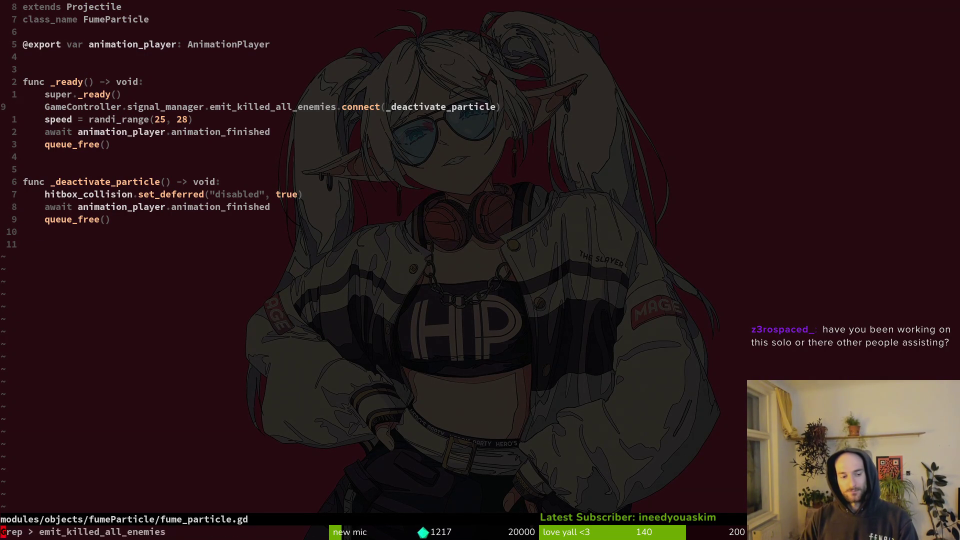
key("Return")
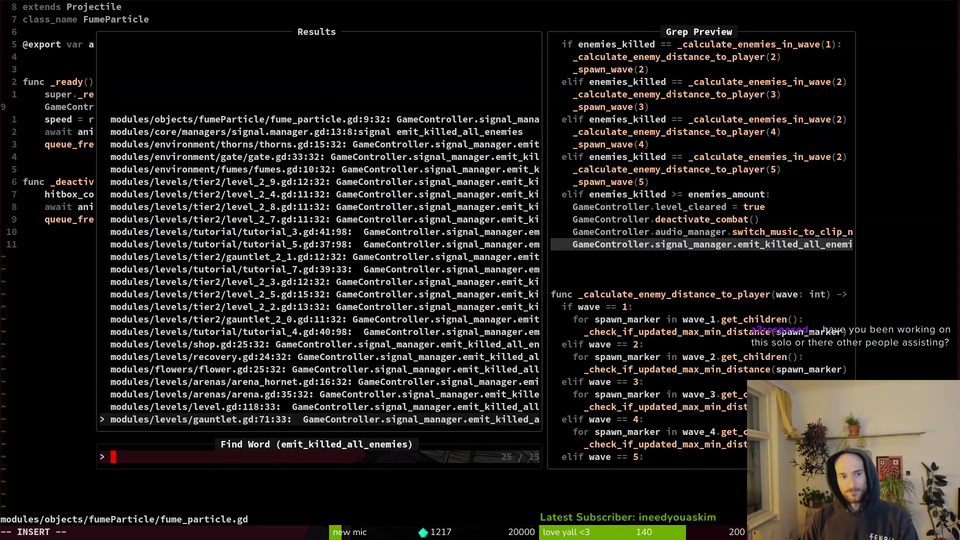
key("Up")
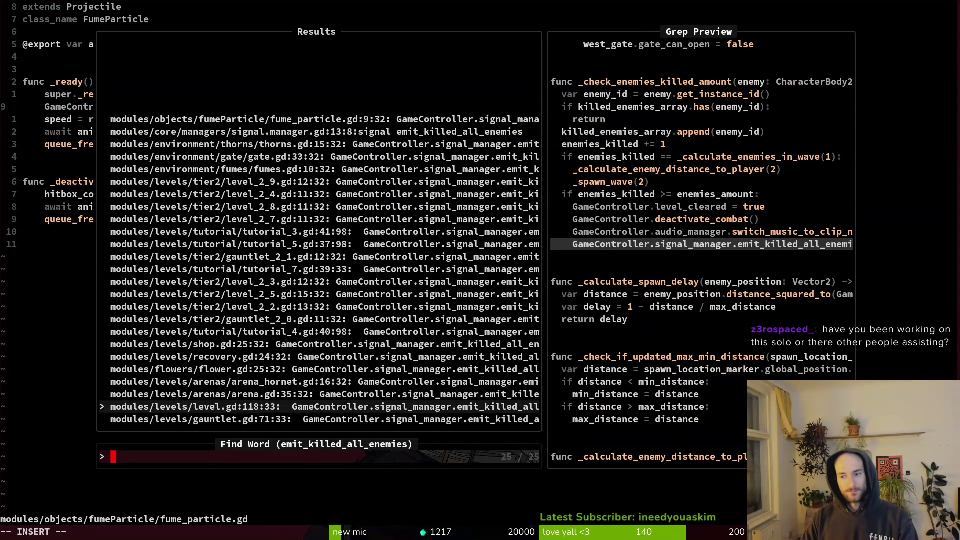
key("Return")
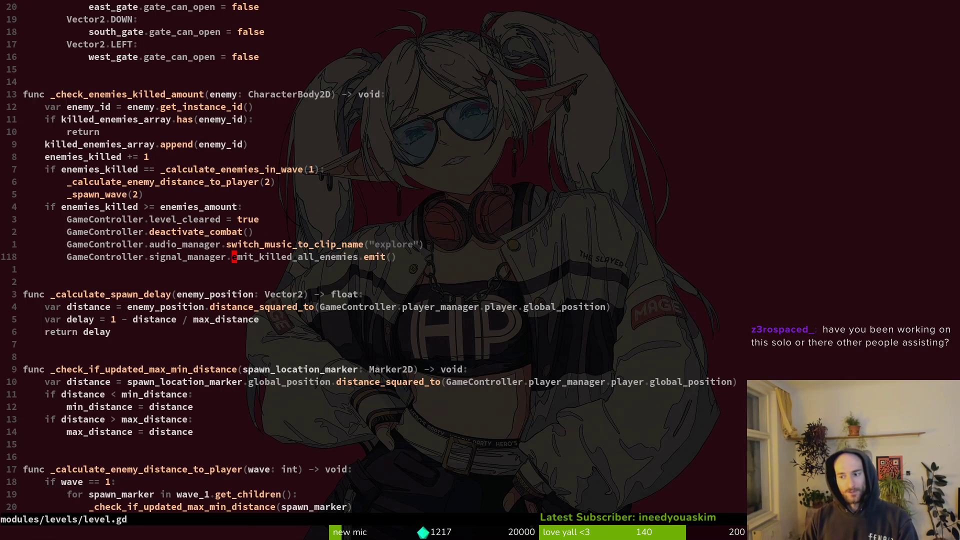
type(":w")
key("Return")
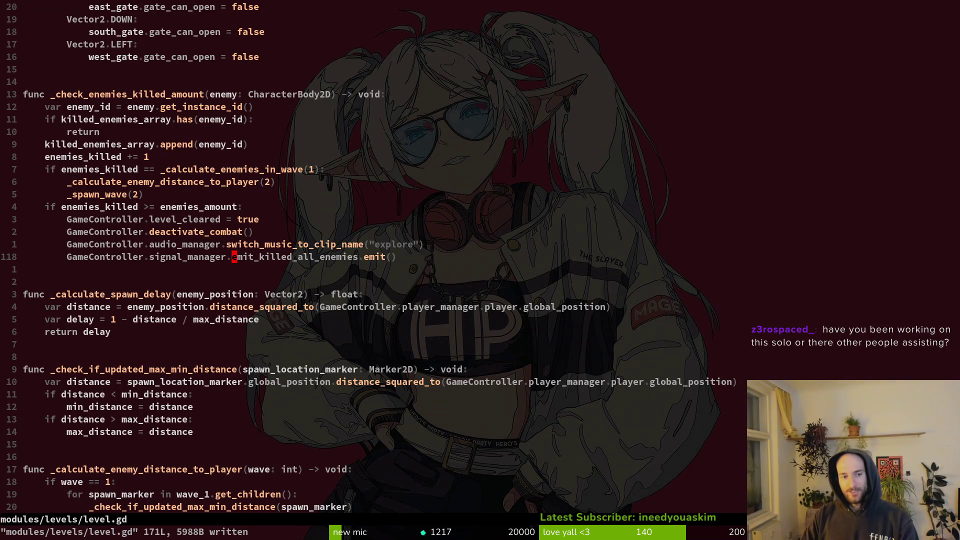
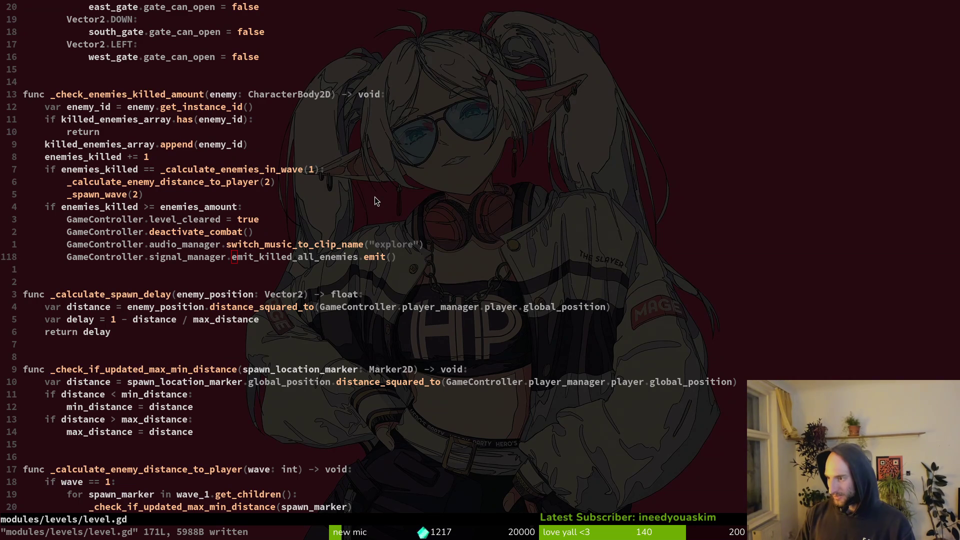
Step: Switch from Neovim to the Godot editor showing the level_2_2 scene
key("alt+Tab")
scroll(510, 310, "down", 8)
Step: Select the NavigationRegion2D and drag one polygon vertex down-right toward the wall tiles
left_click(512, 284)
scroll(448, 230, "up", 6)
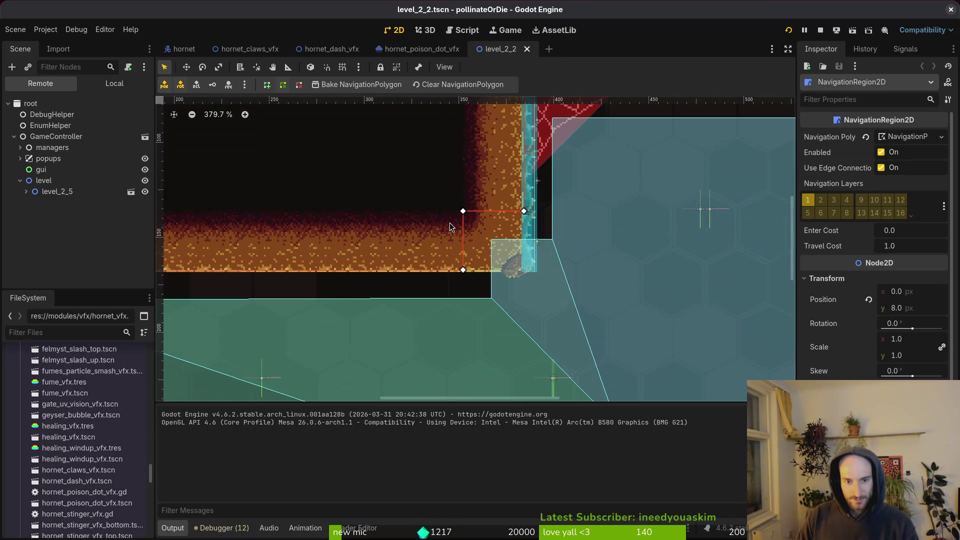
mouse_move(463, 211)
left_mouse_down()
mouse_move(520, 270)
mouse_move(508, 264)
left_mouse_up()
scroll(520, 270, "up", 4)
scroll(390, 285, "down", 4)
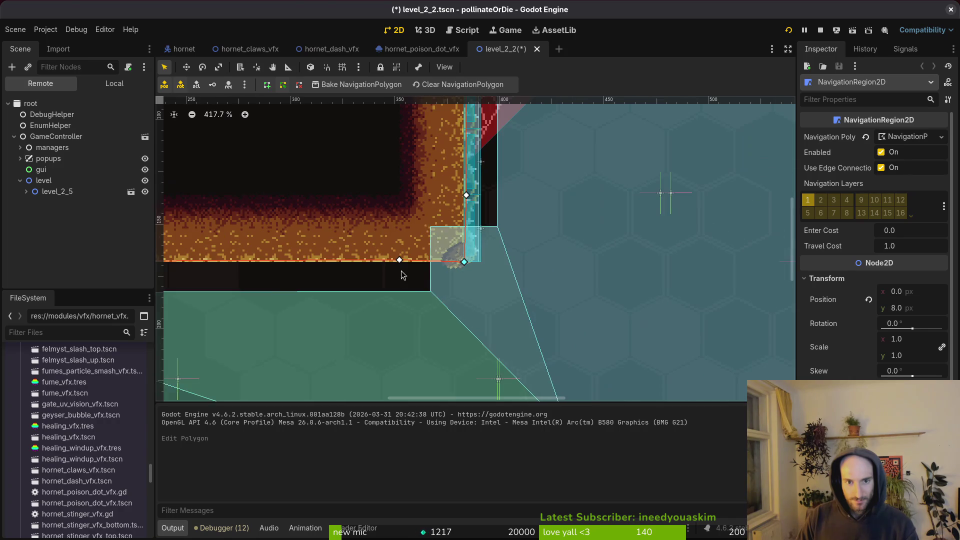
scroll(516, 265, "down", 2)
scroll(341, 268, "up", 3)
scroll(350, 273, "right", 5)
scroll(547, 272, "up", 3)
Step: Delete two stray polygon vertices, snap another onto a tile's bottom corner, and save the scene
right_click(415, 274)
scroll(579, 275, "up", 3)
scroll(579, 274, "right", 1)
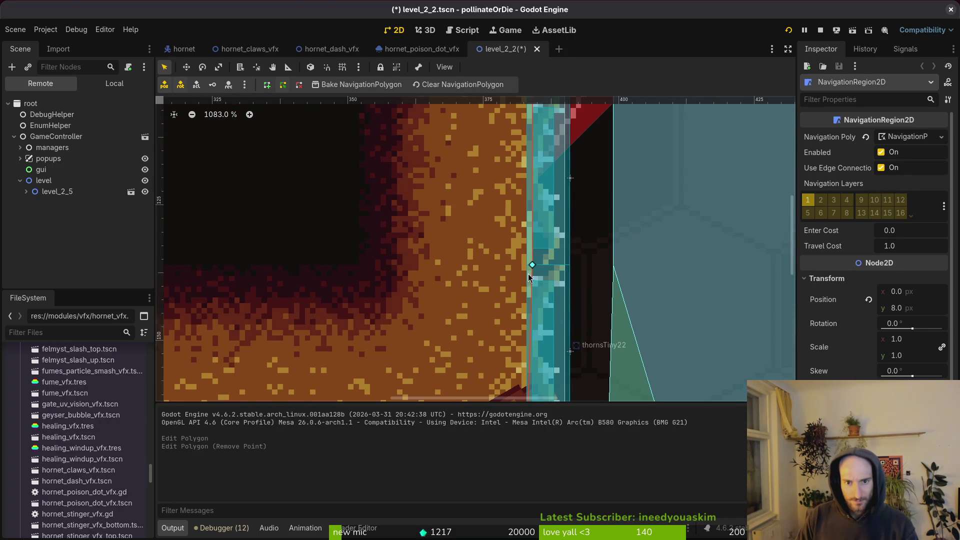
scroll(530, 275, "up", 2)
left_click_drag(506, 311, 512, 310)
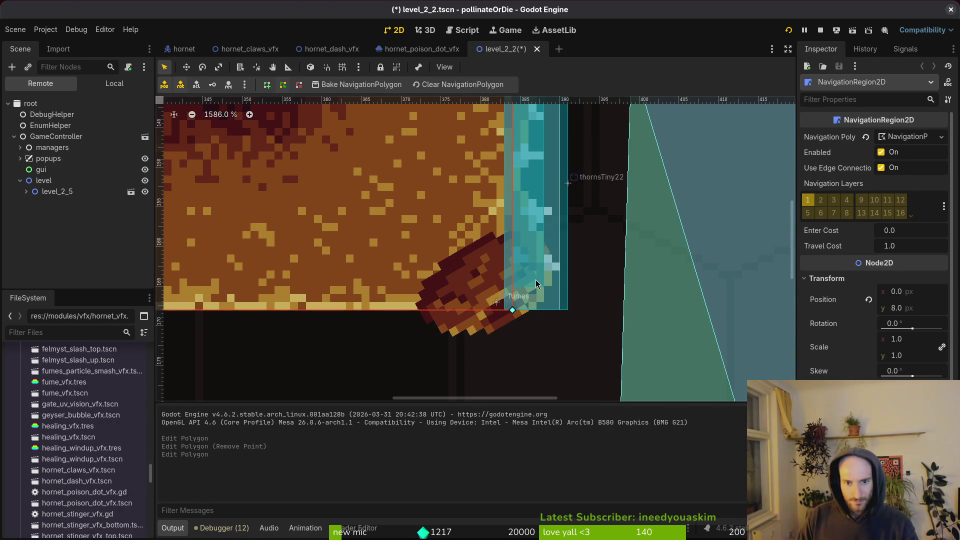
scroll(527, 297, "down", 2)
right_click(504, 199)
scroll(532, 230, "down", 3)
scroll(532, 229, "down", 3)
scroll(481, 310, "up", 3)
key("ctrl+s")
Step: Move a vertex onto a tile's top-left corner, delete two redundant vertices, and save again
scroll(481, 310, "up", 1)
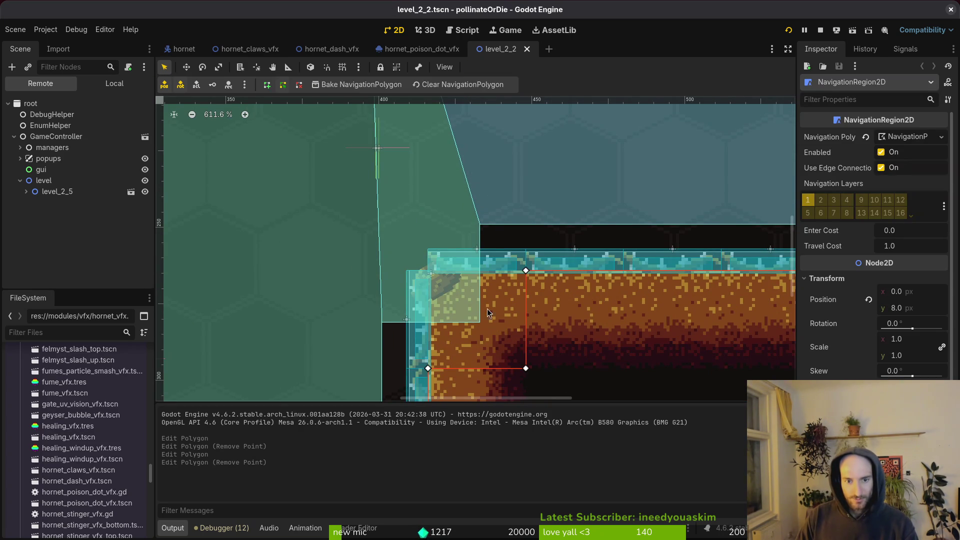
left_click_drag(525, 368, 428, 274)
scroll(430, 295, "up", 2)
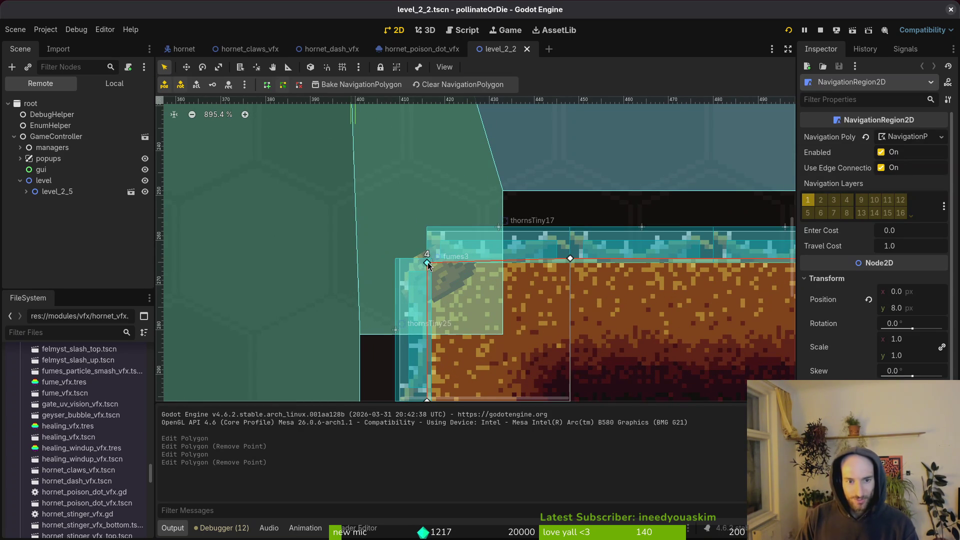
right_click(570, 258)
scroll(448, 331, "down", 2)
right_click(411, 301)
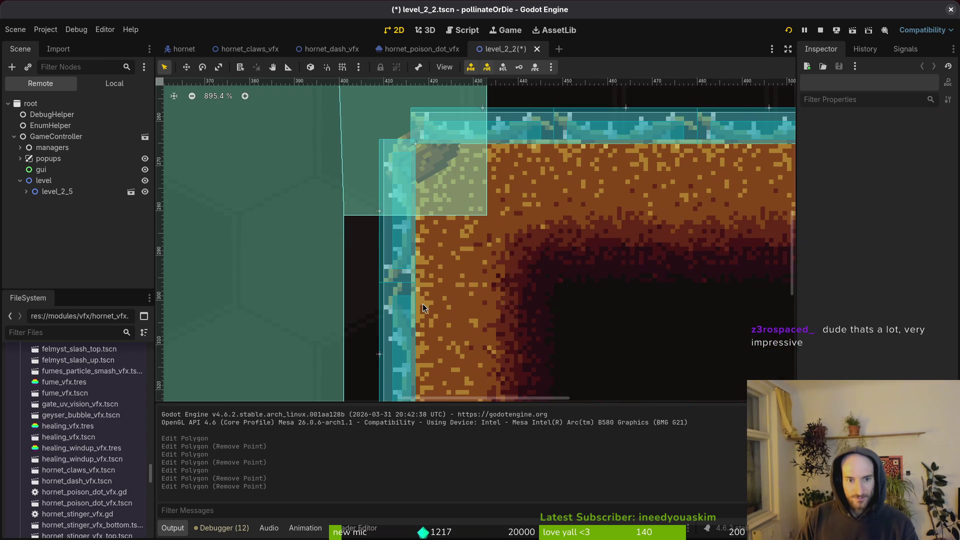
key("ctrl+s")
scroll(550, 280, "down", 3)
scroll(600, 303, "down", 4)
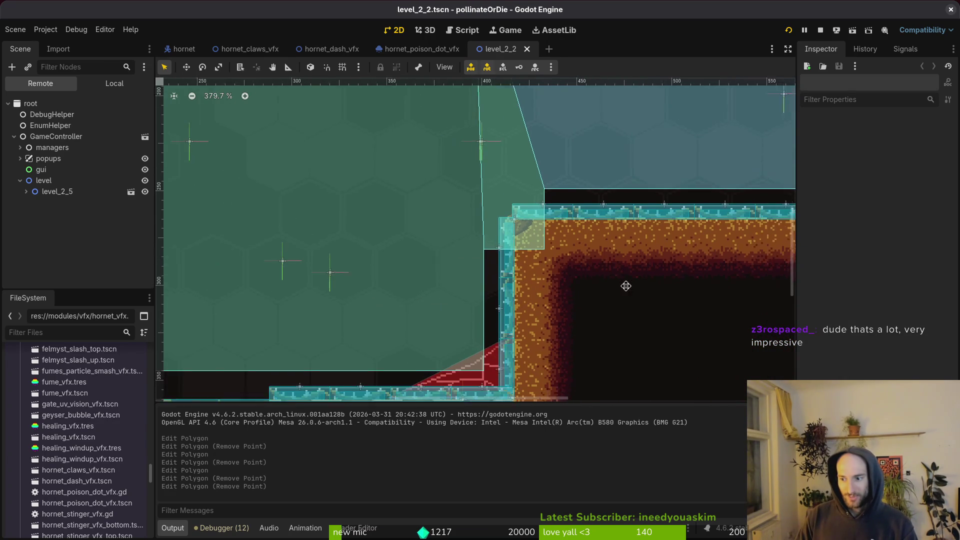
scroll(650, 313, "down", 1)
left_click(603, 254)
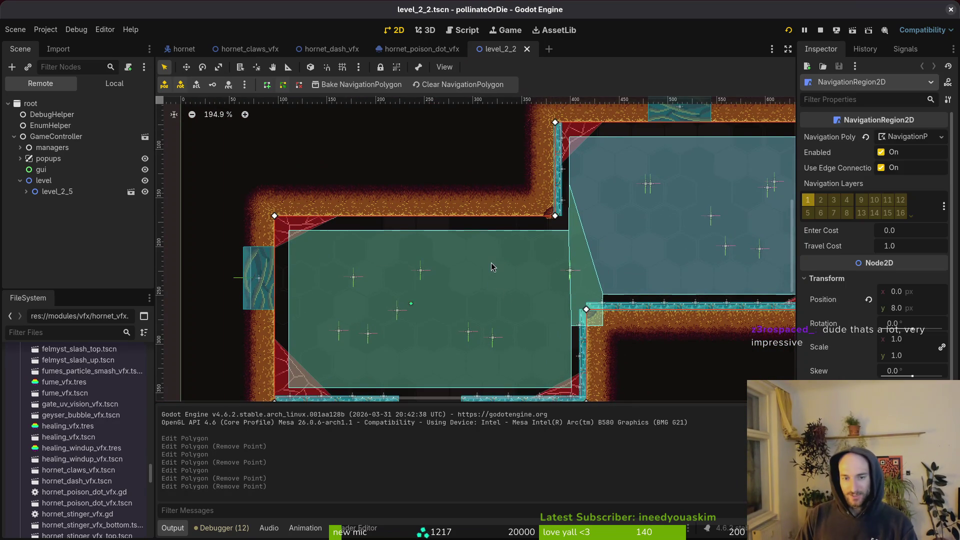
Step: Rebake the NavigationRegion2D's navigation polygon, then deselect the region
scroll(603, 254, "down", 1)
left_click(373, 148)
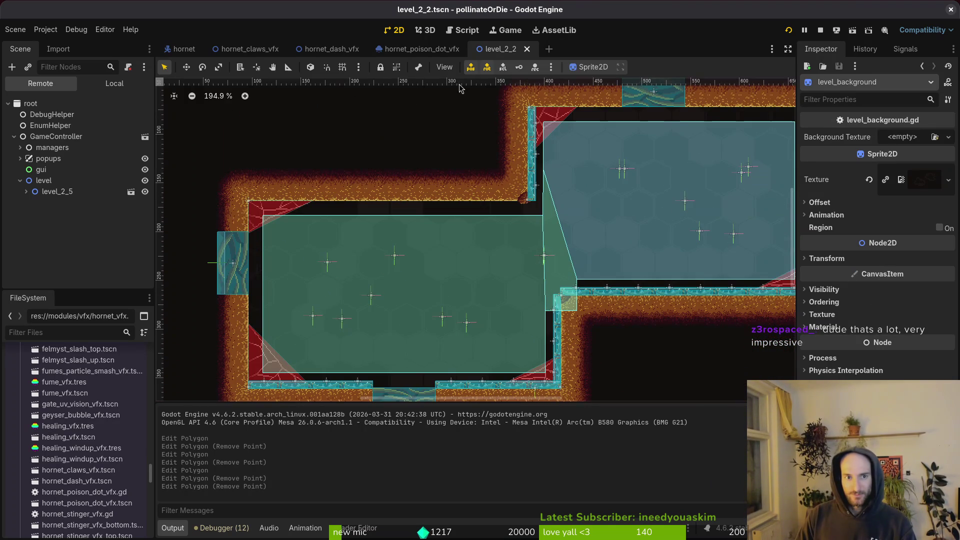
left_click(498, 218)
left_click(358, 84)
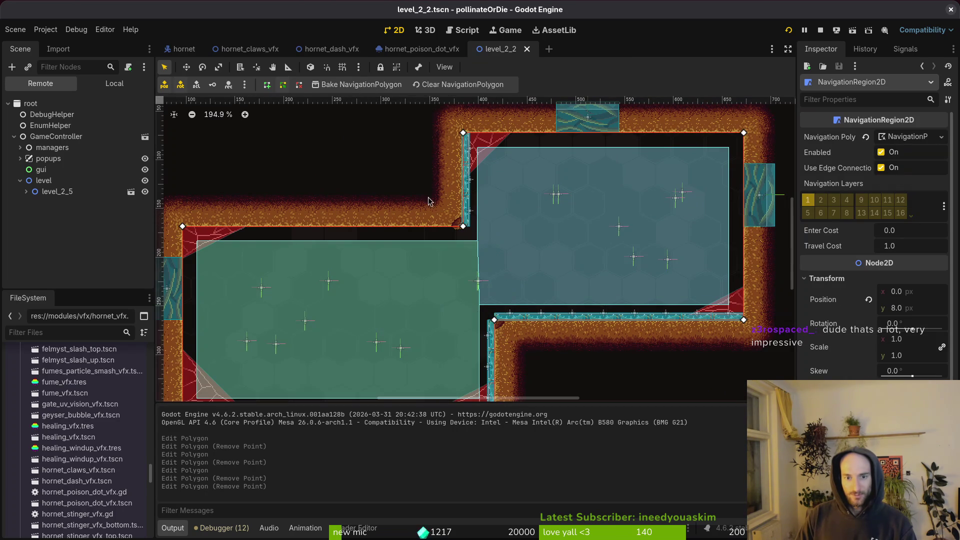
left_click(412, 167)
Step: Zoom around the whole level to confirm the slanted edge between the rooms is gone
scroll(475, 232, "up", 2)
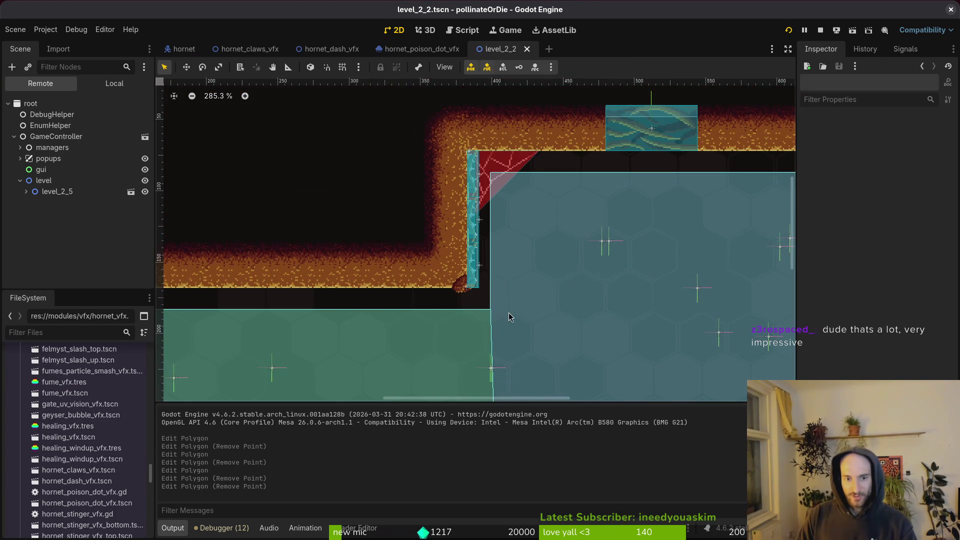
scroll(508, 313, "up", 6)
scroll(455, 279, "down", 4)
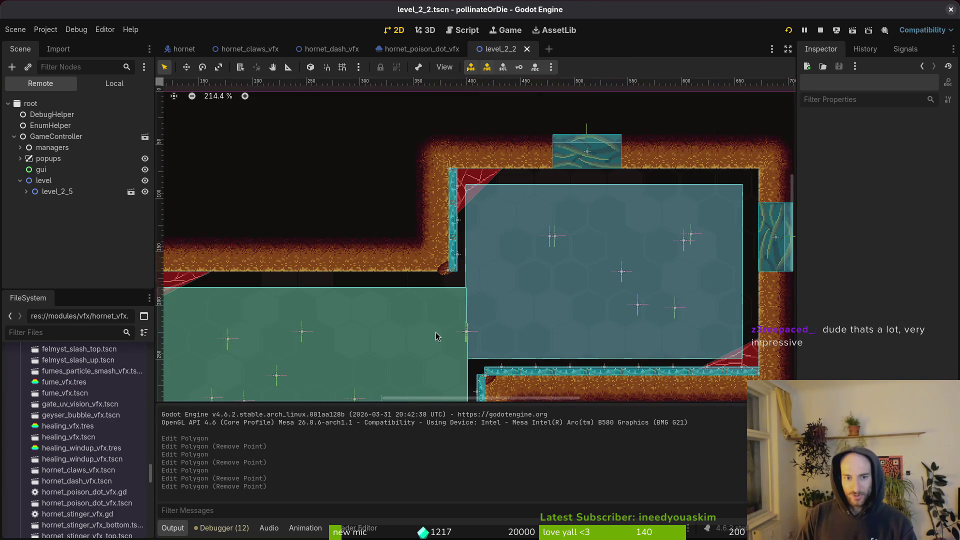
scroll(470, 290, "down", 2)
scroll(483, 294, "up", 2)
scroll(483, 294, "down", 1)
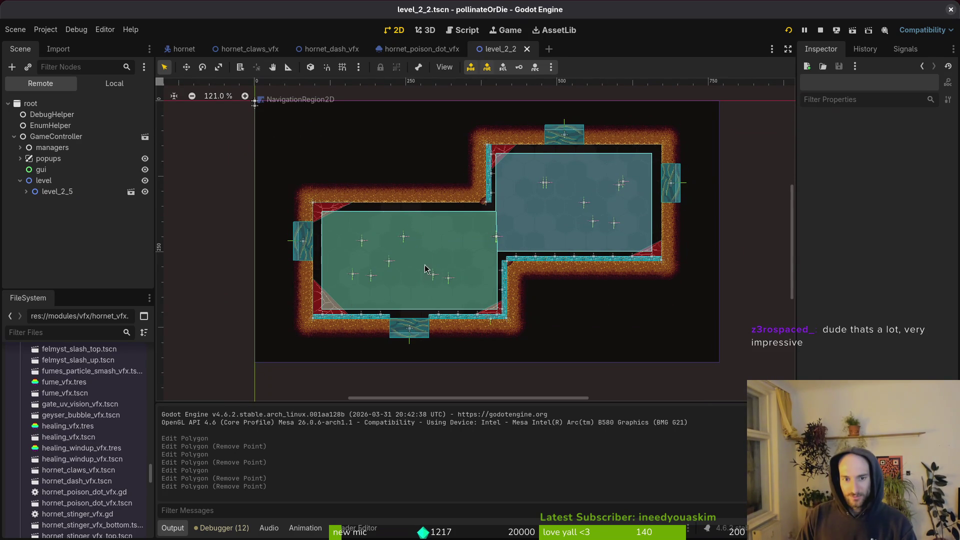
scroll(534, 185, "up", 1)
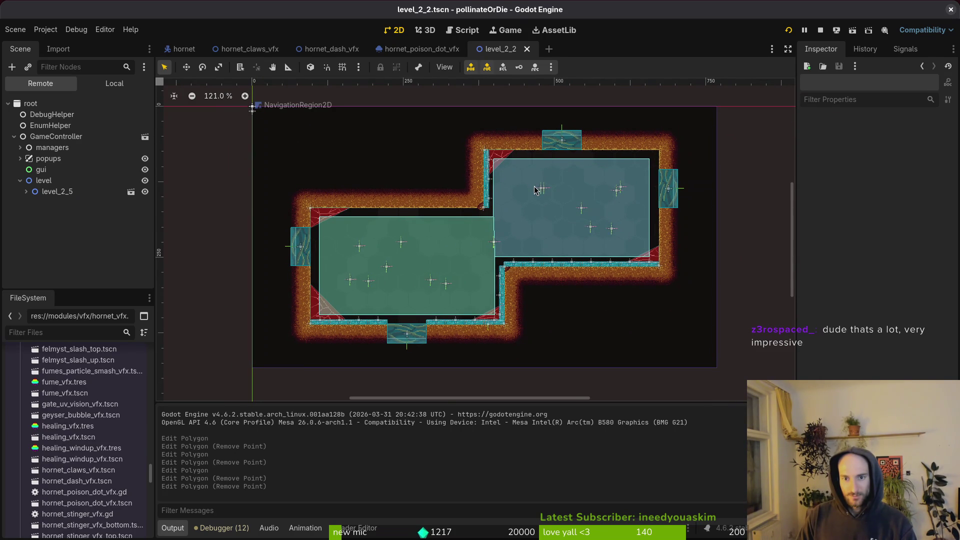
scroll(477, 243, "up", 6)
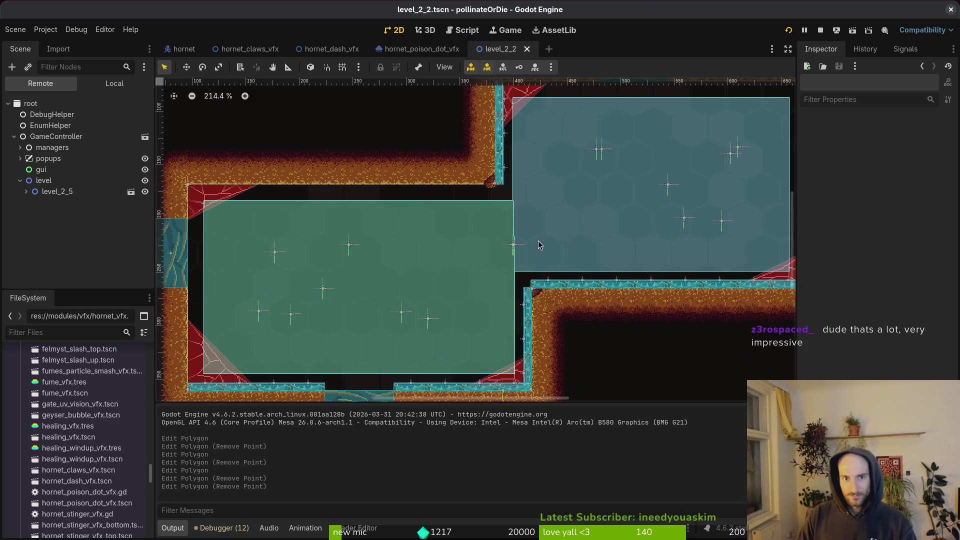
scroll(529, 295, "down", 5)
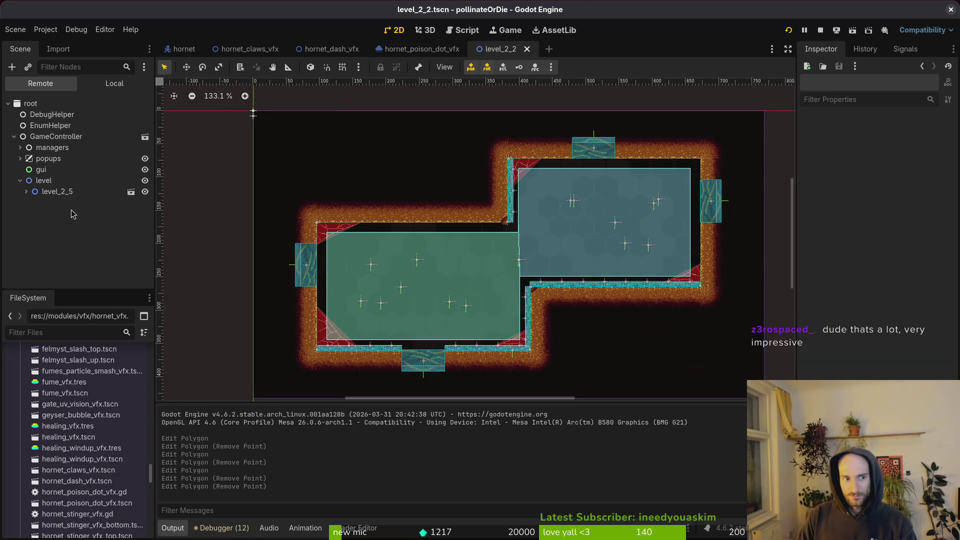
left_click(98, 88)
Step: Open fume_particle.tscn through quick-open by searching 'fumepart'
scroll(51, 222, "down", 5)
scroll(51, 225, "up", 5)
key("shift+alt+o")
type("fumepart")
key("Down")
key("Down")
key("Return")
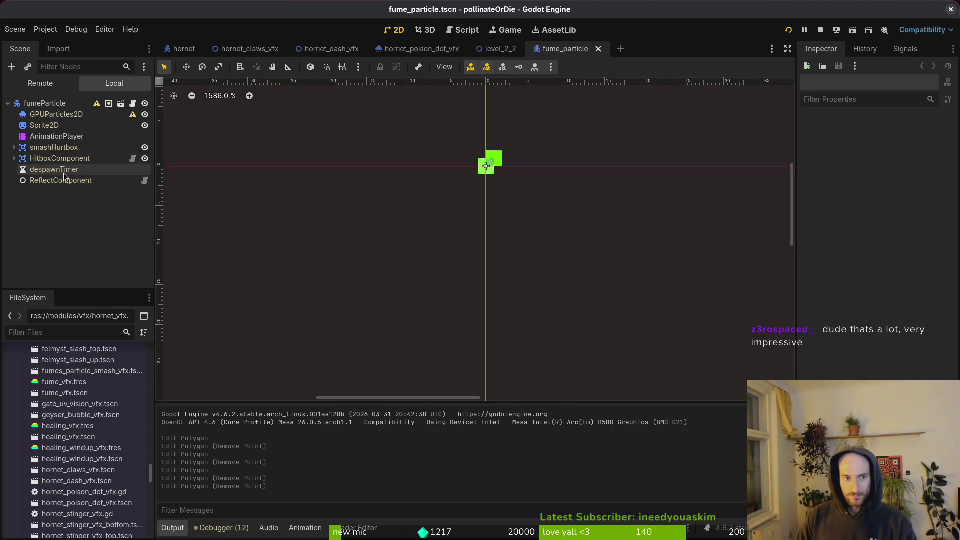
Step: Inspect the fumeParticle root, then select HitboxComponent's CollisionShape2D (disabled, 1.0 px circle)
left_click(59, 105)
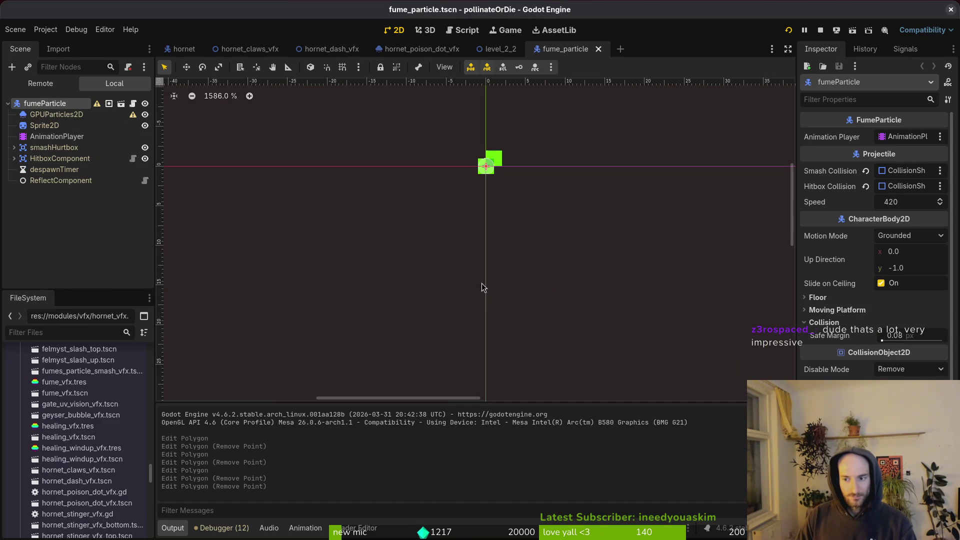
left_click(13, 158)
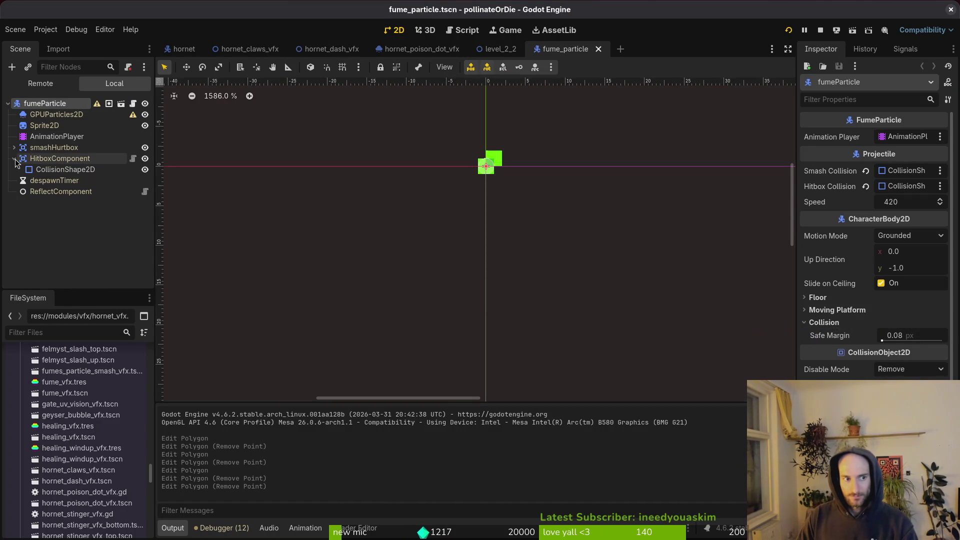
left_click(39, 170)
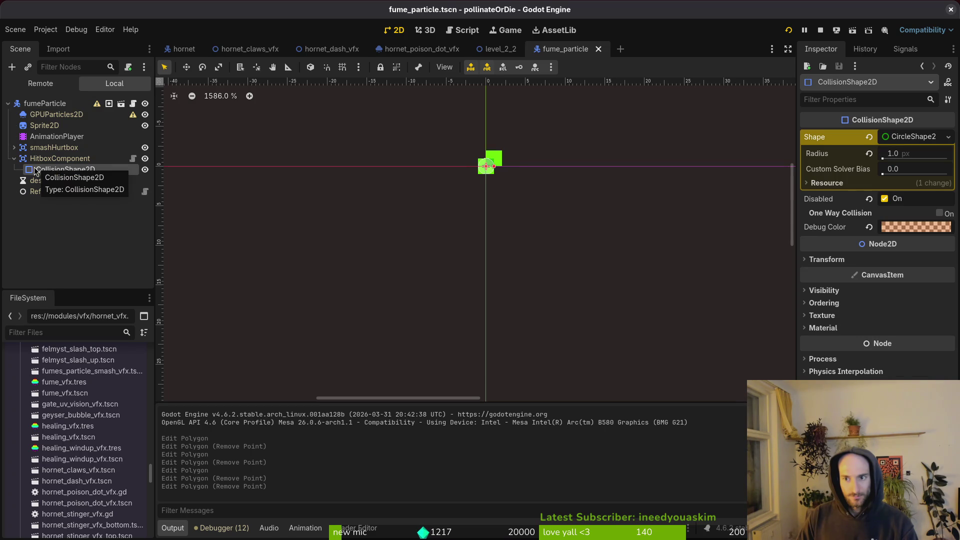
left_click(14, 159)
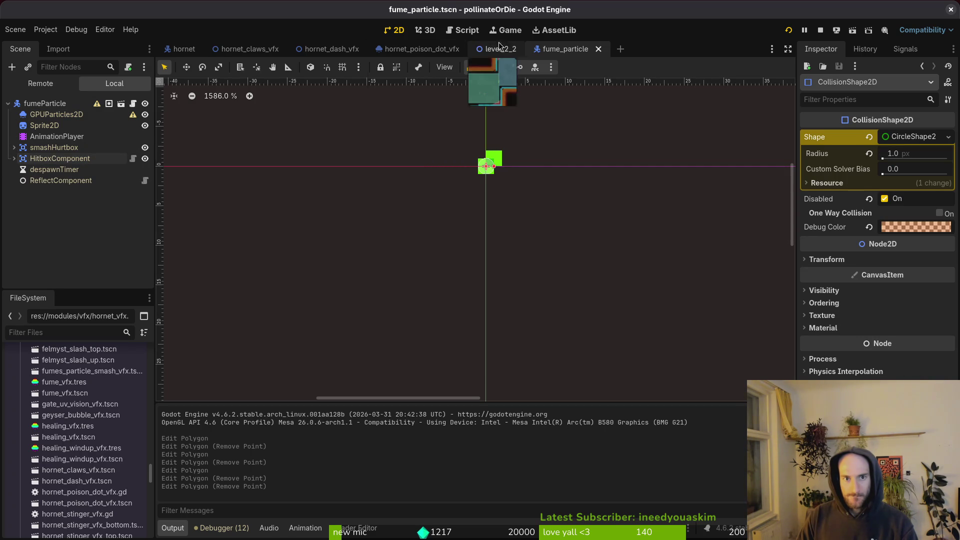
left_click(14, 159)
left_click(46, 170)
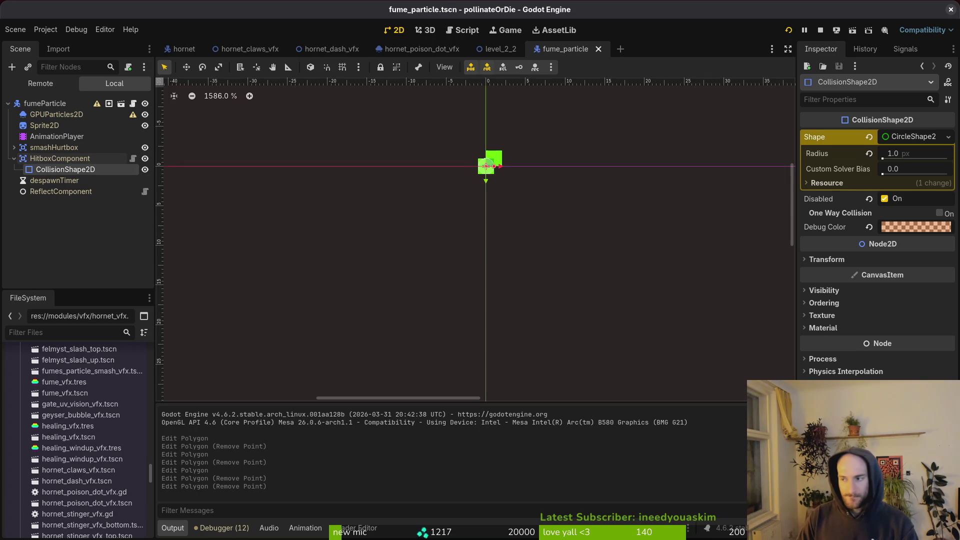
Step: Open fume_particle.gd in Neovim and jump to the hitbox_collision line in _deactivate_particle
key("alt+Tab")
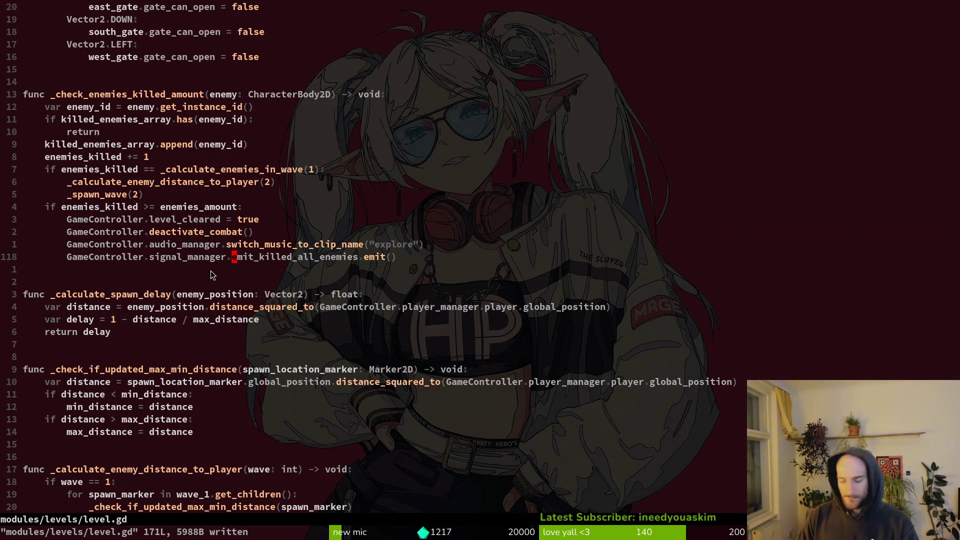
key("ctrl+p")
type("fumpart")
key("Return")
key("ctrl+p")
type("fumpart")
key("Up")
key("Return")
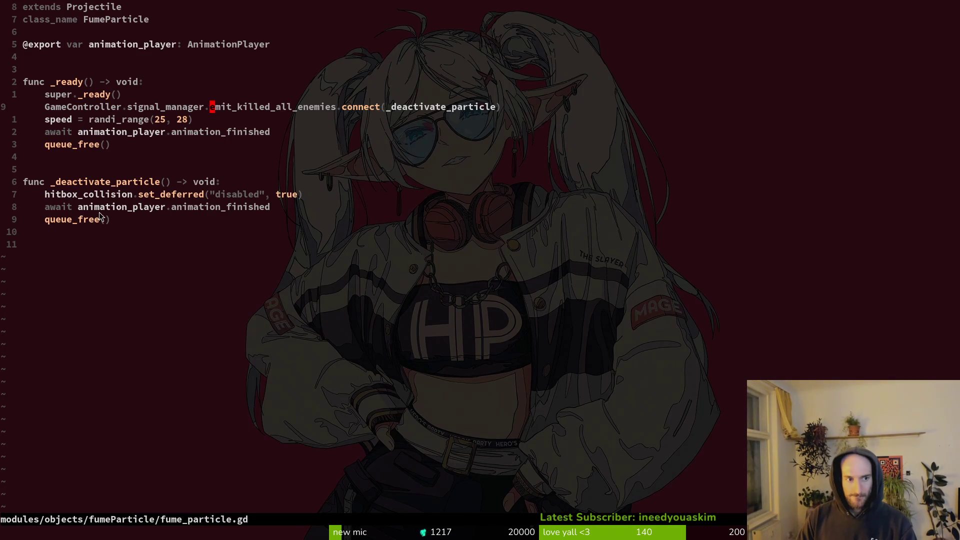
left_click(81, 195)
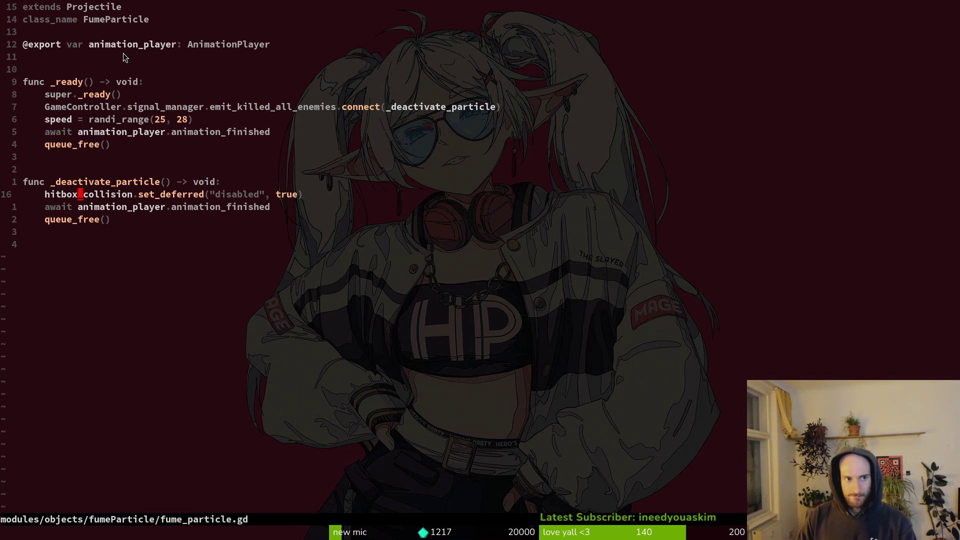
Step: Open projectile.gd through the file finder and look over its contents
key("ctrl+p")
type("projectile")
key("Up")
key("Up")
key("Up")
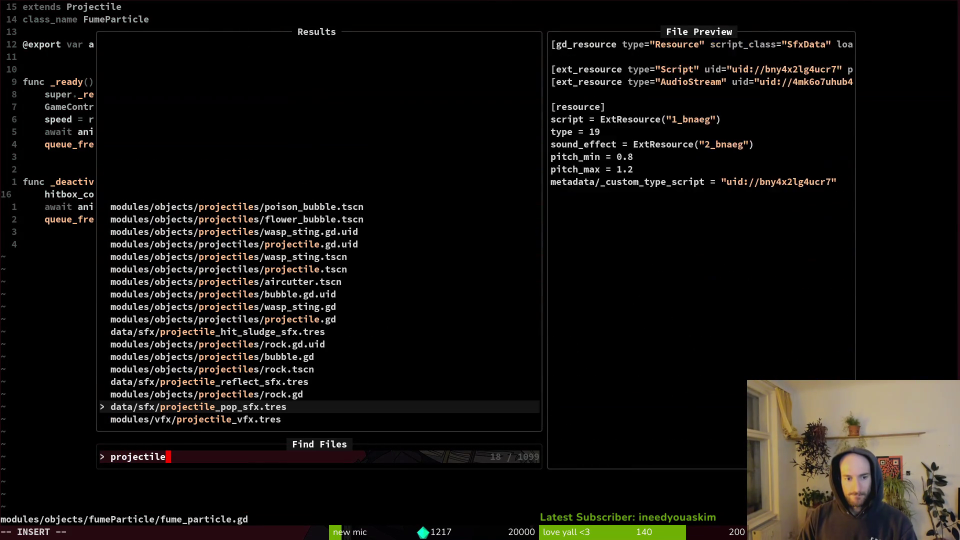
key("Down")
key("Down")
key("Down")
type("gd")
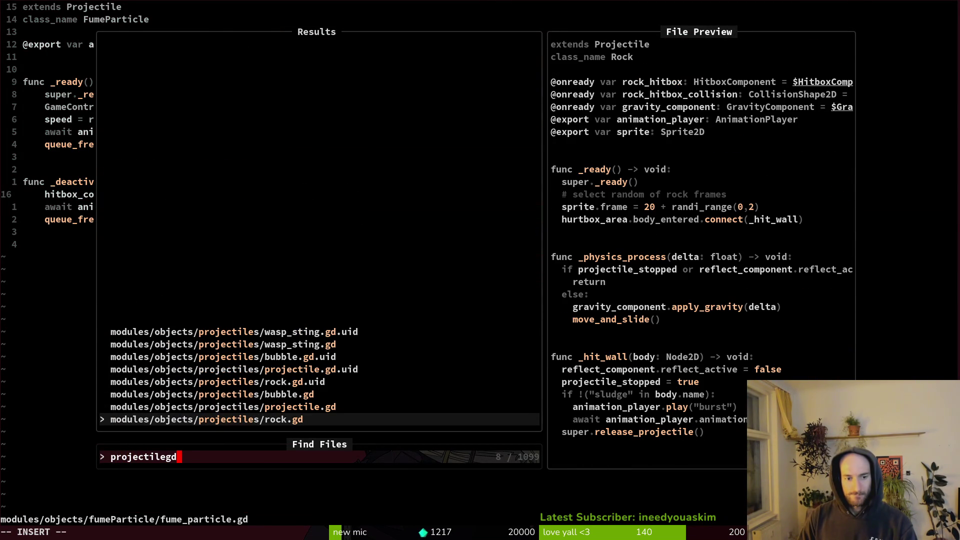
key("Up")
key("Return")
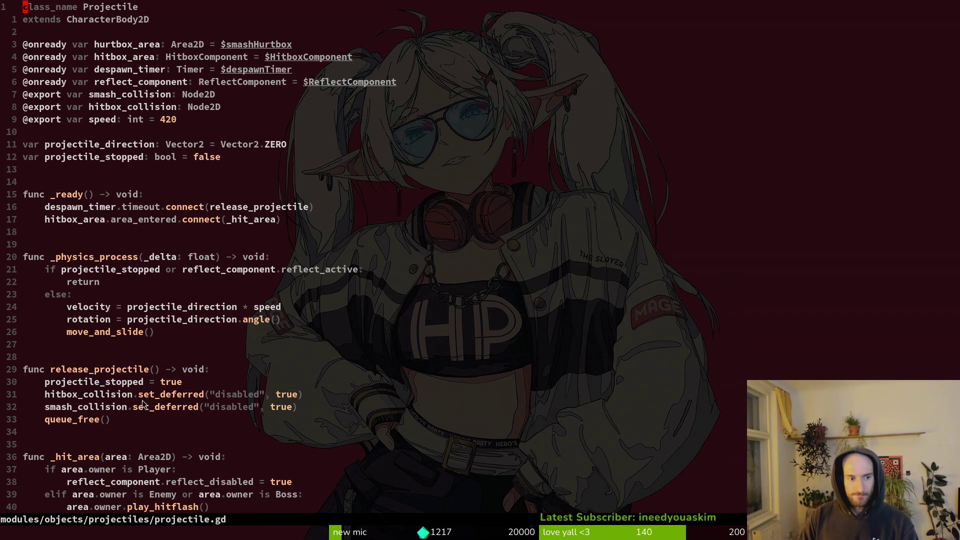
scroll(119, 394, "down", 2)
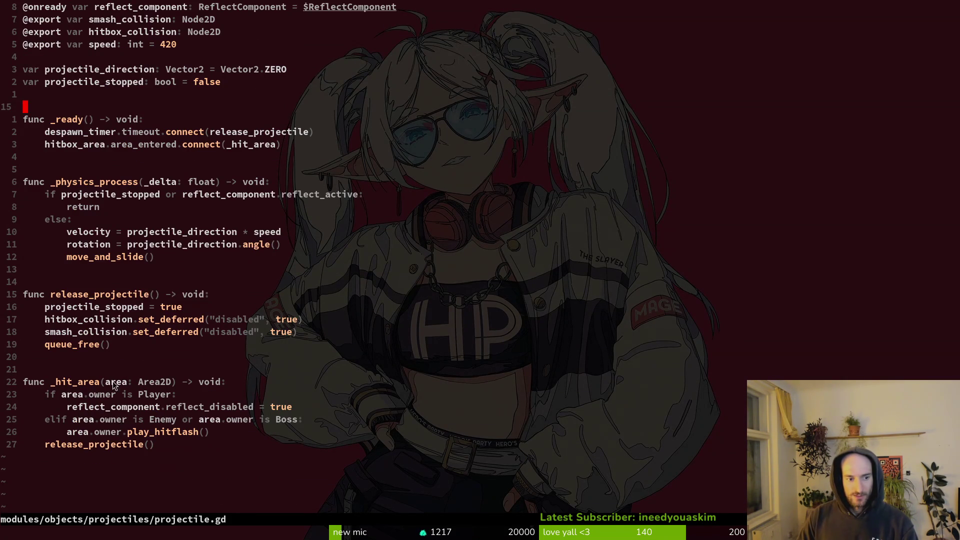
scroll(118, 406, "up", 2)
Step: Toggle between fume_particle.gd and projectile.gd, then return to the Godot editor
key("ctrl+6")
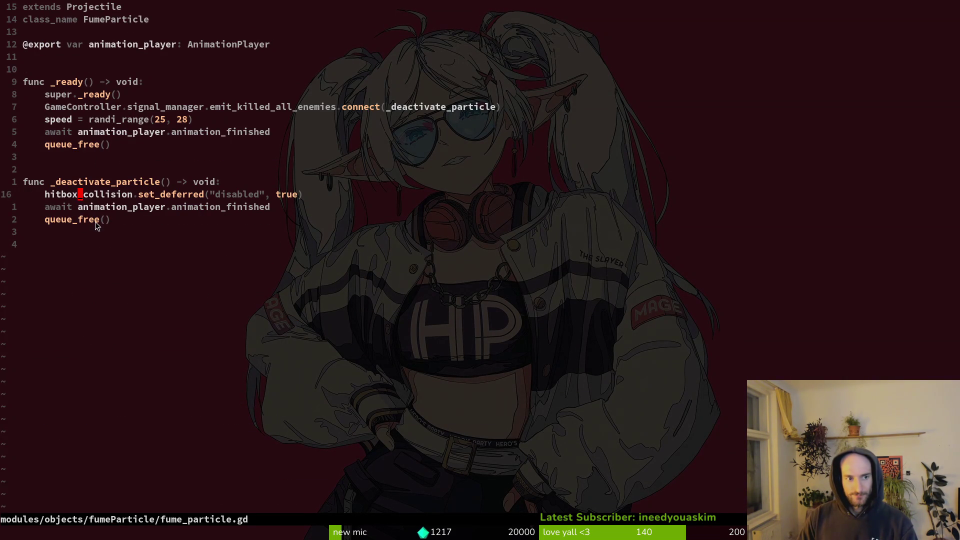
key("ctrl+6")
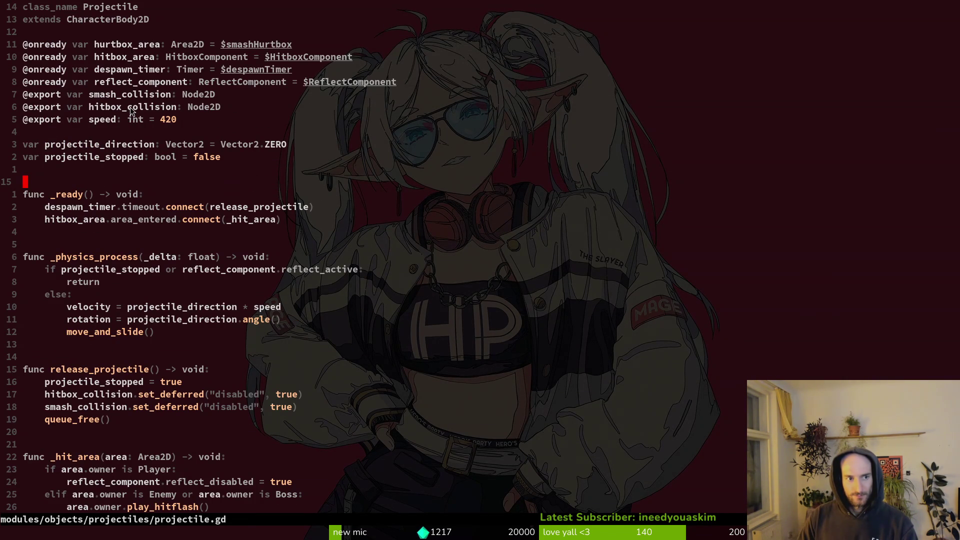
key("alt+Tab")
left_click(35, 103)
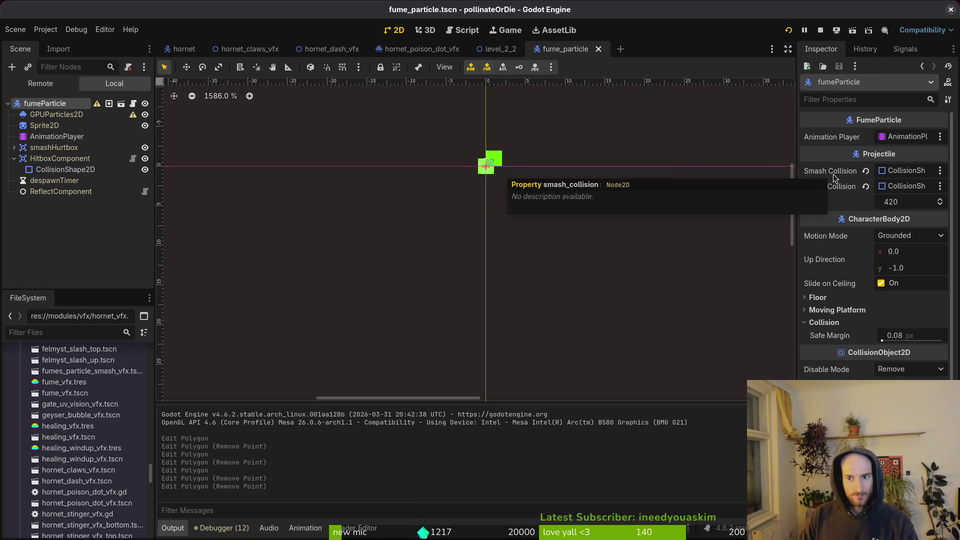
Step: Check the HitboxComponent's 1.0 damage in the Inspector, then go back to Neovim
left_click(60, 158)
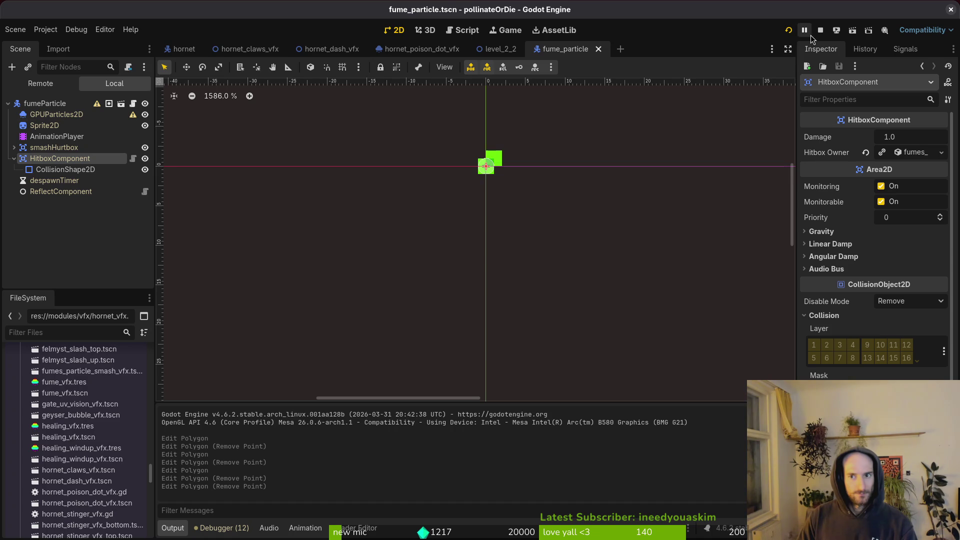
key("alt+Tab")
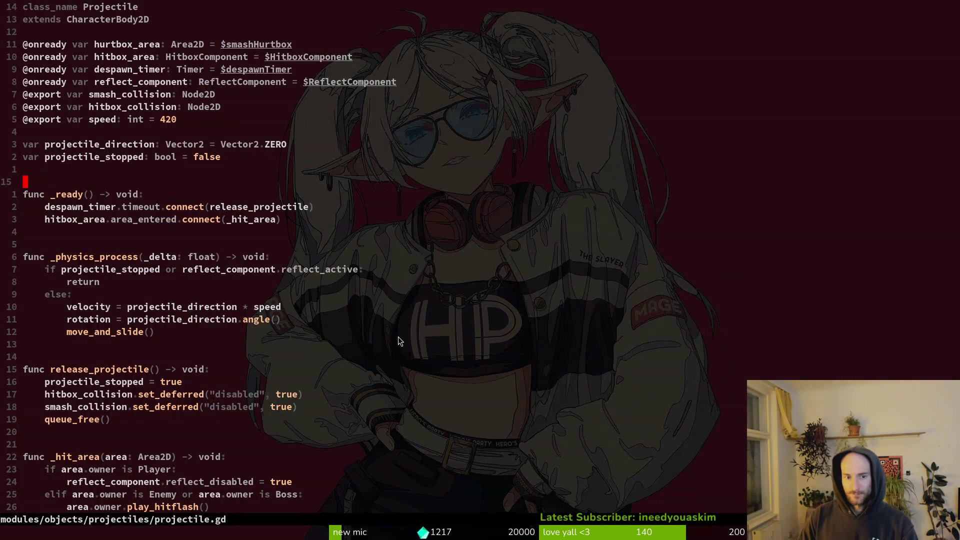
Step: Save projectile.gd, grep for emit_killed_all_enemies, and open level.gd at that emit line
key("ctrl+s")
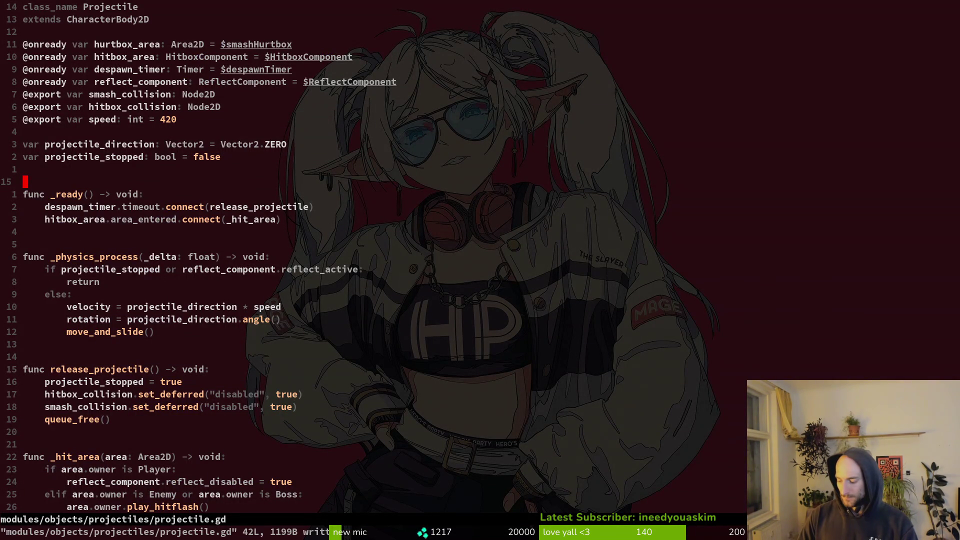
key("space")
key("space")
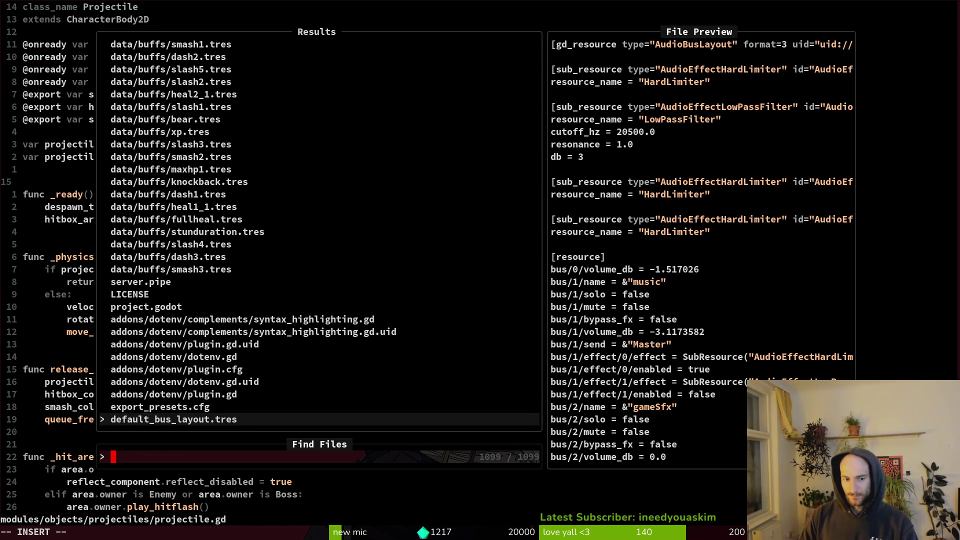
type("emit")
key("super+v")
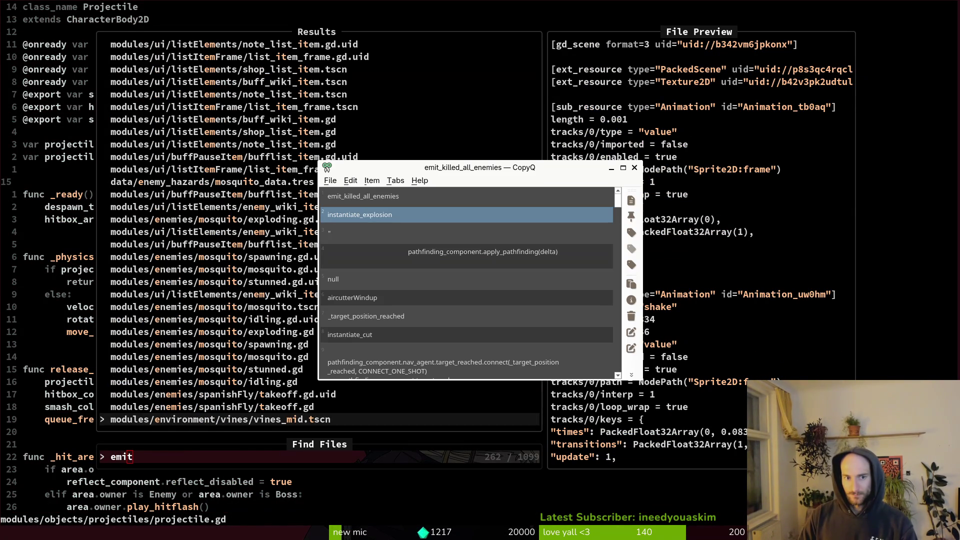
key("Up")
key("Return")
key("Escape")
key("space")
key("f")
key("w")
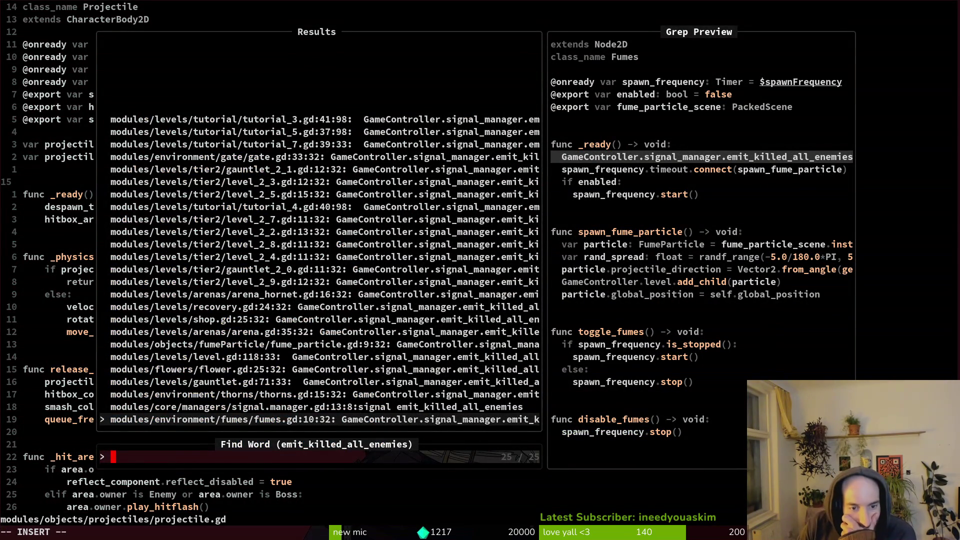
key("Up")
key("Up")
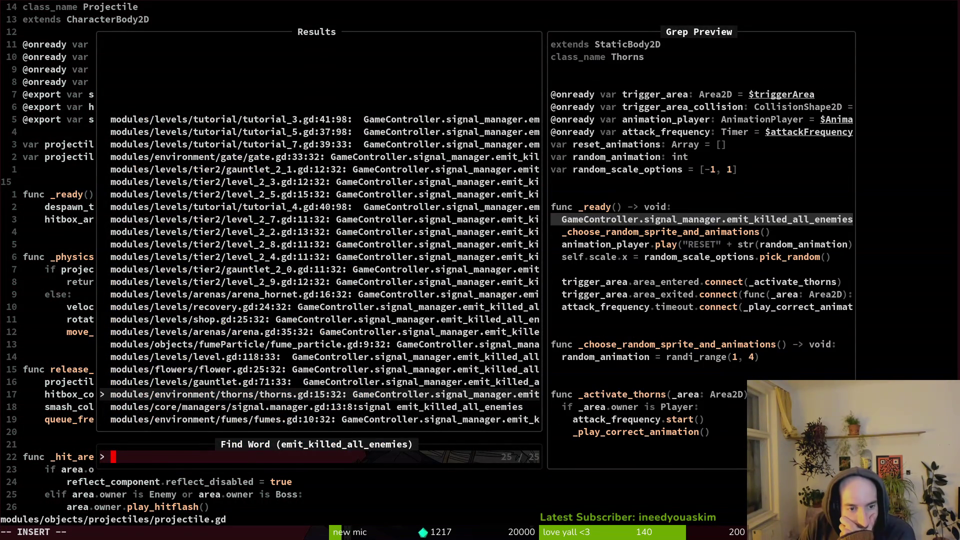
key("Up")
key("Up")
key("Up")
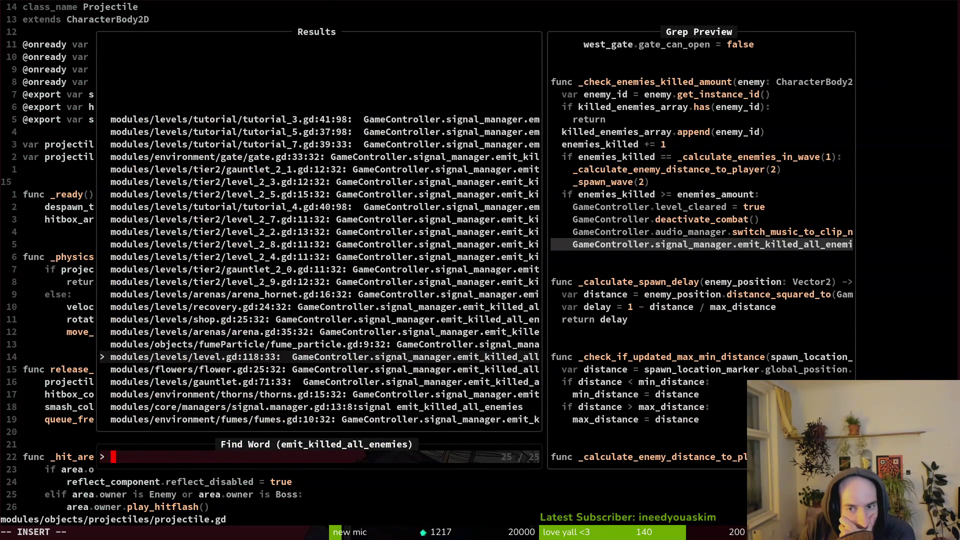
key("Return")
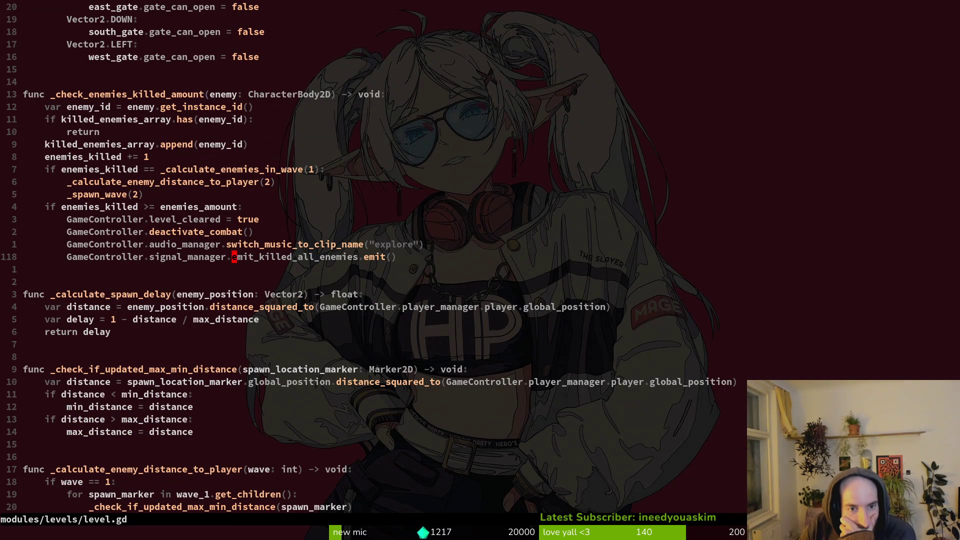
Step: Add print_debug("enemies") above the emit line and save level.gd with :w
type("oprint_debug(")
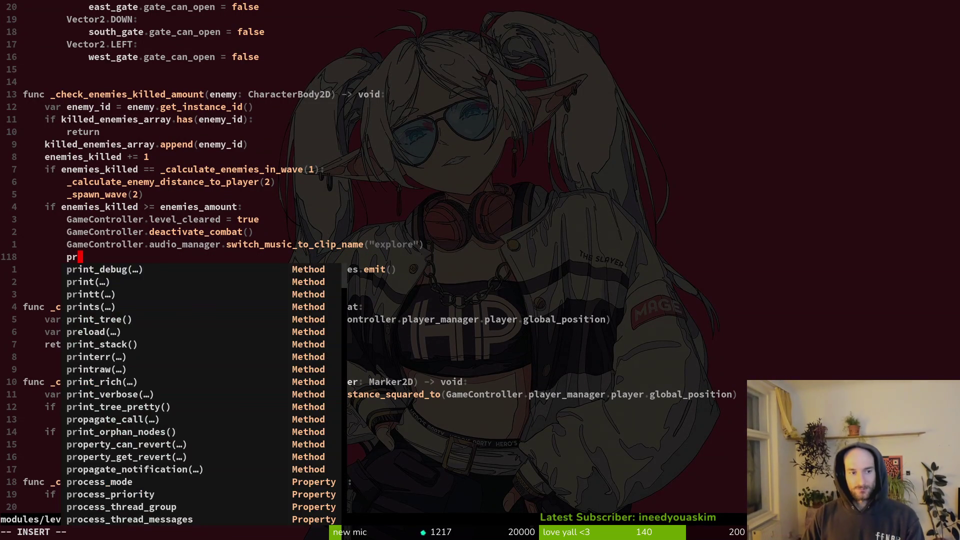
type("emies\")")
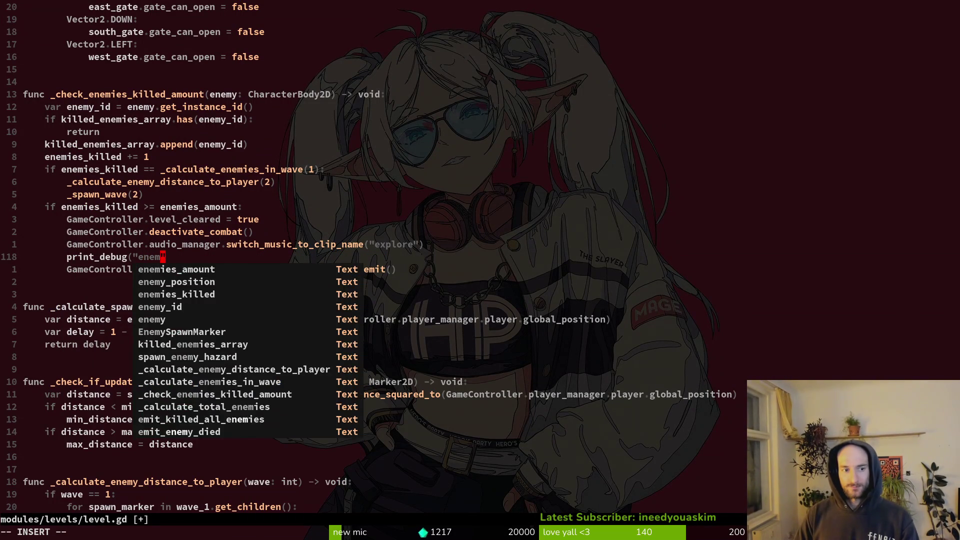
key("Escape")
type(":write")
key("Return")
key("alt+Tab")
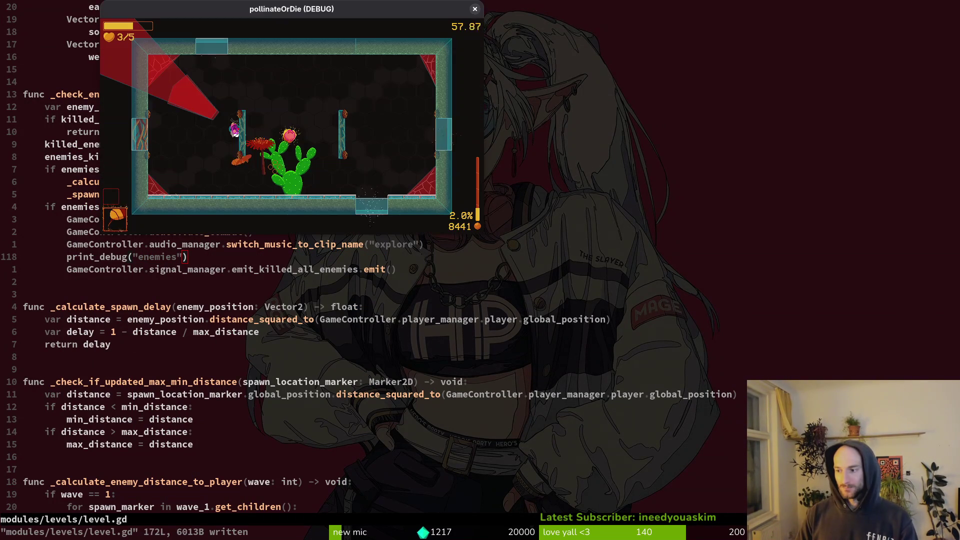
Step: Run the debug build, play level 2-5 until Output prints 'enemies', then close the game
key("alt+Tab")
key("F5")
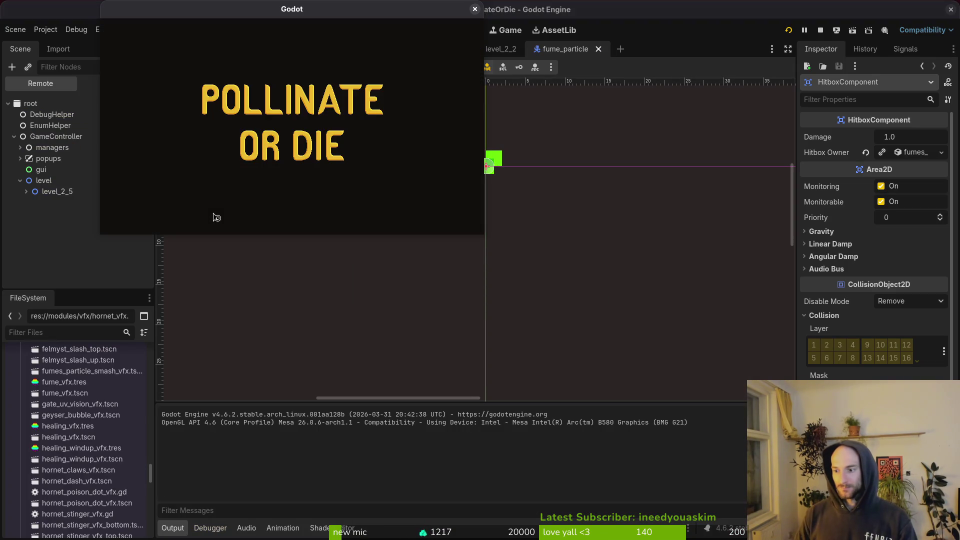
mouse_move(303, 12)
left_mouse_down()
mouse_move(467, 98)
mouse_move(374, 81)
mouse_move(383, 66)
left_mouse_up()
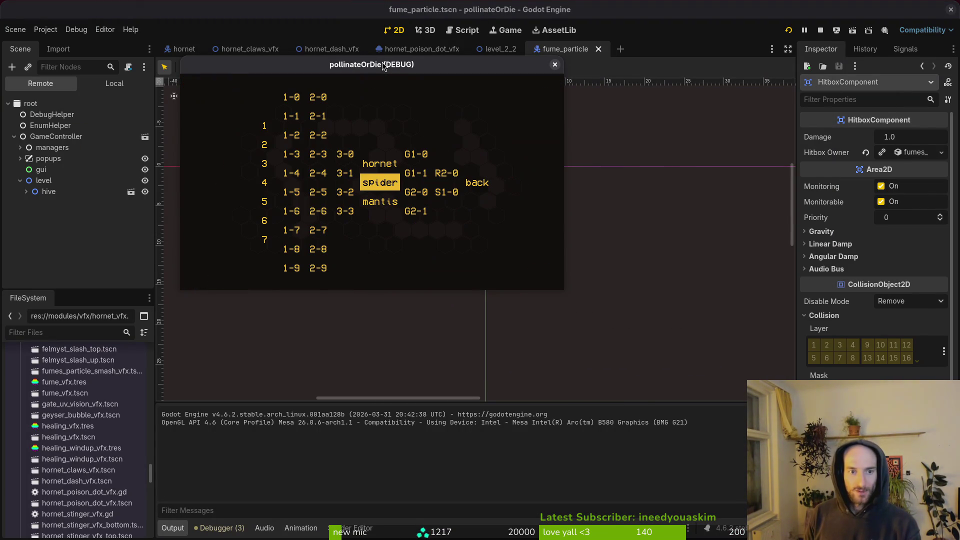
key("Up")
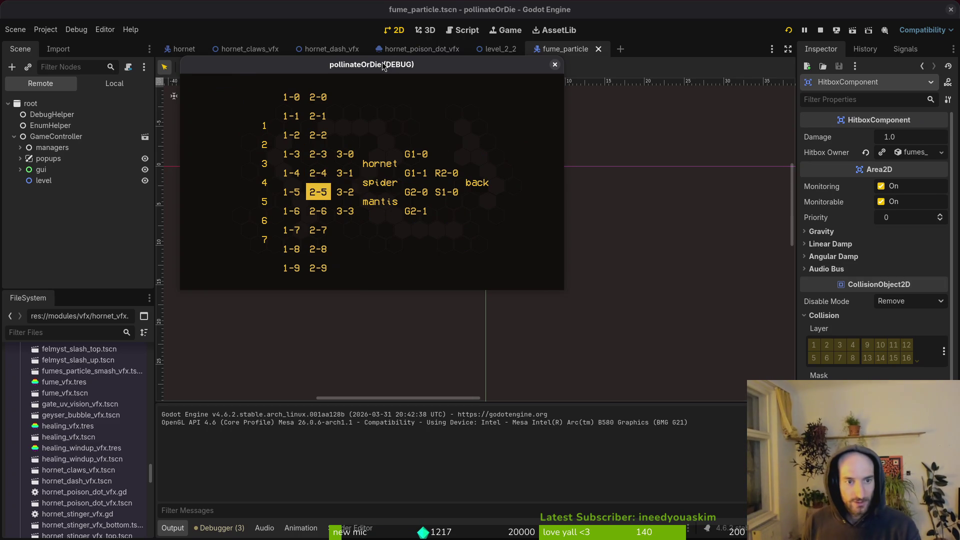
key("Return")
key("Right")
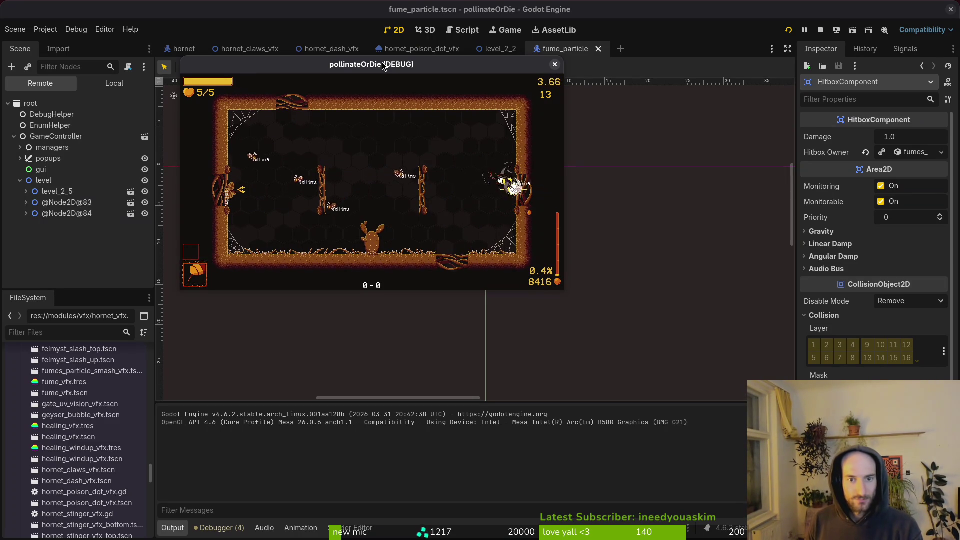
key("Left")
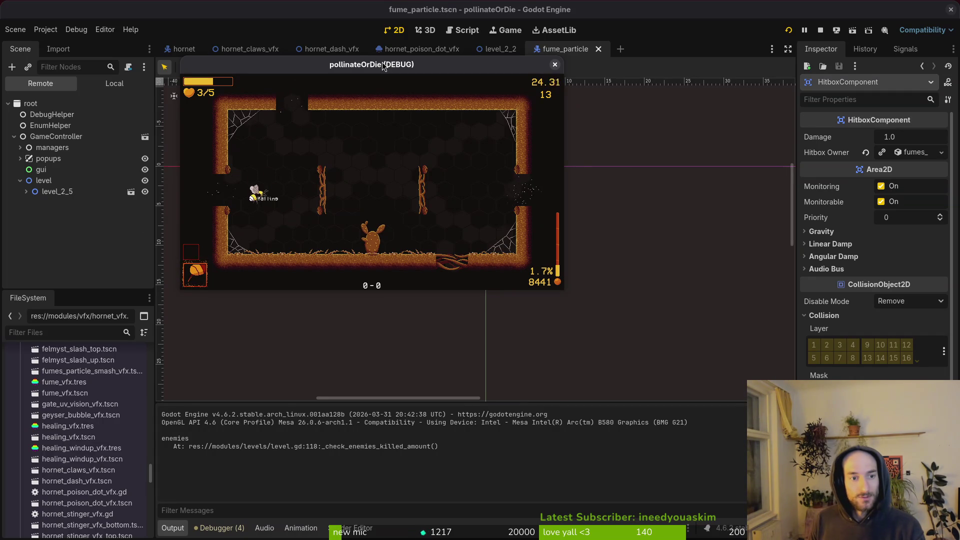
key("Escape")
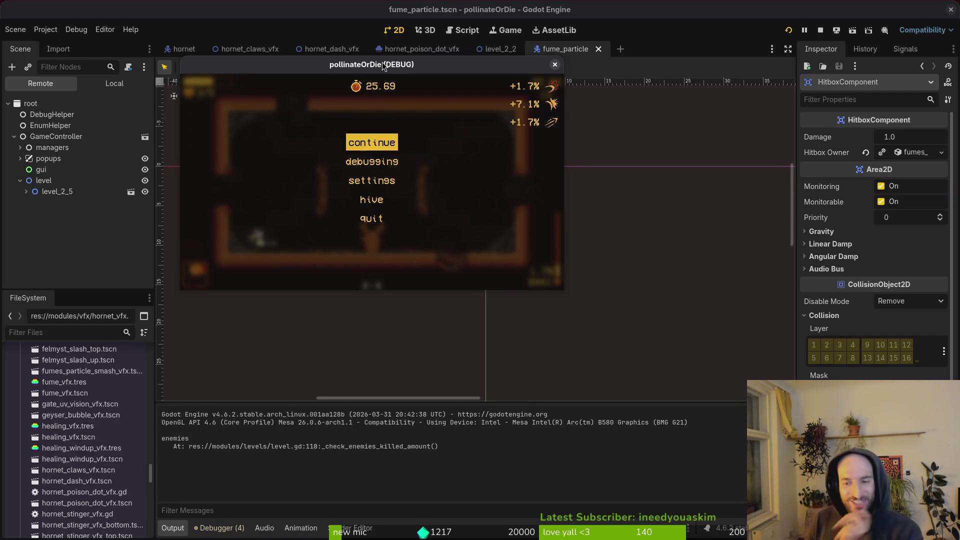
key("F8")
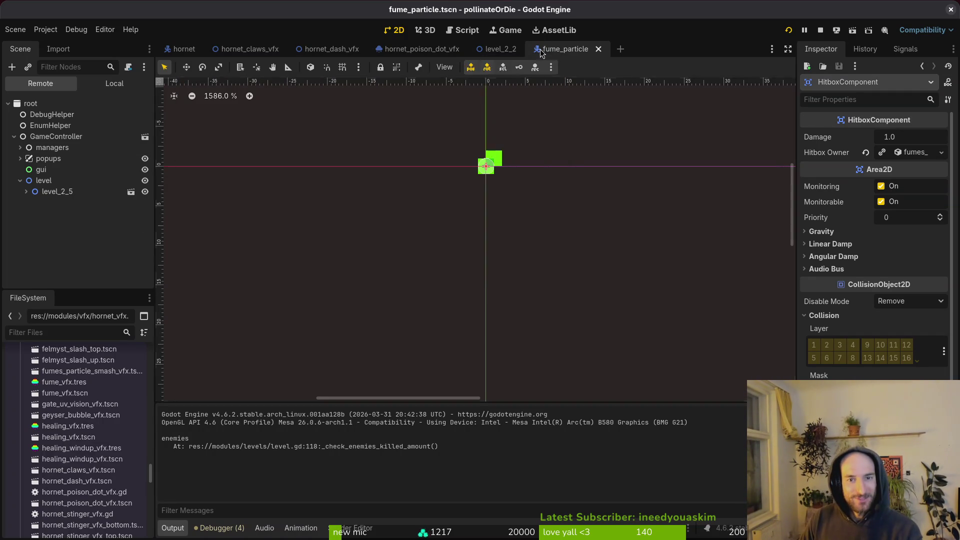
Step: Load the fume animation on AnimationPlayer, scrub frames 2–3, then stop and relaunch the game
left_click(57, 137)
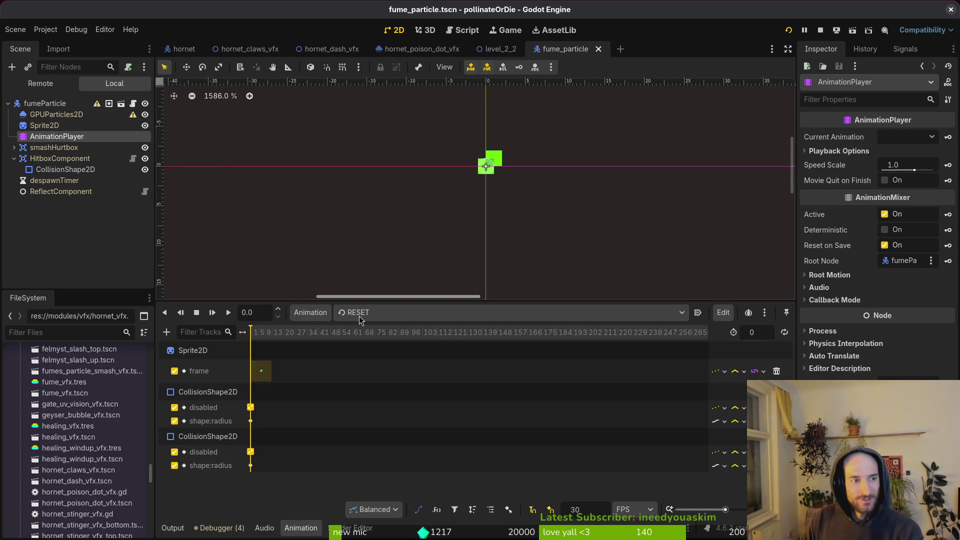
left_click(374, 314)
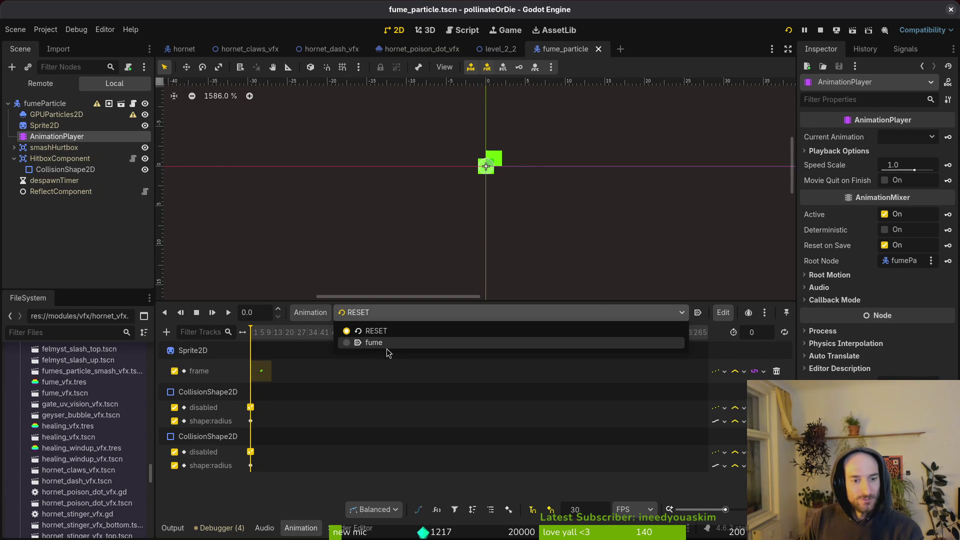
left_click(388, 350)
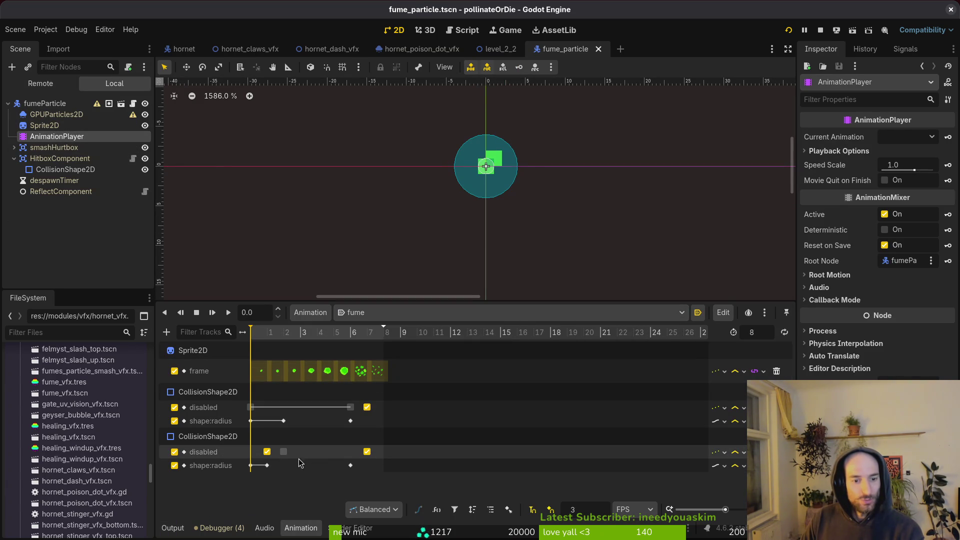
left_click_drag(267, 334, 281, 337)
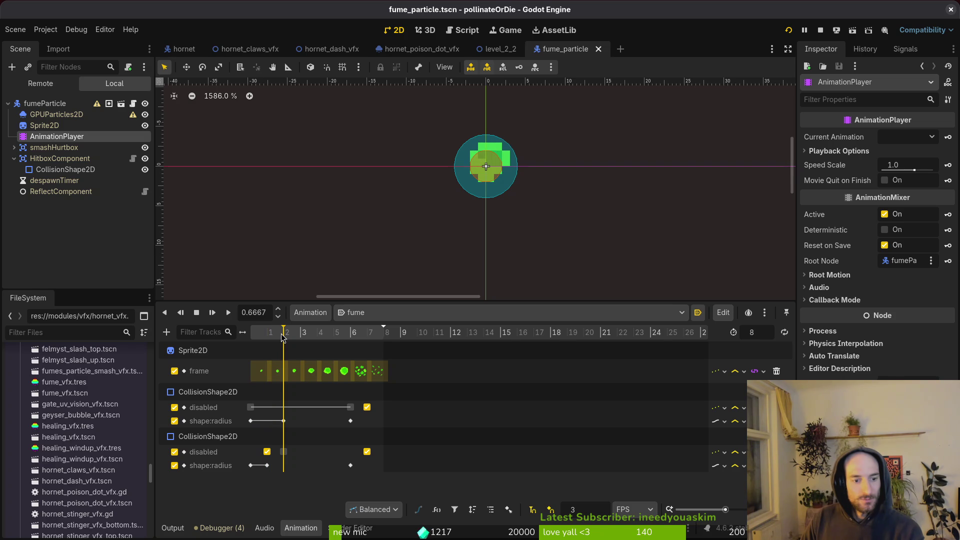
mouse_move(281, 338)
left_mouse_down()
mouse_move(299, 339)
mouse_move(270, 350)
mouse_move(284, 351)
left_mouse_up()
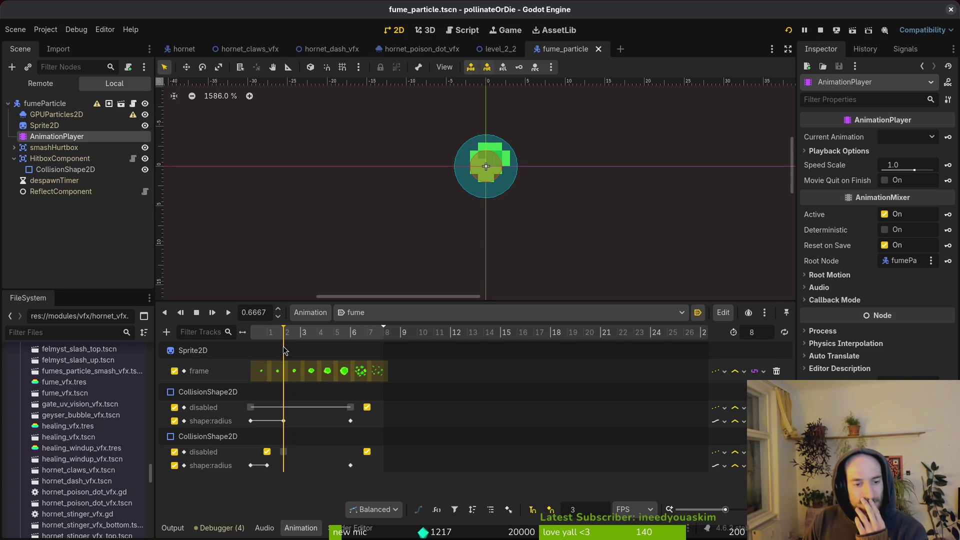
mouse_move(284, 351)
left_mouse_down()
mouse_move(302, 351)
mouse_move(287, 354)
left_mouse_up()
left_click(827, 35)
key("F5")
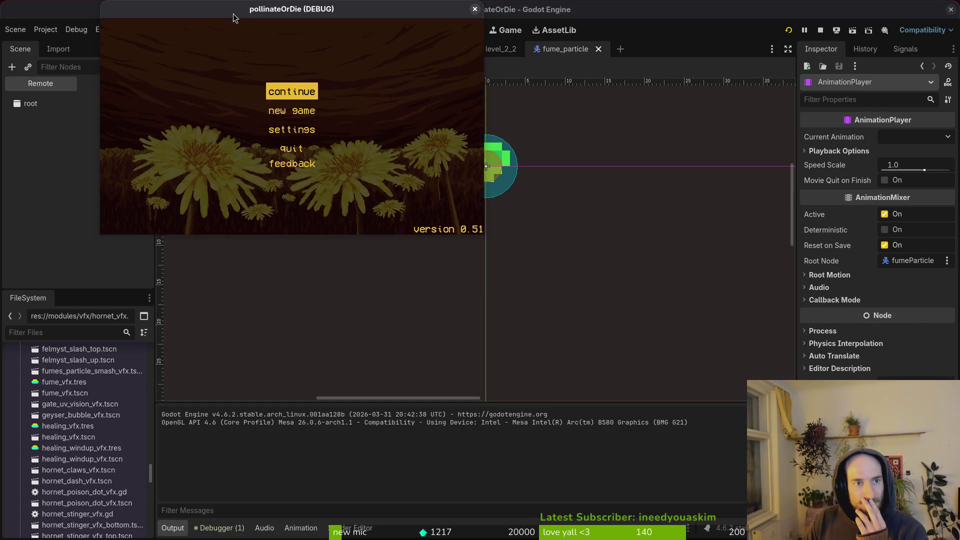
Step: Start a new game and enable the state labels and collisions debugging overlays
double_click(233, 18)
key("Down")
key("space")
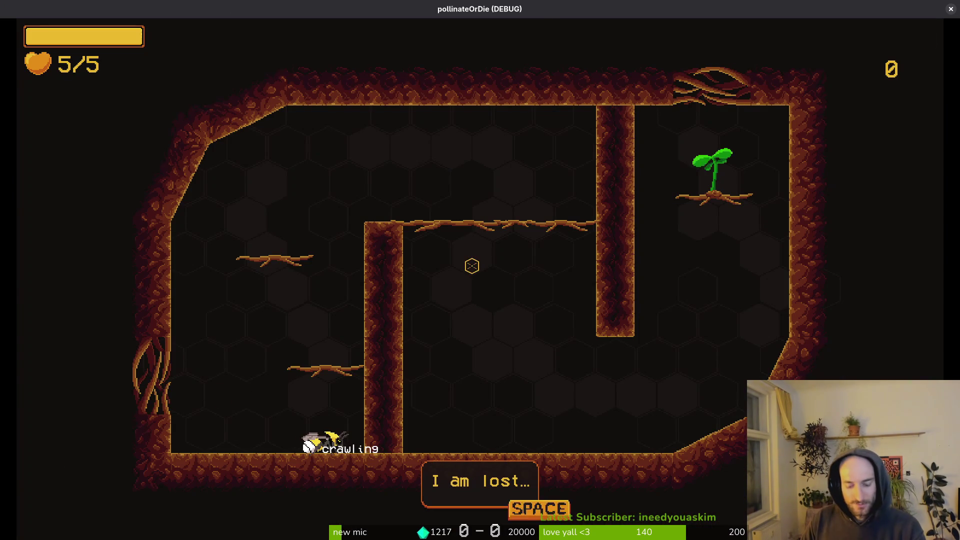
key("space")
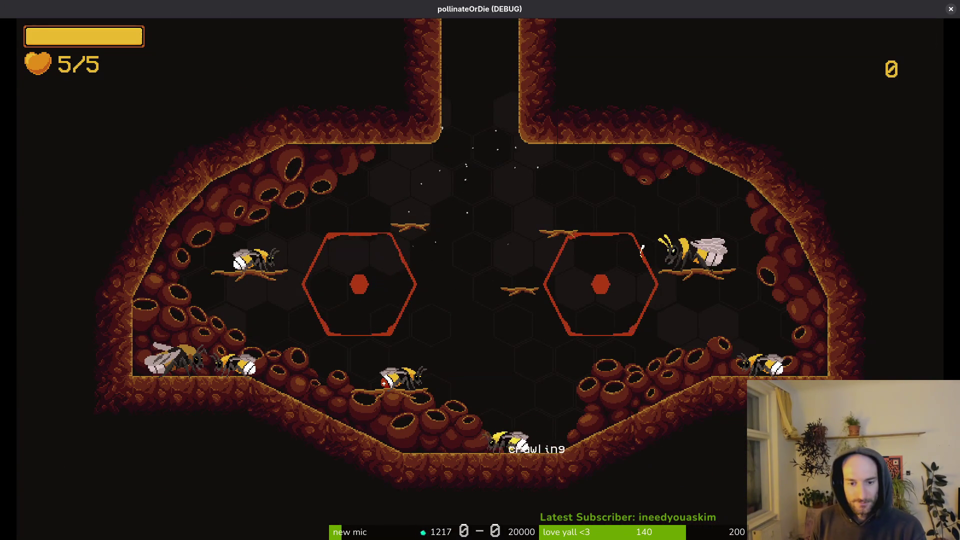
key("Escape")
key("Down")
key("space")
key("Down")
key("Down")
key("space")
key("Escape")
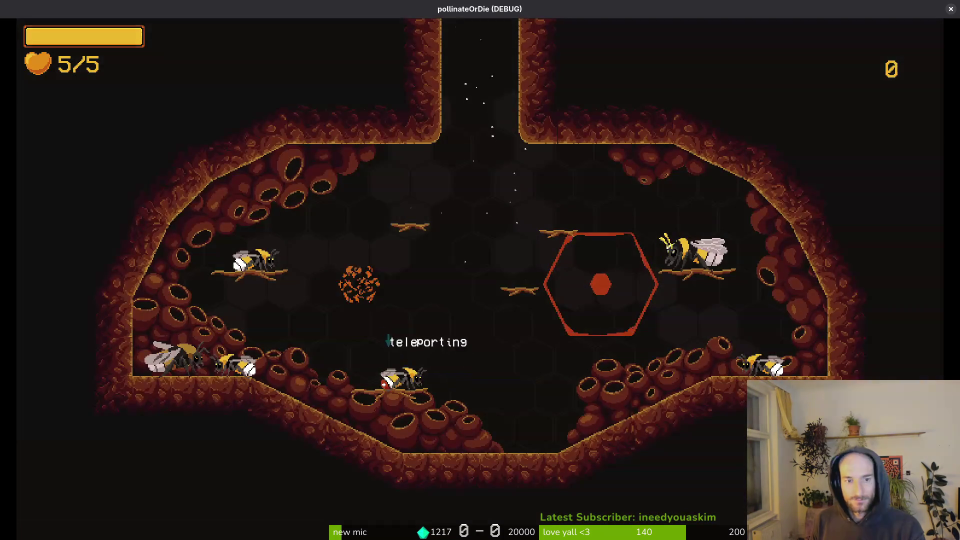
Step: Load level 2-4 to test dashing, then switch to a hive level and pause
key("Escape")
key("Left")
key("Left")
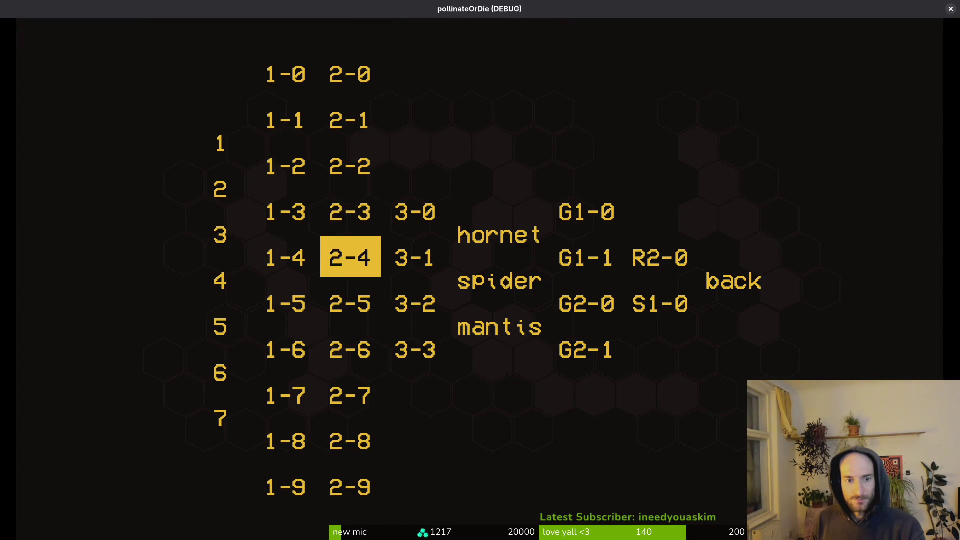
key("Return")
key("Escape")
key("Escape")
key("Left")
key("space")
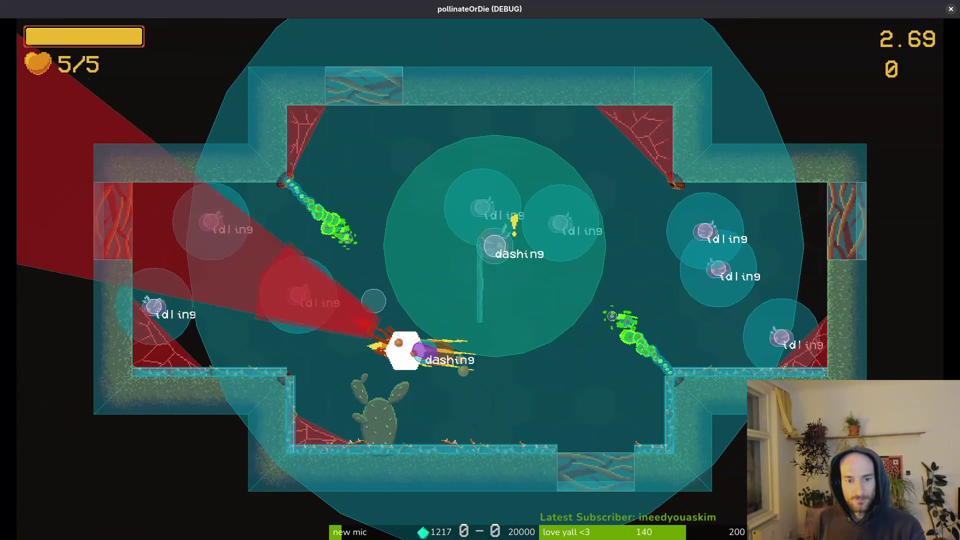
key("space")
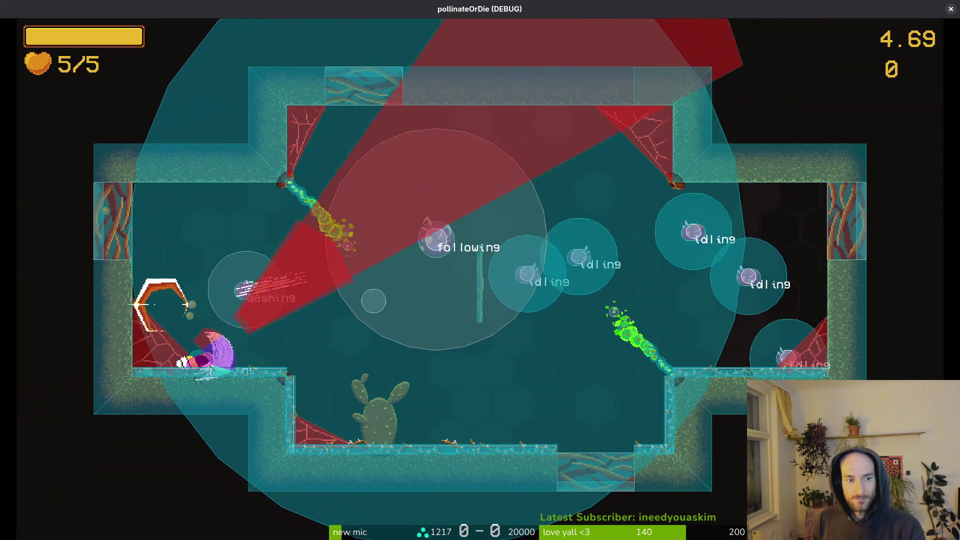
key("Escape")
key("Return")
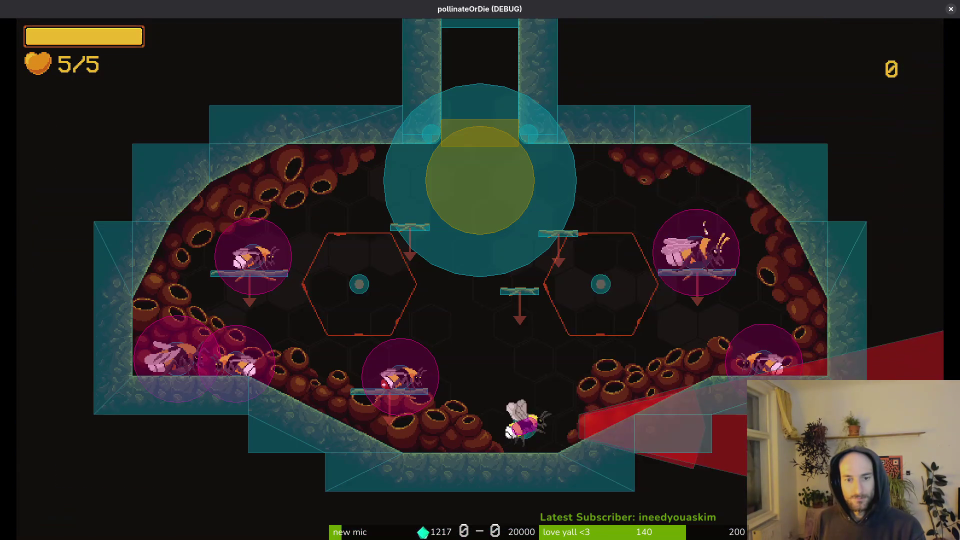
key("Escape")
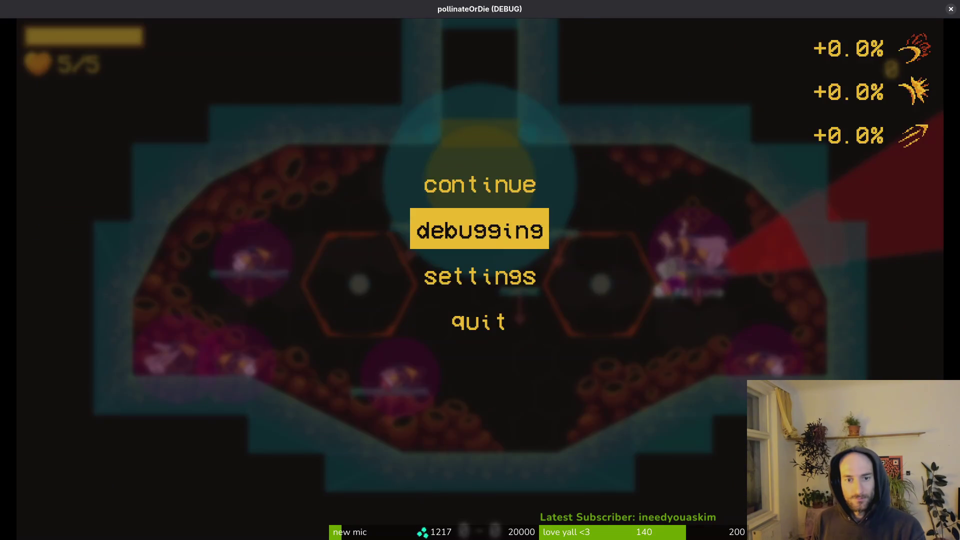
Step: Open and close the debugging options, then browse the upgrade wheel and close it
key("Return")
key("Escape")
key("Tab")
key("Right")
key("Right")
key("Right")
key("Right")
key("Right")
key("Right")
key("Right")
key("Right")
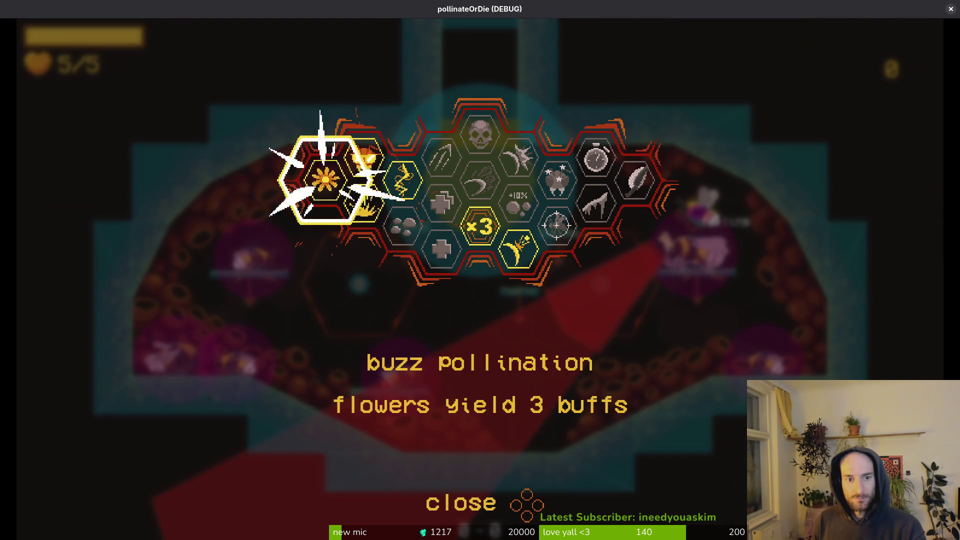
key("Escape")
Step: Unlock the skull special ability on the upgrade wheel and resume hive play
key("Tab")
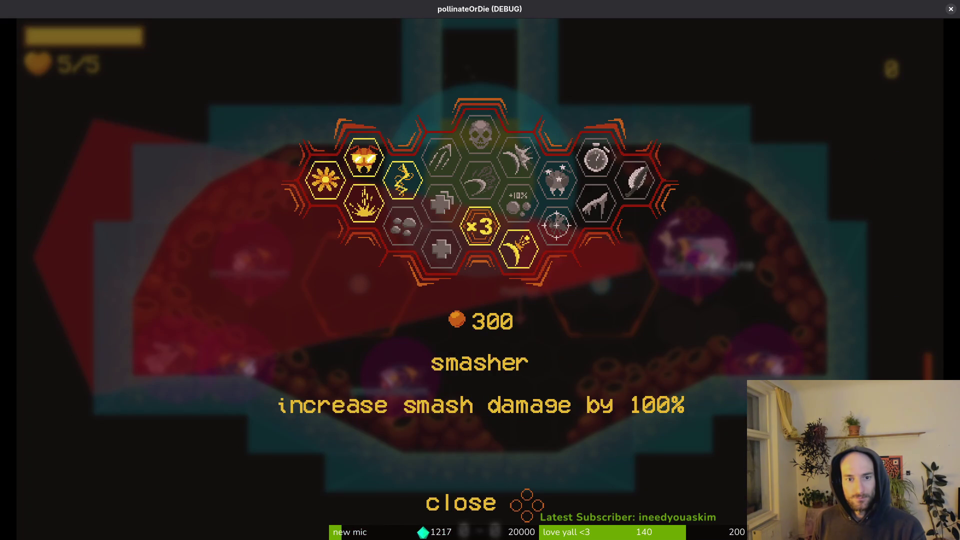
key("Return")
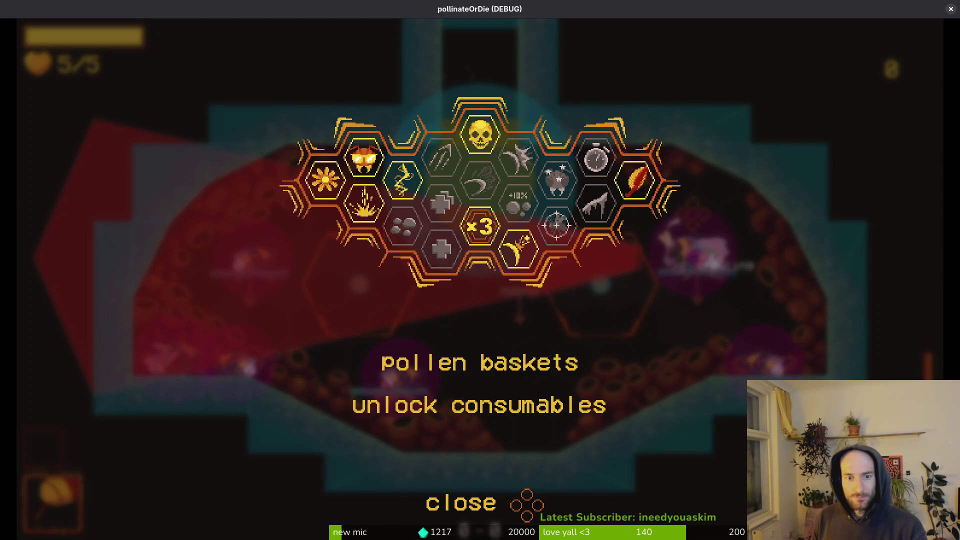
key("Escape")
key("Tab")
key("Escape")
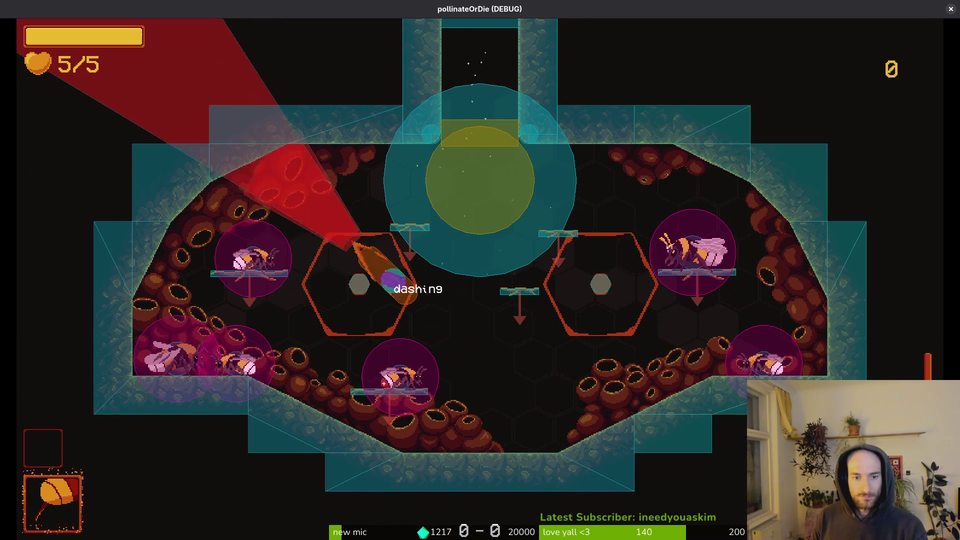
Step: Load level 2-5 from the debug level select
key("Escape")
key("Left")
key("Down")
key("Left")
key("Return")
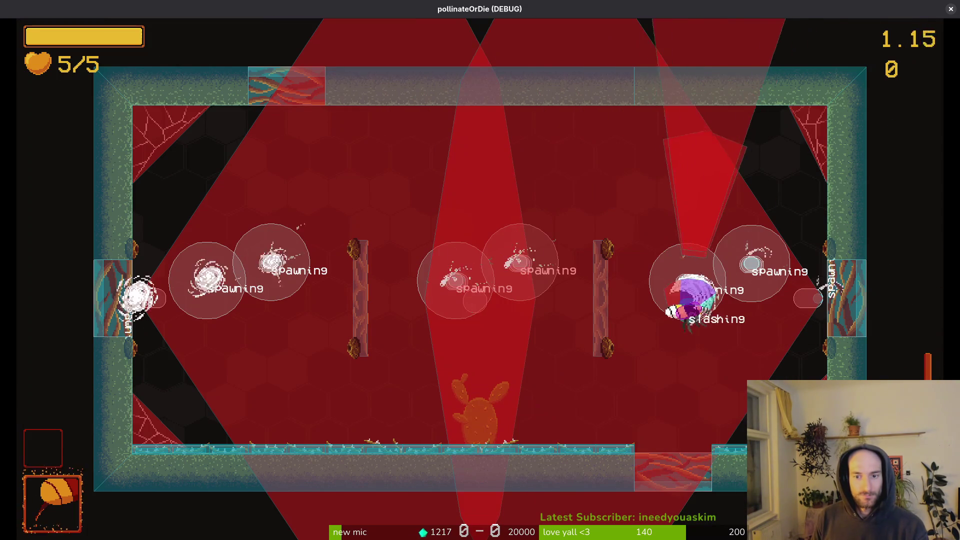
Step: Dash the bee back and forth across the level 2-5 arena to test dashing
key("shift")
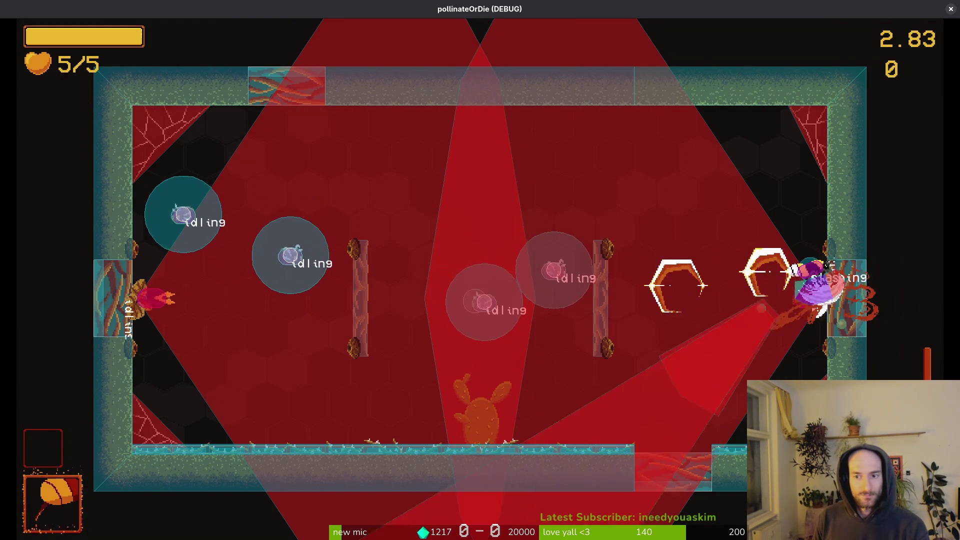
key("shift")
key("shift")
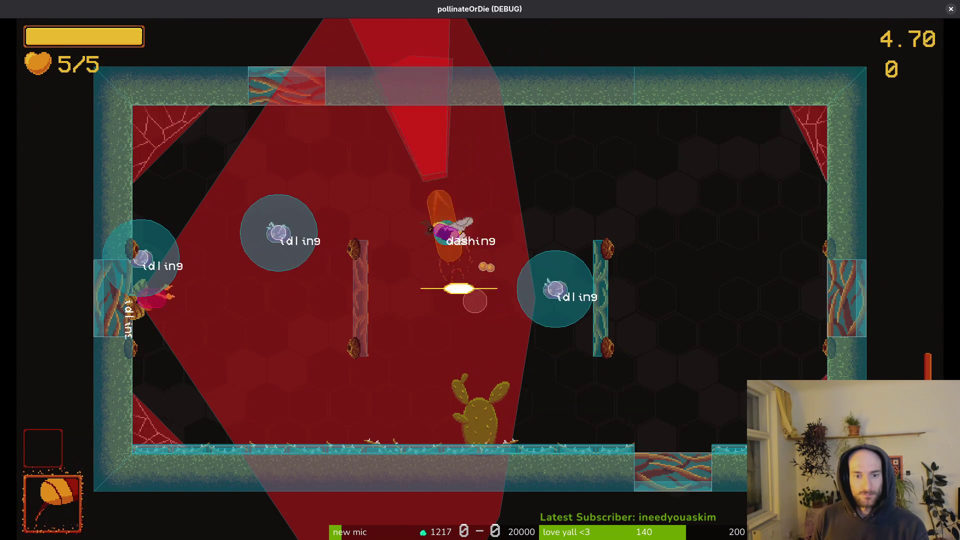
key("shift")
key("shift")
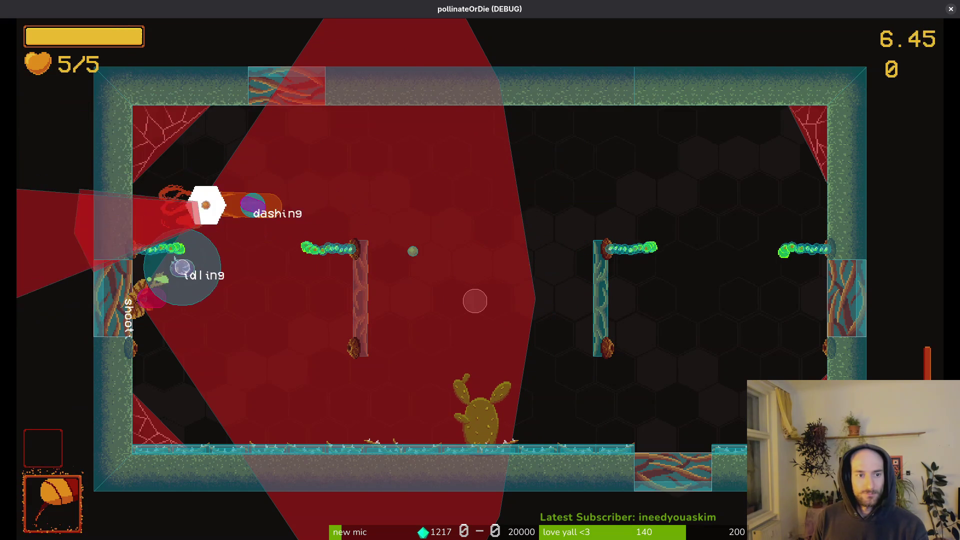
key("shift")
key("shift")
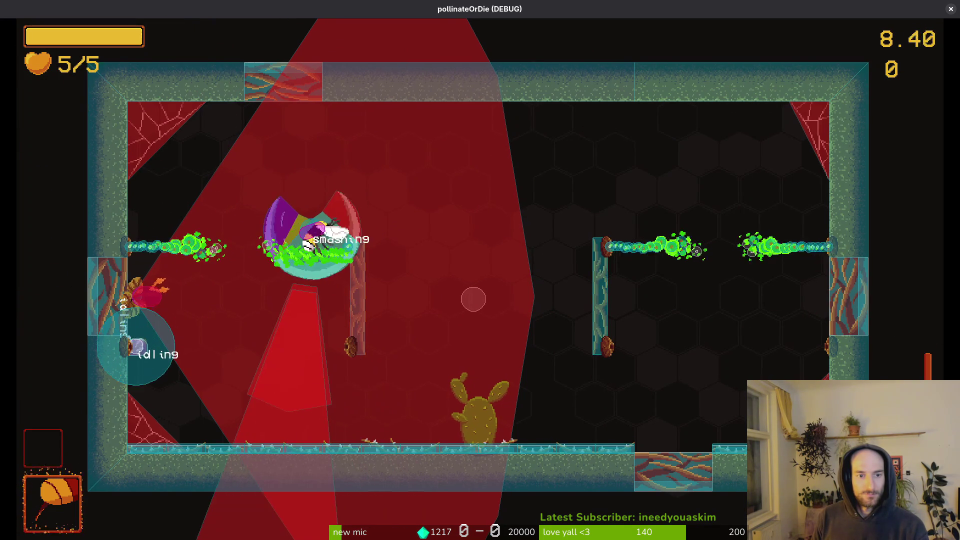
key("shift")
key("shift")
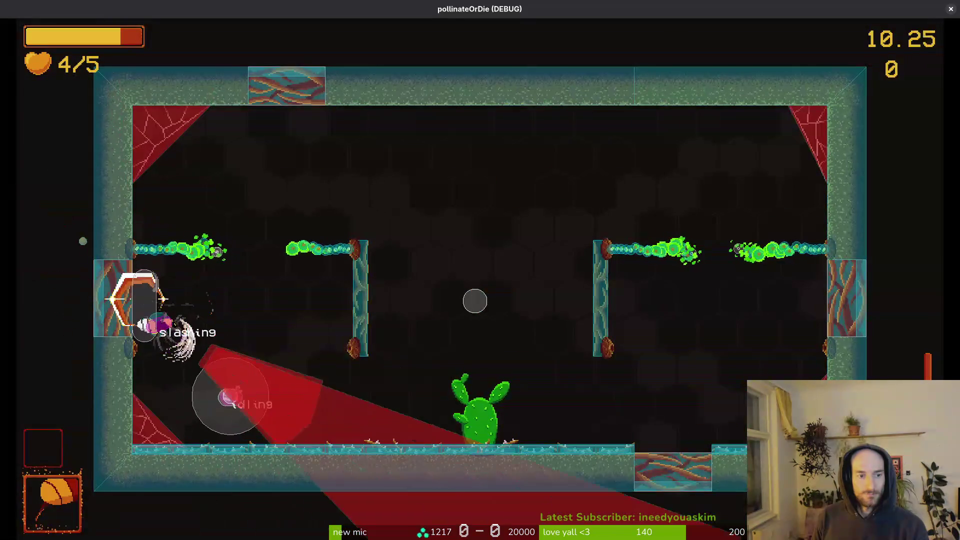
key("shift")
key("shift")
key("shift")
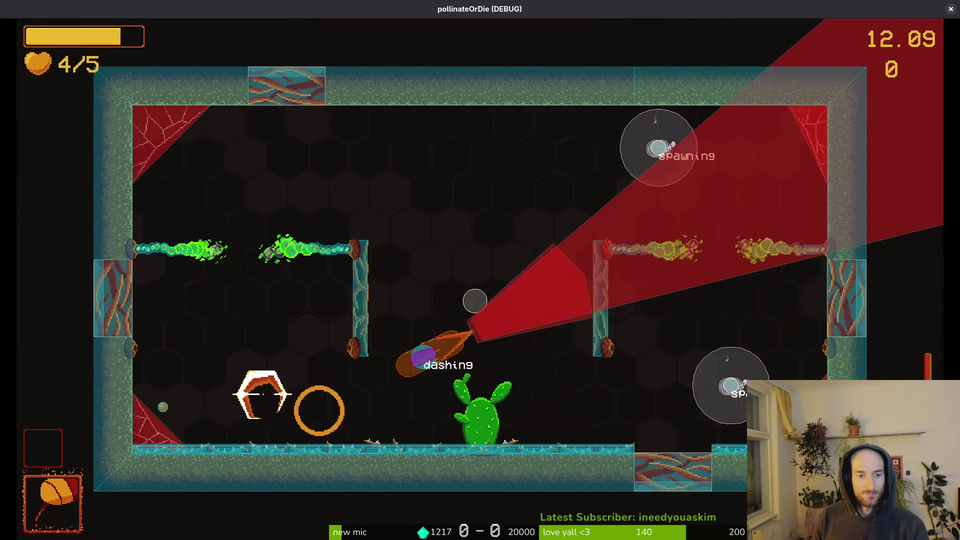
key("shift")
Step: Keep dashing and slashing until the bee dies to toxic fumes, then close the game and return to Godot
key("shift")
key("shift")
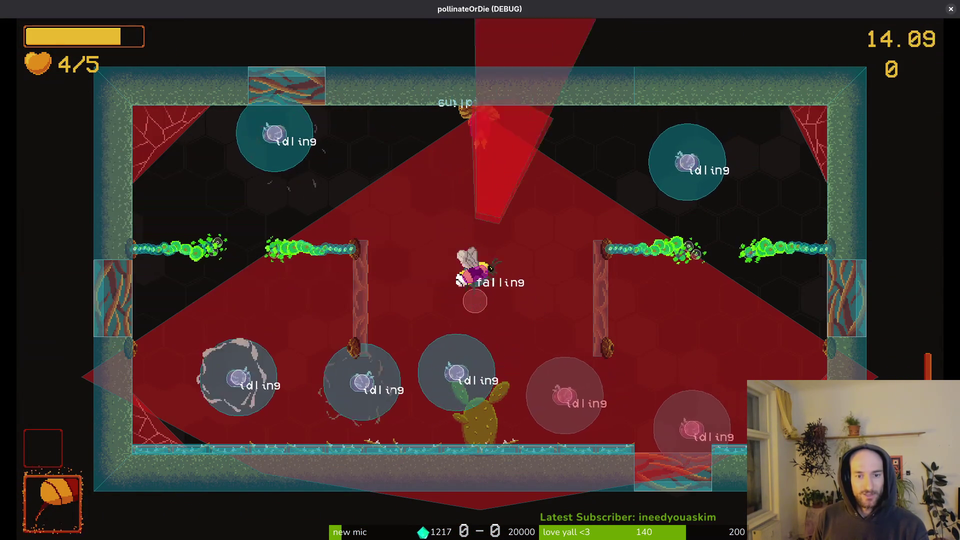
key("shift")
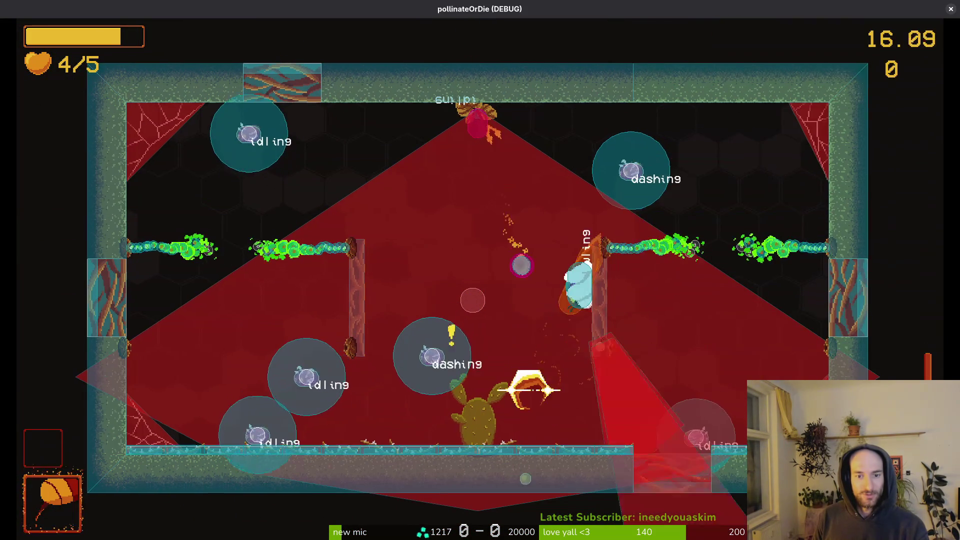
key("shift")
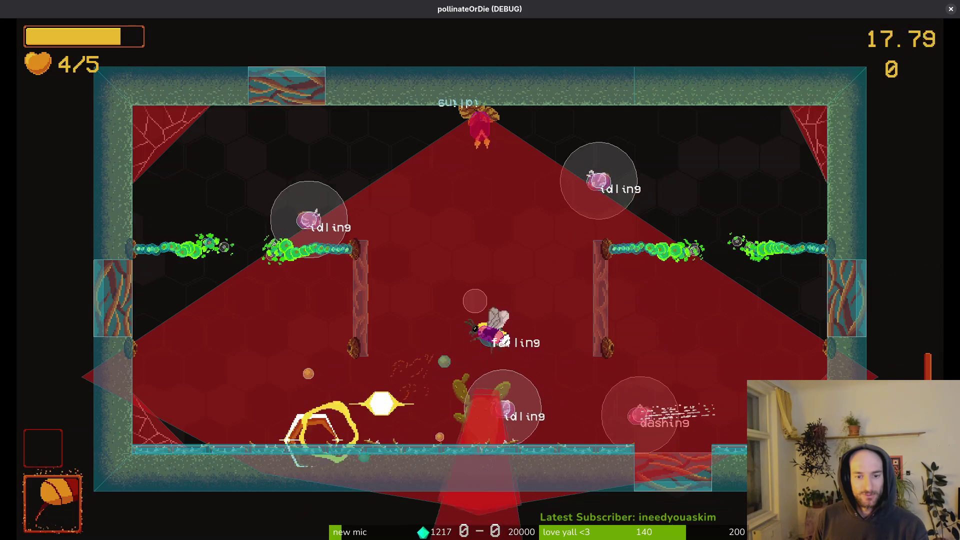
key("shift")
key("shift")
key("shift")
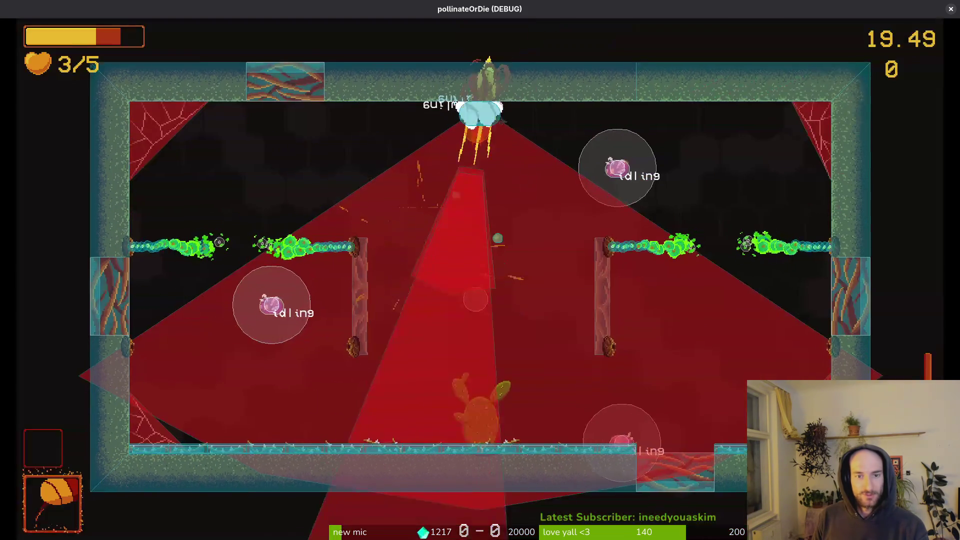
key("shift")
key("shift")
key("shift")
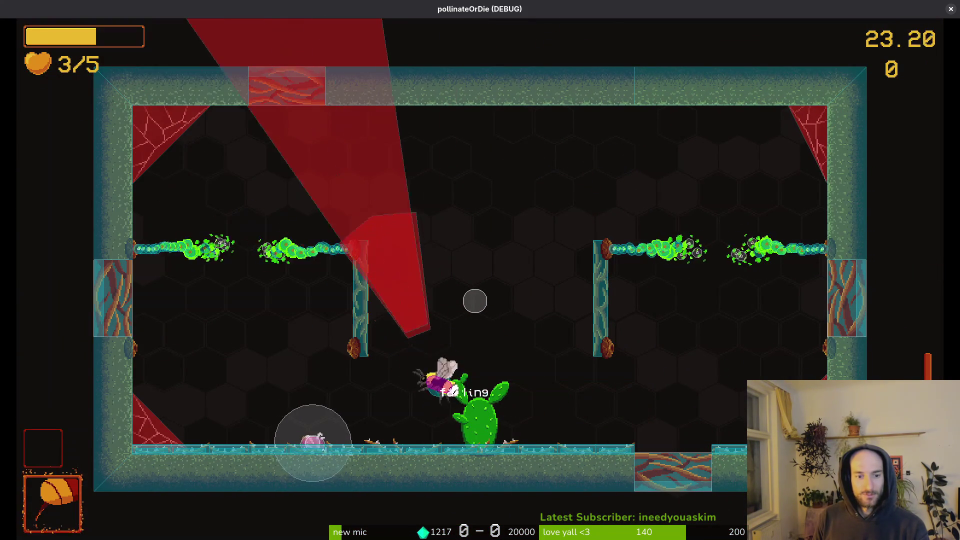
key("shift")
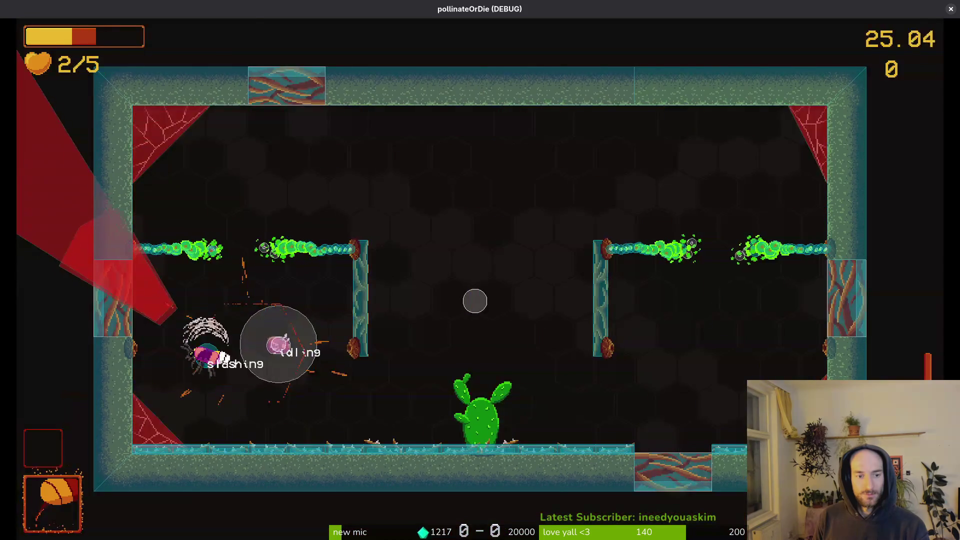
key("shift")
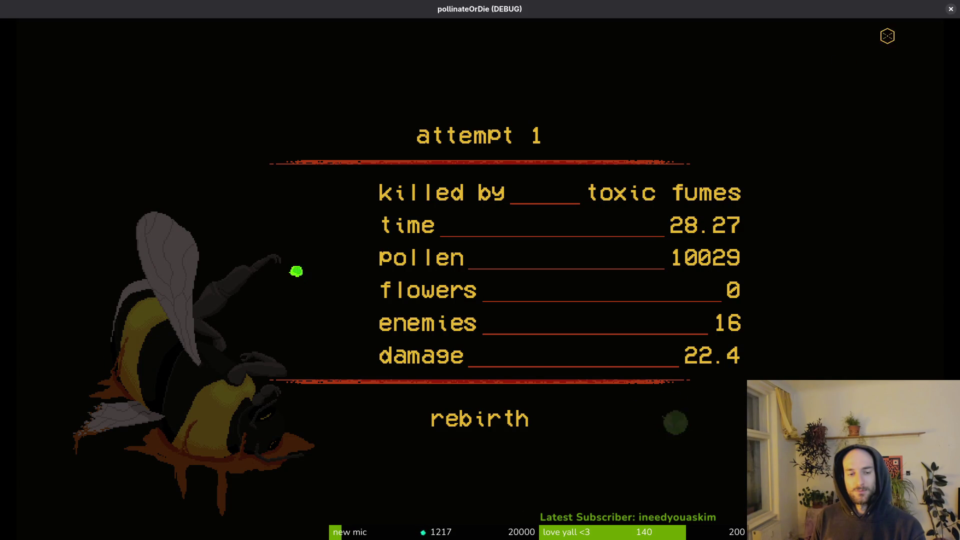
left_click(951, 10)
key("alt+Tab")
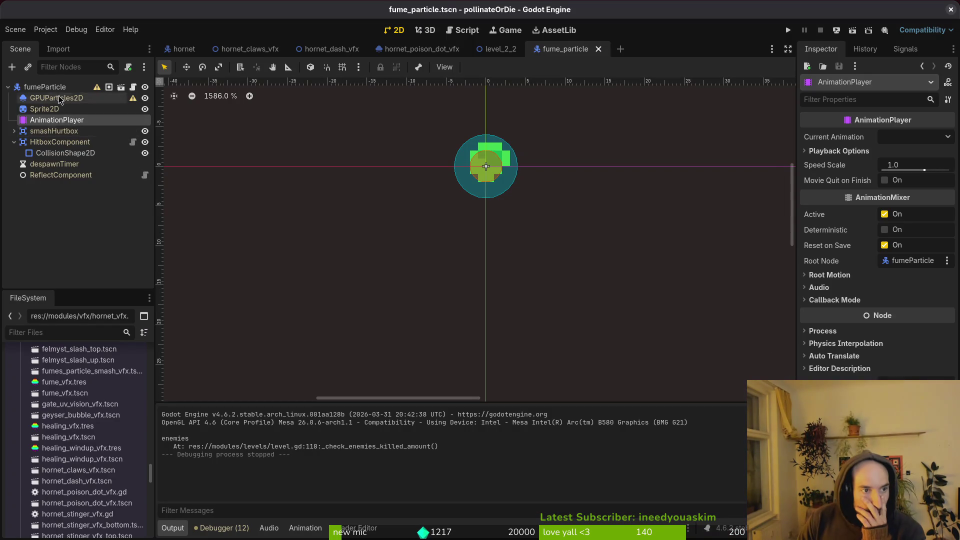
Step: Bring up the fume animation for editing, leaving the AnimationPlayer name unchanged
double_click(39, 115)
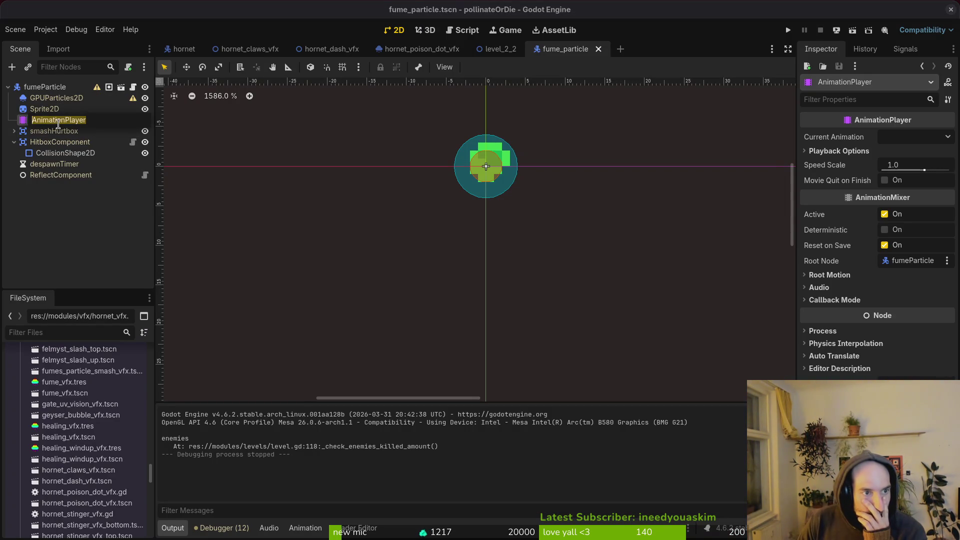
key("Escape")
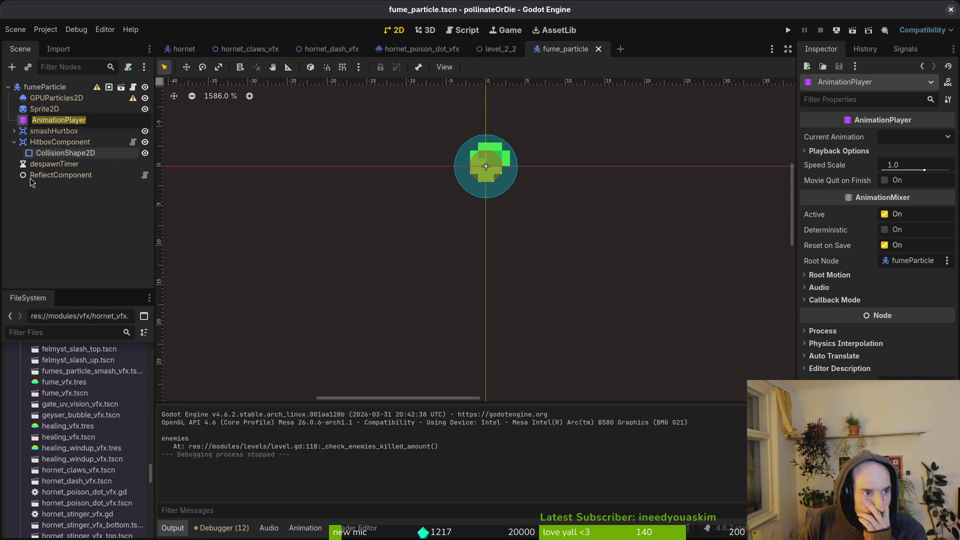
key("Escape")
left_click(44, 109)
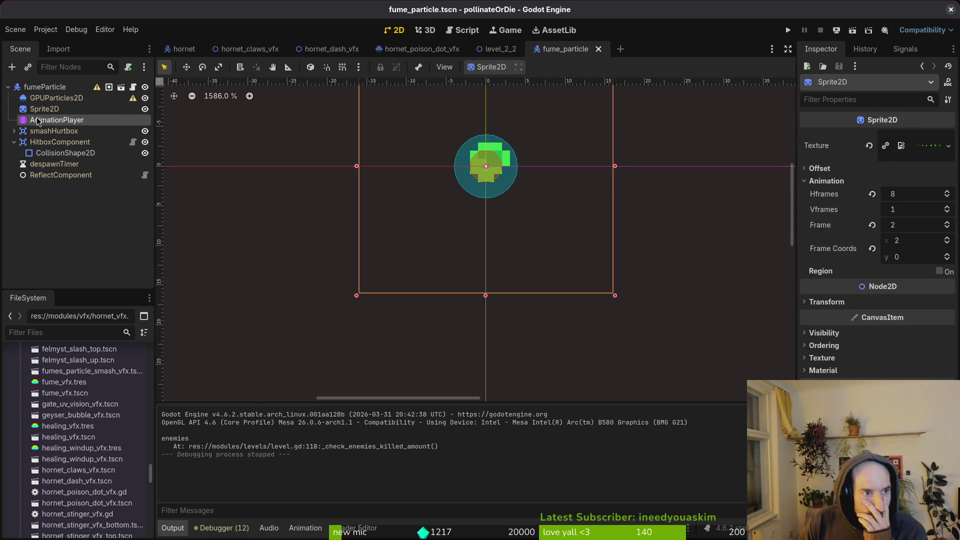
left_click(56, 120)
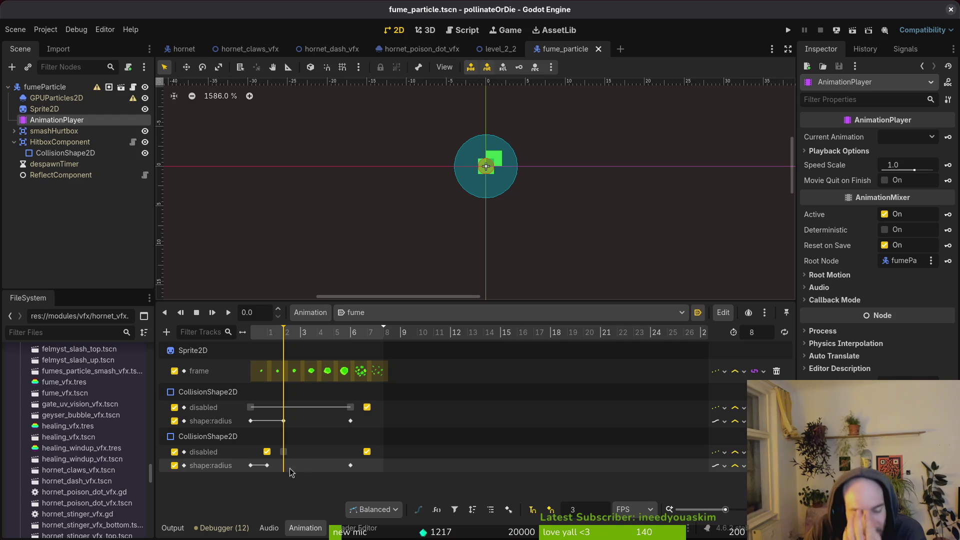
Step: Delete the early key on the second CollisionShape2D disabled track and move the frame-2 key to 0
left_click(284, 452)
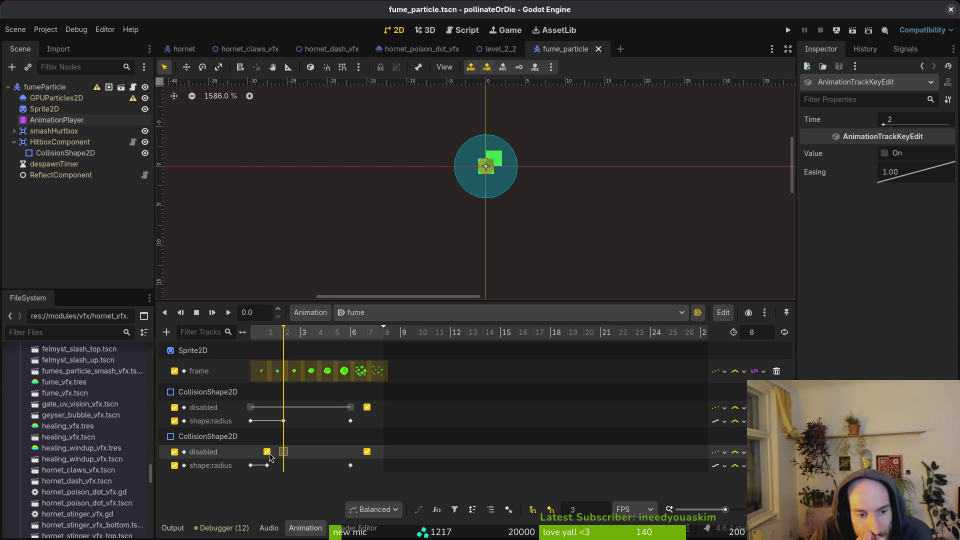
left_click_drag(276, 335, 242, 333)
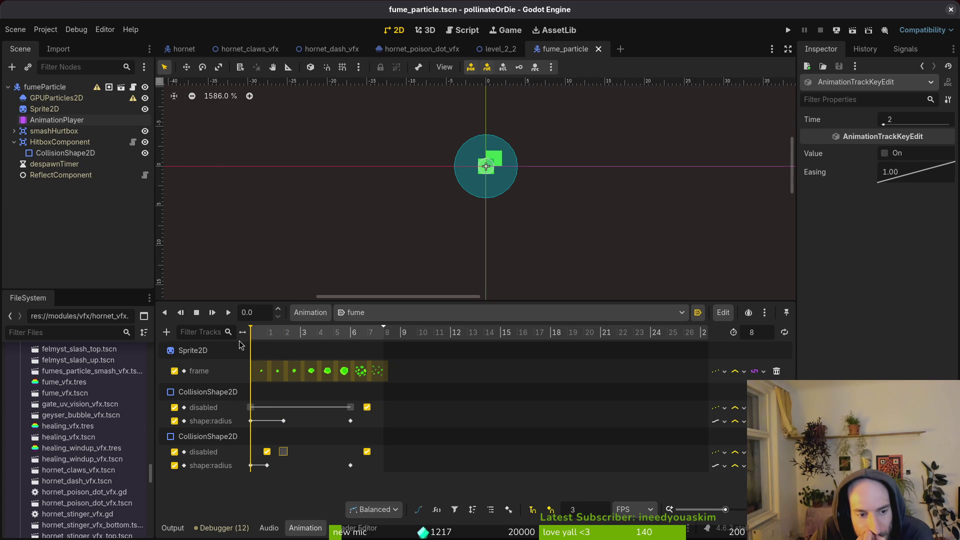
scroll(505, 195, "up", 2)
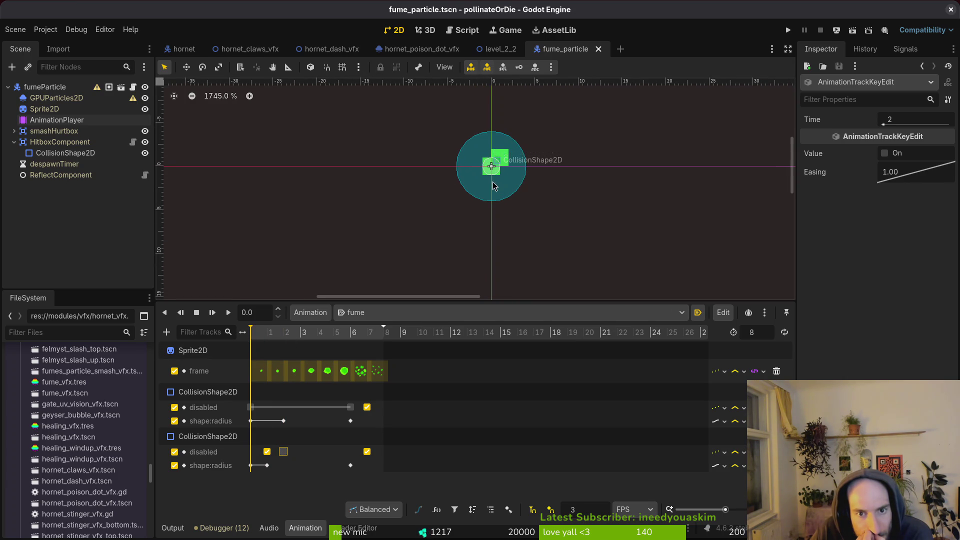
mouse_move(261, 334)
left_mouse_down()
mouse_move(273, 334)
mouse_move(231, 350)
left_mouse_up()
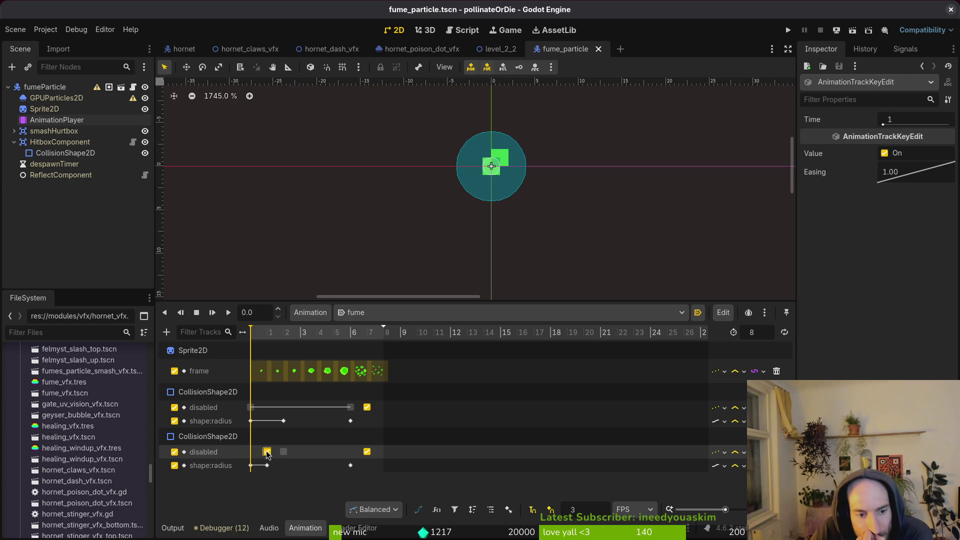
right_click(251, 452)
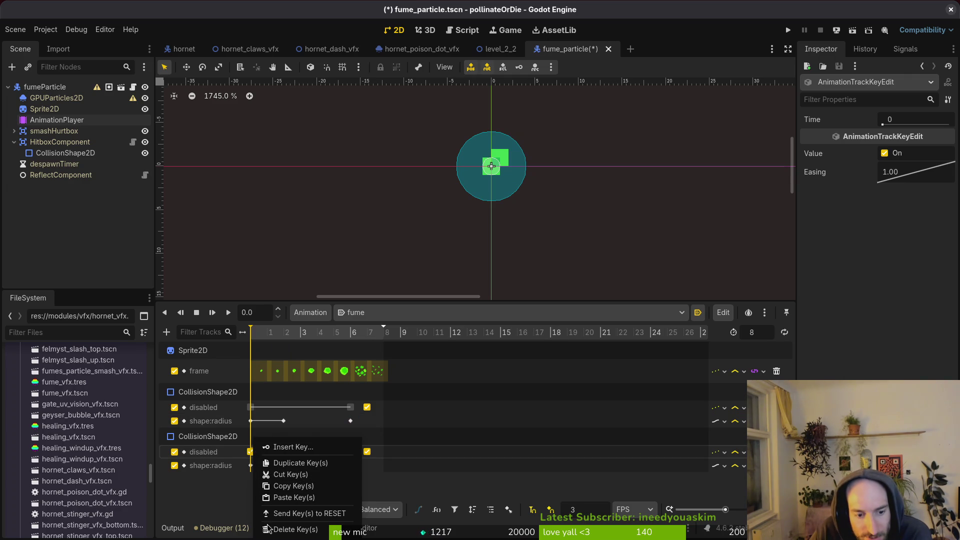
left_click(285, 528)
mouse_move(284, 452)
left_mouse_down()
mouse_move(256, 453)
mouse_move(268, 455)
left_mouse_up()
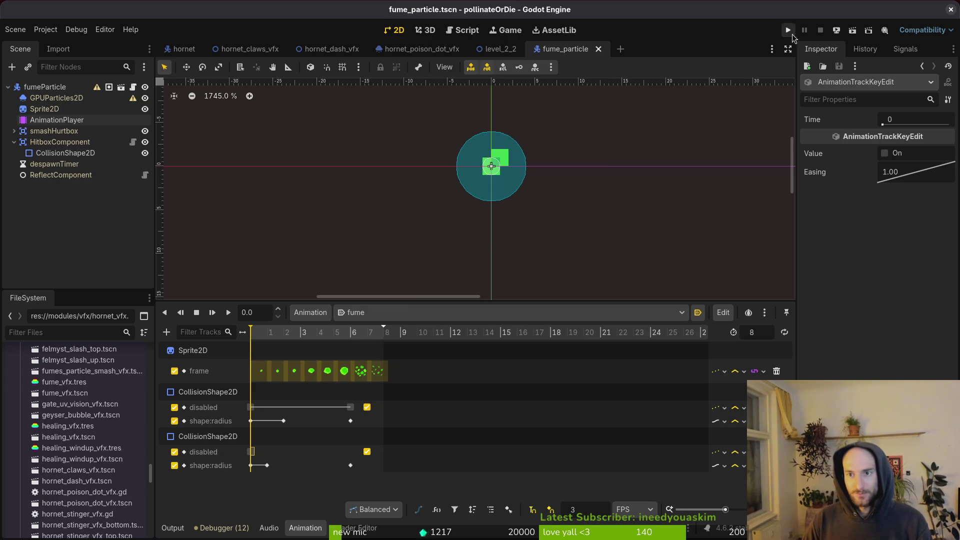
Step: Launch the game from Godot, check the drum and bass mix on YouTube, then close the browser
left_click(788, 31)
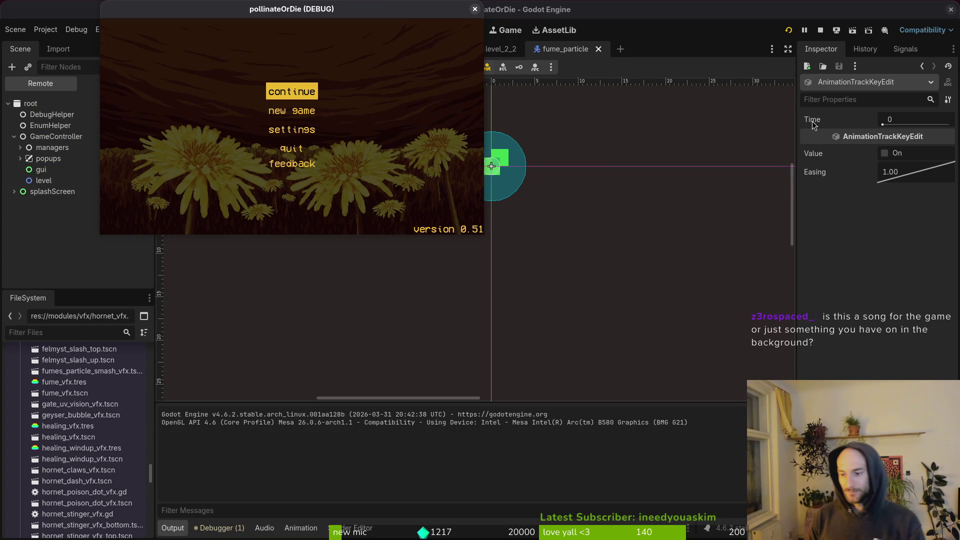
key("alt+Tab")
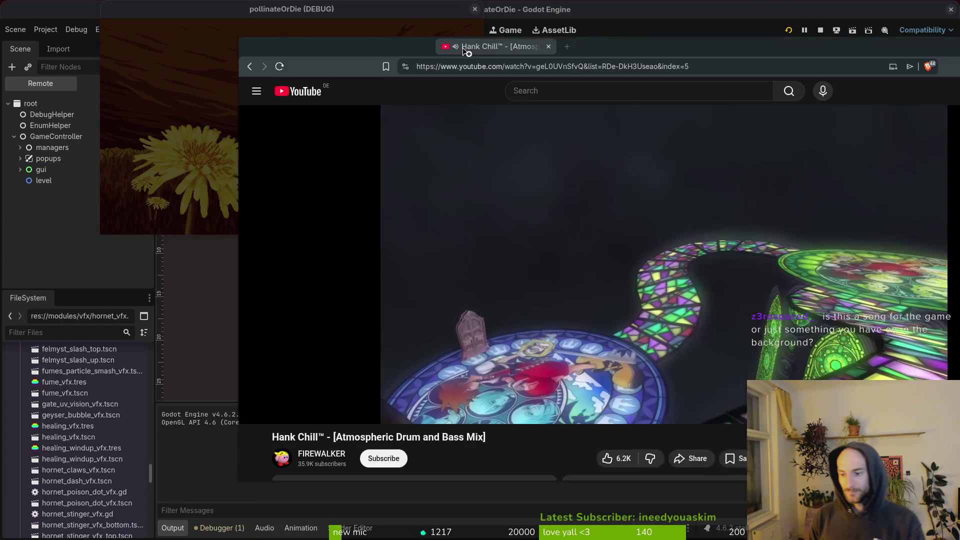
mouse_move(650, 120)
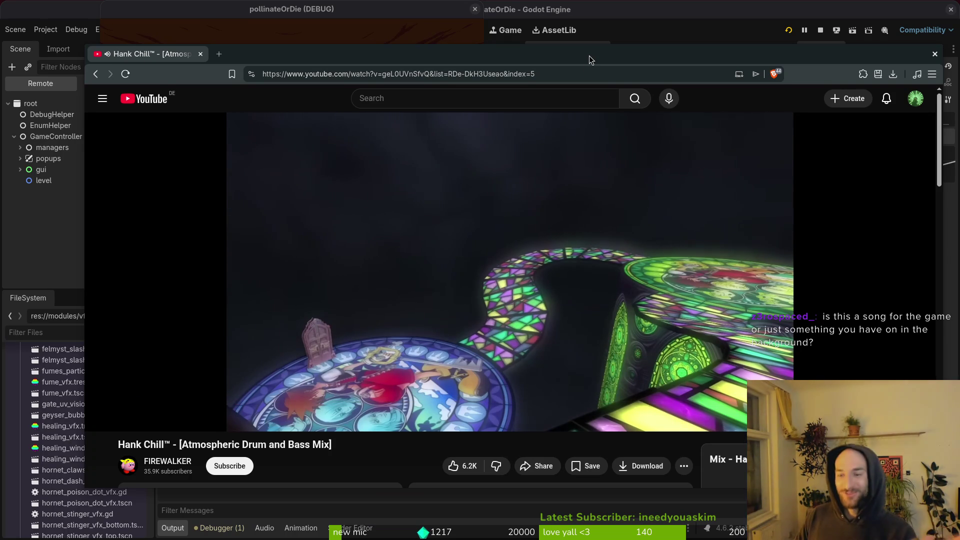
middle_click(174, 61)
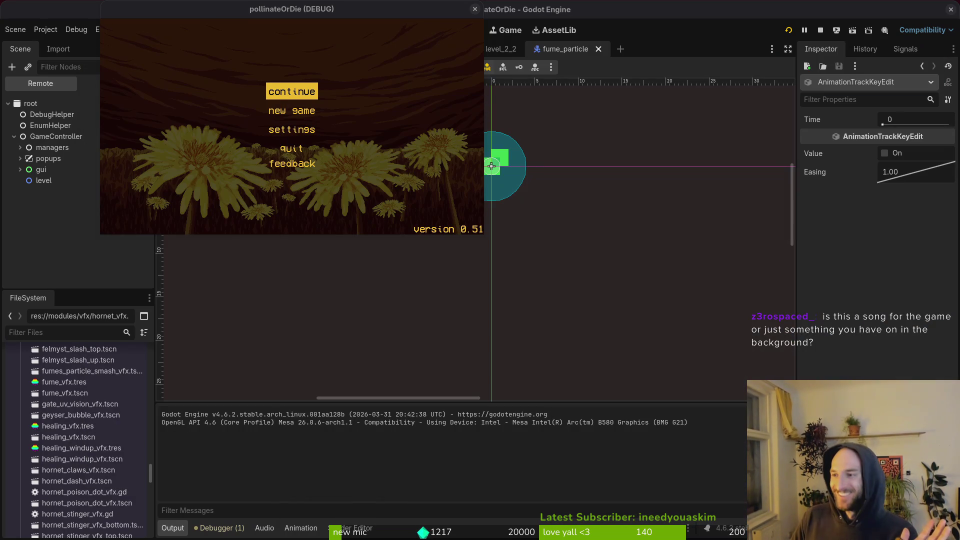
Step: Move and enlarge the game window, then continue the saved game into the hive
key("Down")
key("Down")
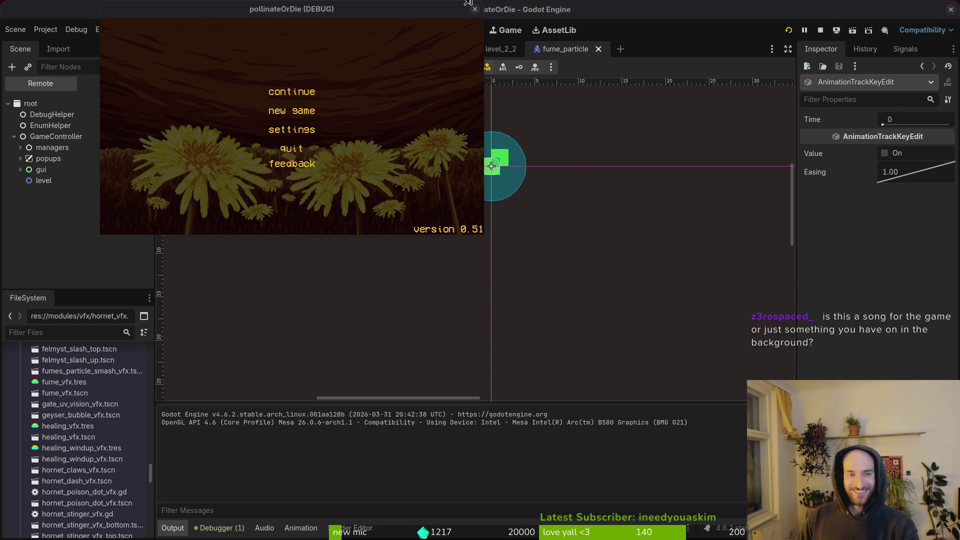
left_click_drag(347, 8, 370, 61)
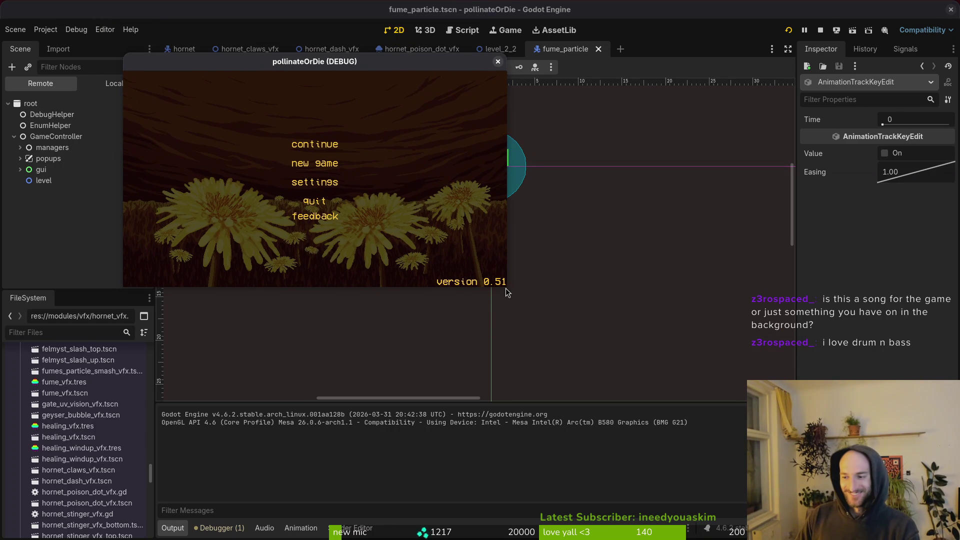
left_click_drag(502, 286, 737, 419)
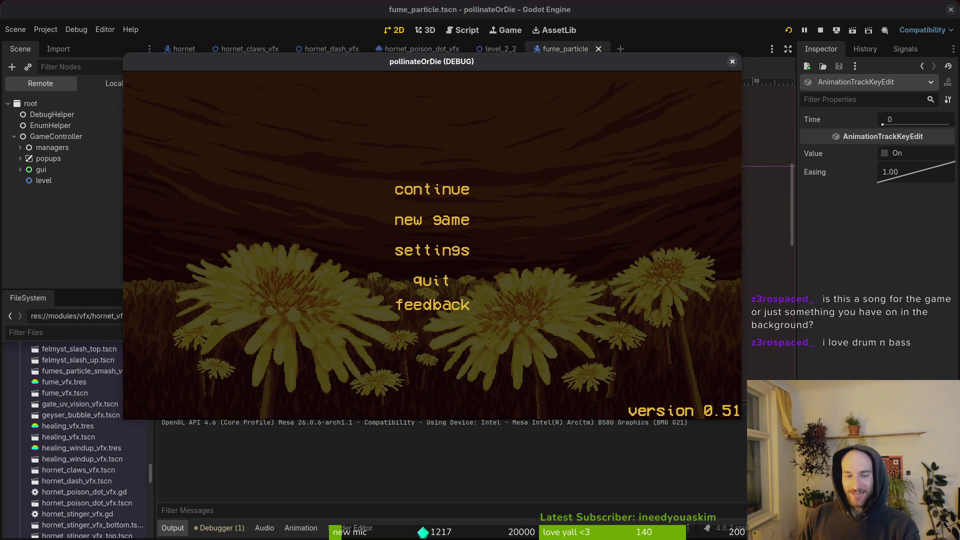
key("Down")
key("Up")
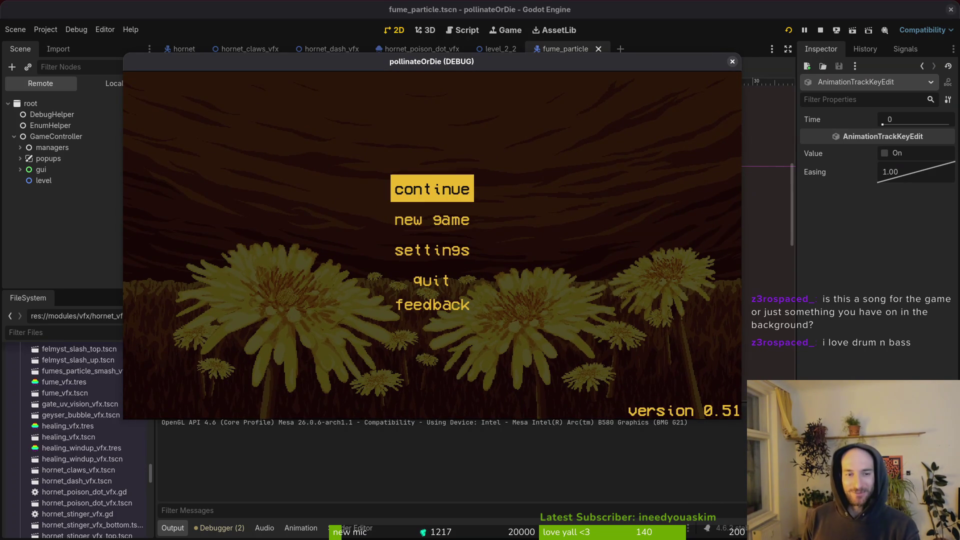
key("Return")
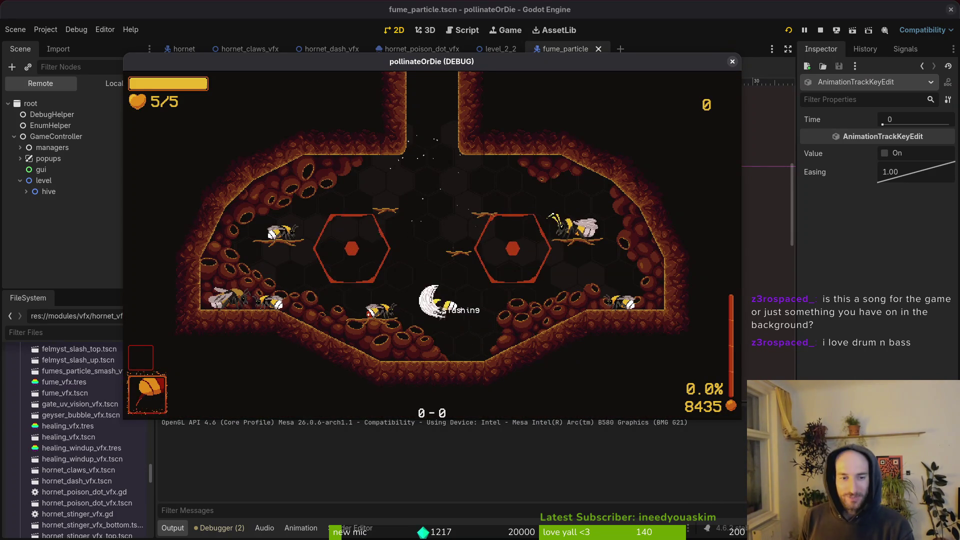
Step: Browse the in-game shop, fly into the left portal and load level 2-4
key("Escape")
key("Right")
key("Escape")
key("Left")
key("Up")
key("Left")
key("Left")
key("Return")
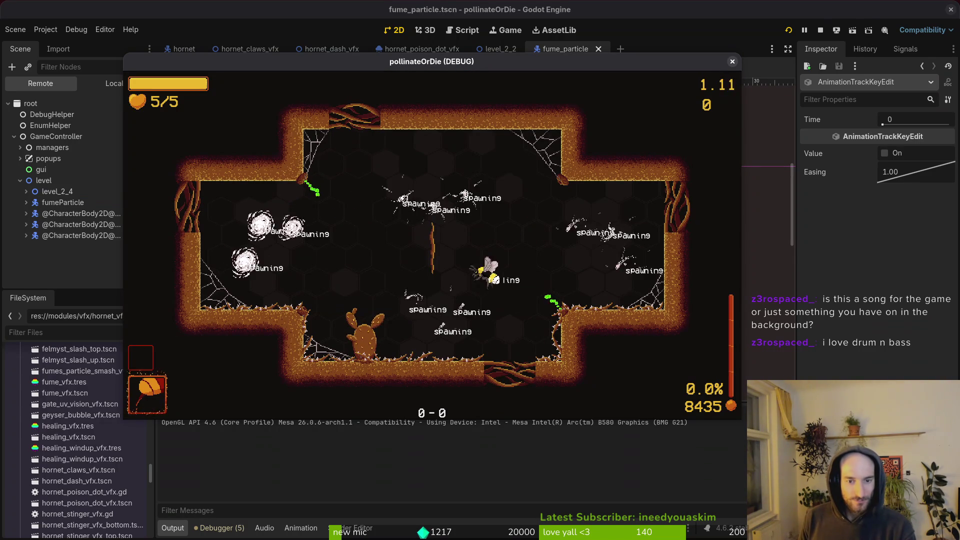
Step: Open the pause menu's debugging panel and close it to resume play
key("Escape")
key("Down")
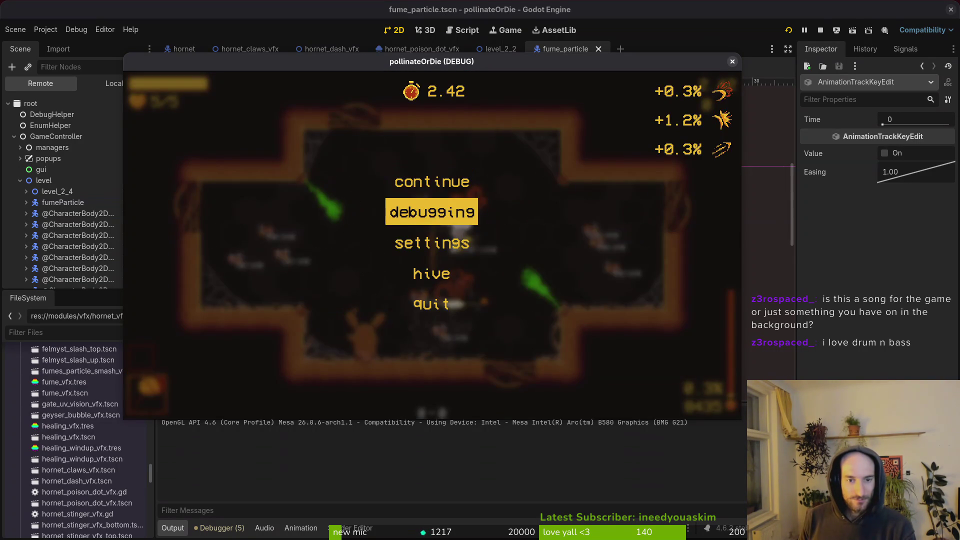
key("Return")
key("Escape")
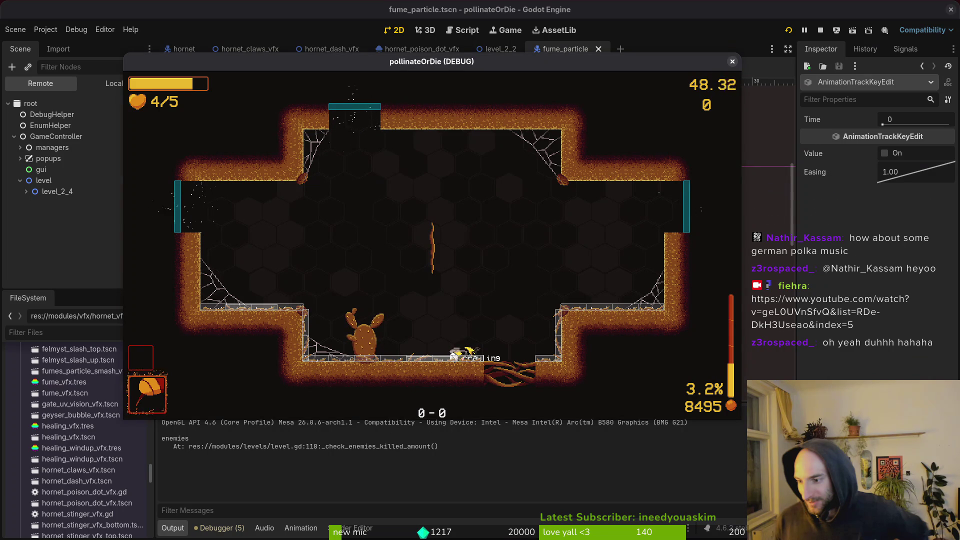
Step: Dash the bee up and left in level 2-4, then load level 2-2 from level select
key("shift")
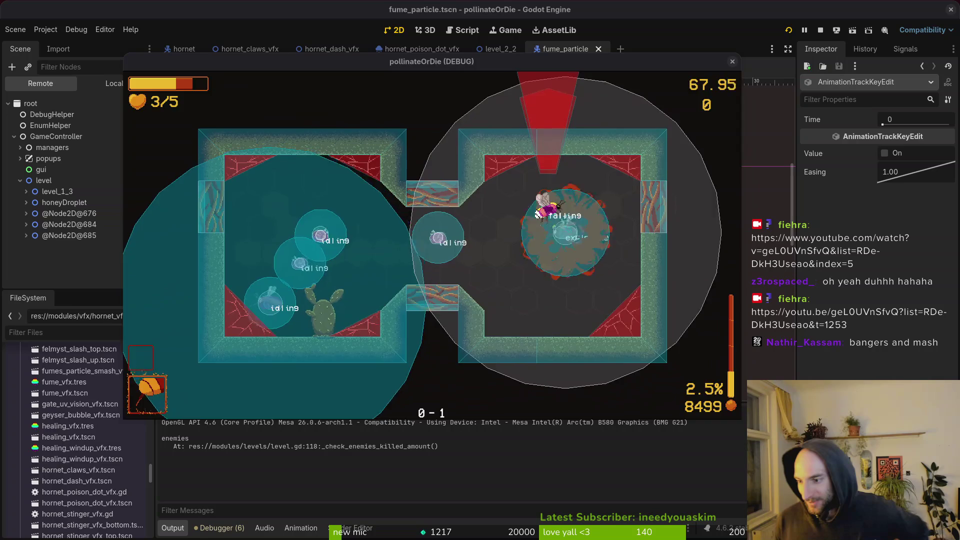
key("Left")
key("Up")
key("Up")
key("Up")
key("Down")
key("Return")
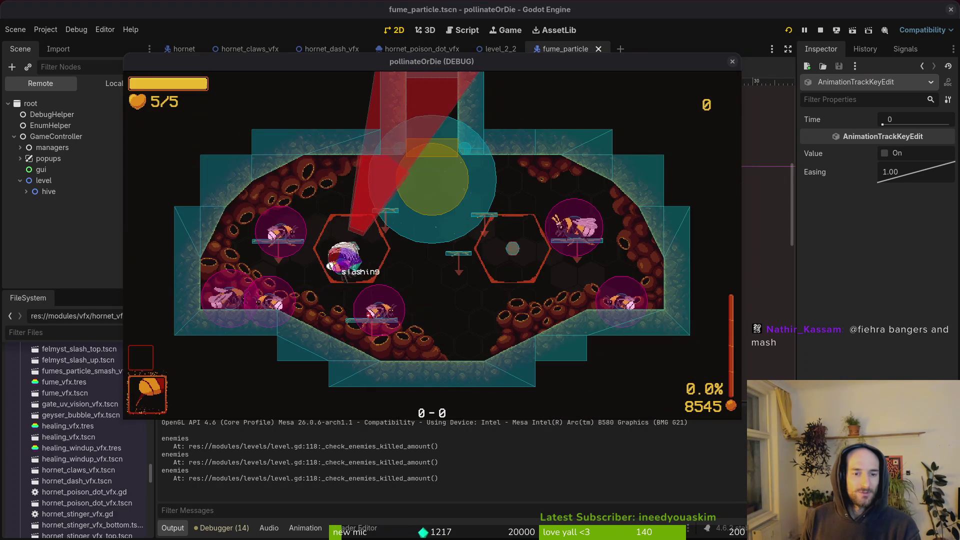
Step: Load level 2-2 from the debug level select and fly through the room dashing and attacking
key("Escape")
key("Left")
key("Left")
key("Up")
key("Up")
key("Return")
key("Left")
key("Down")
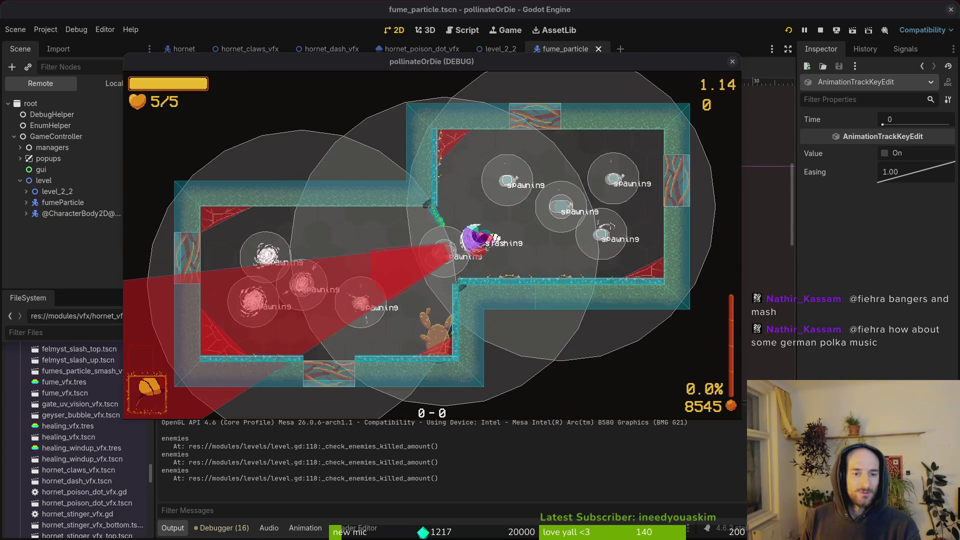
key("Left")
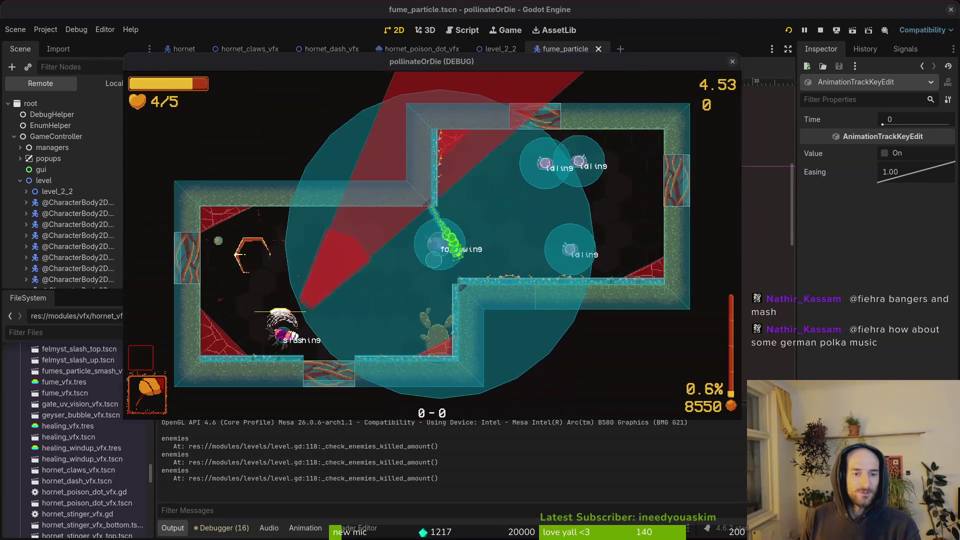
key("Right")
key("Right")
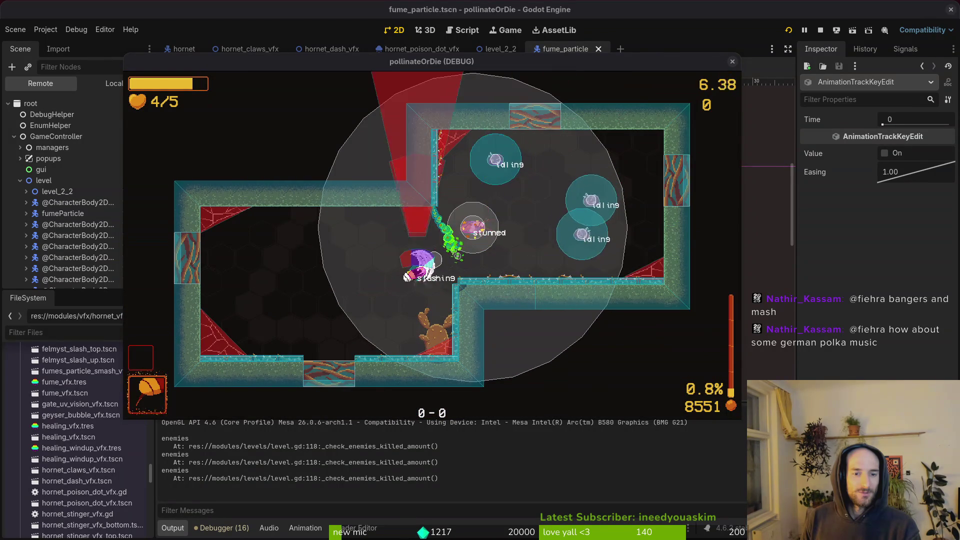
key("Right")
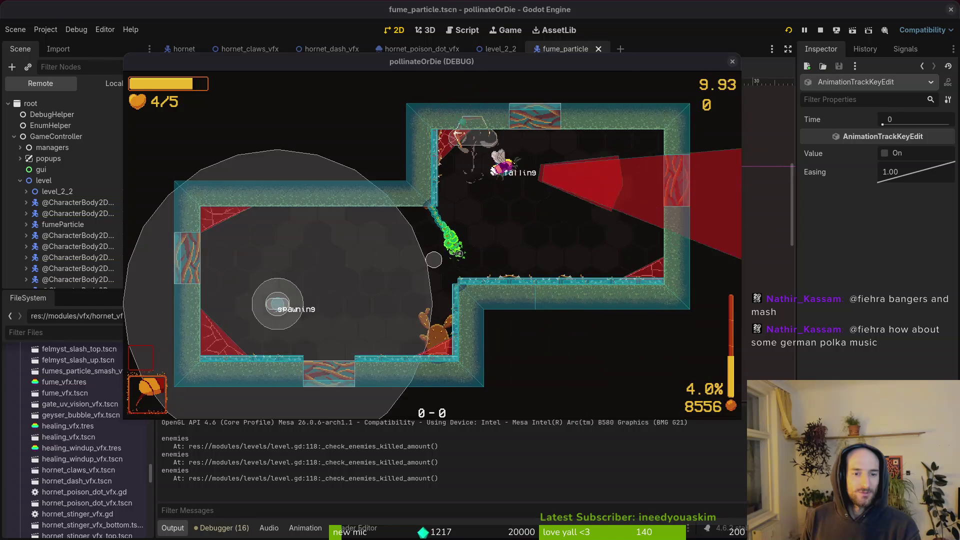
Step: Pause, quit to the main menu with confirmation, and stop the running game
key("Escape")
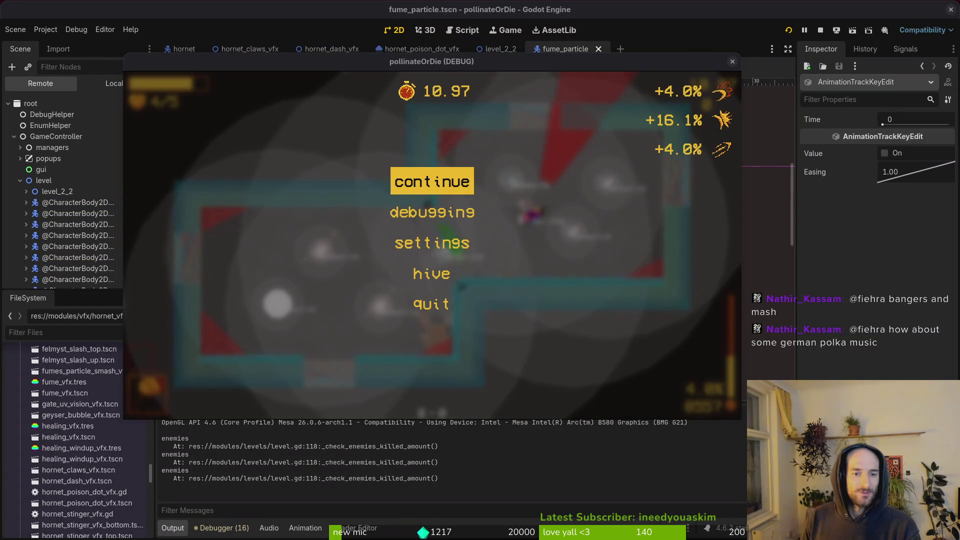
key("Down")
key("Down")
key("Down")
key("Return")
key("Left")
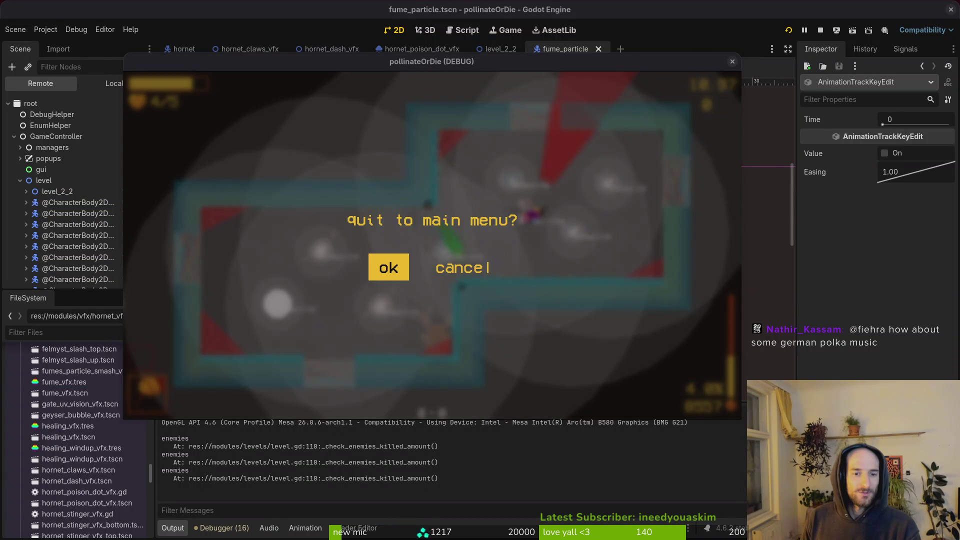
key("Return")
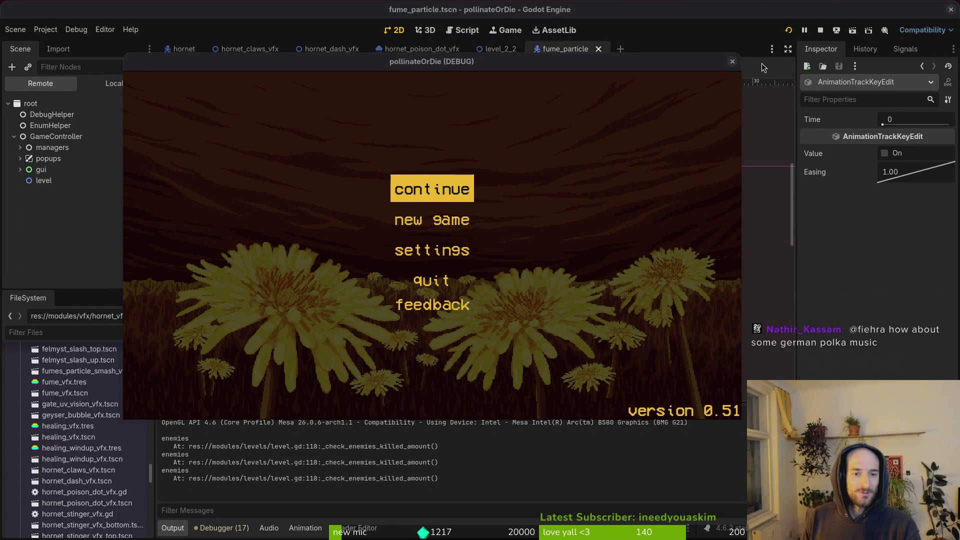
left_click(731, 63)
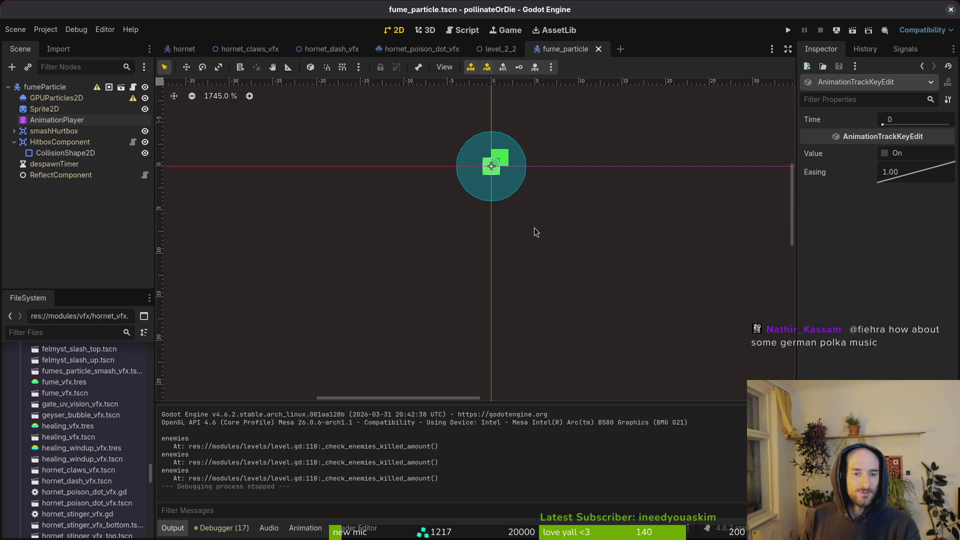
Step: Save fume_particle.tscn, then delete the print_debug("enemies") line in level.gd and write-quit Vim
left_click_drag(534, 241, 515, 269)
key("ctrl+s")
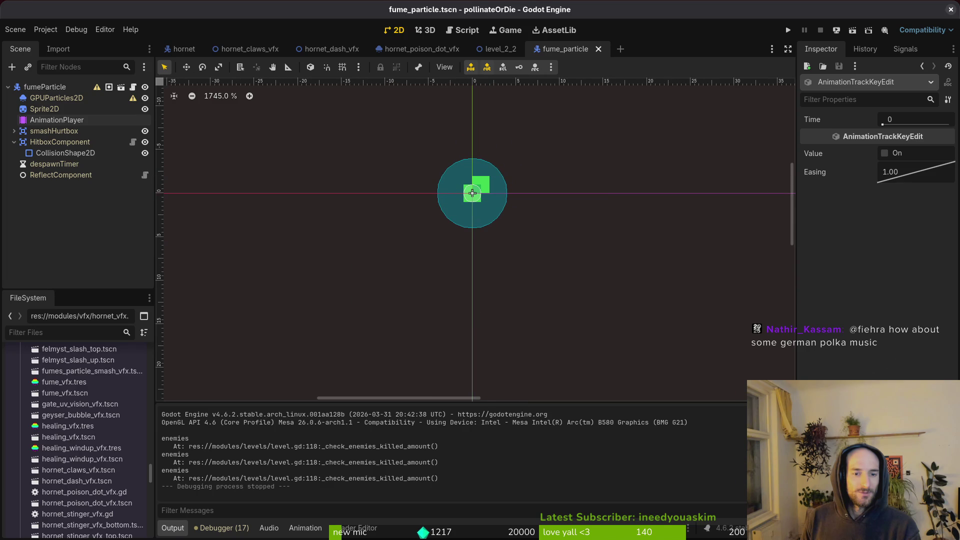
key("alt+Tab")
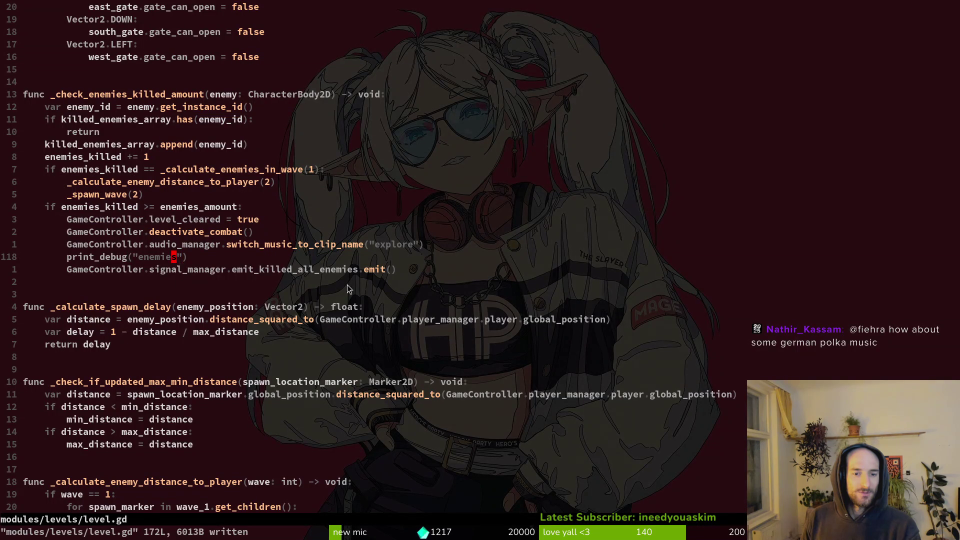
key("d")
key("d")
key("Return")
Step: Launch tig's status view, inspect the aircutter.gd diff and stage fume_particle.tscn
type("ti")
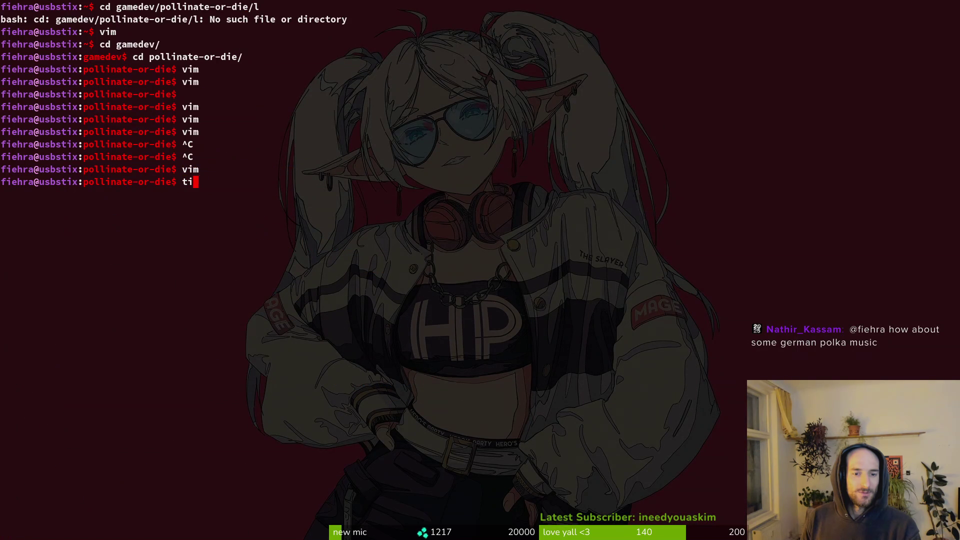
type("g")
key("Return")
key("s")
key("Down")
key("Down")
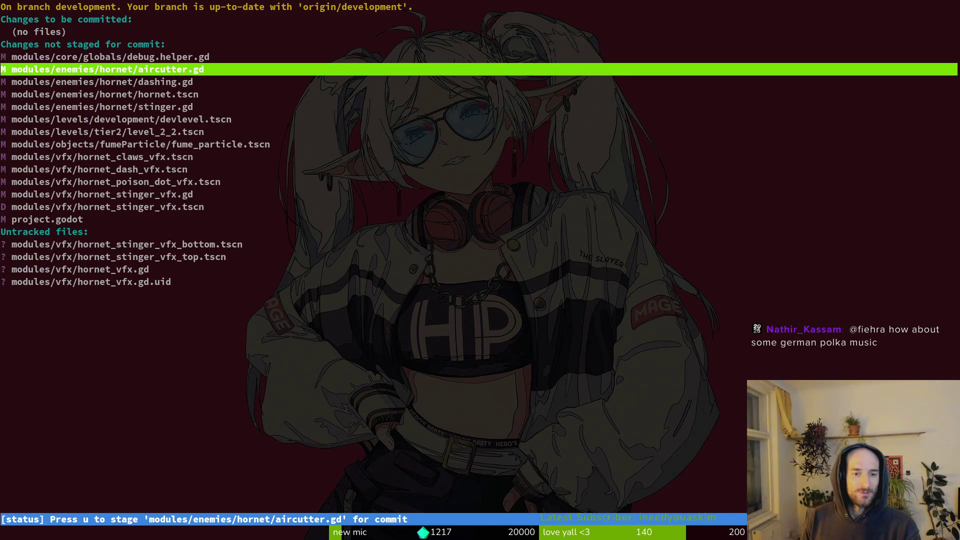
key("Return")
key("Down")
key("Down")
key("Down")
key("u")
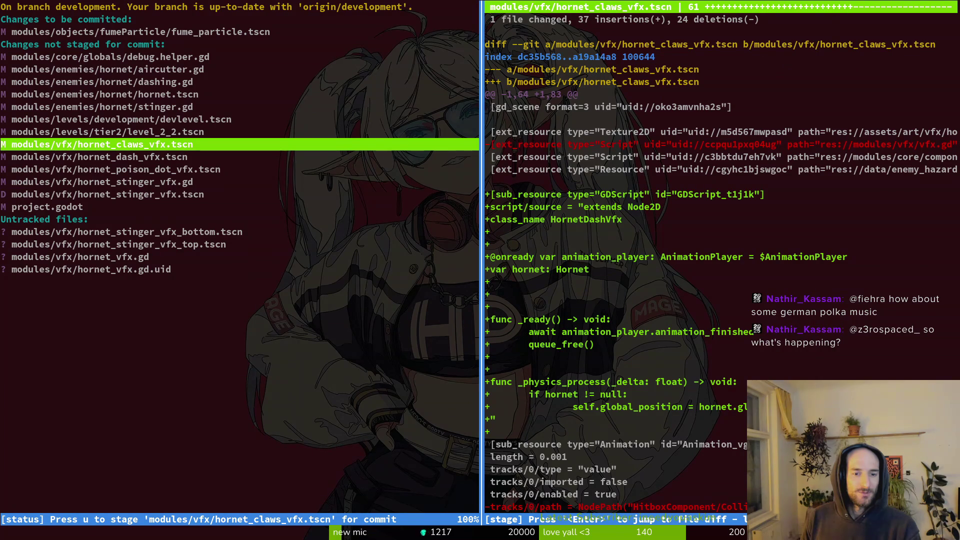
Step: Compare the level_2_2.tscn and hornet_claws_vfx.tscn diffs, stage level_2_2.tscn and view it full screen
key("Up")
key("Down")
key("Up")
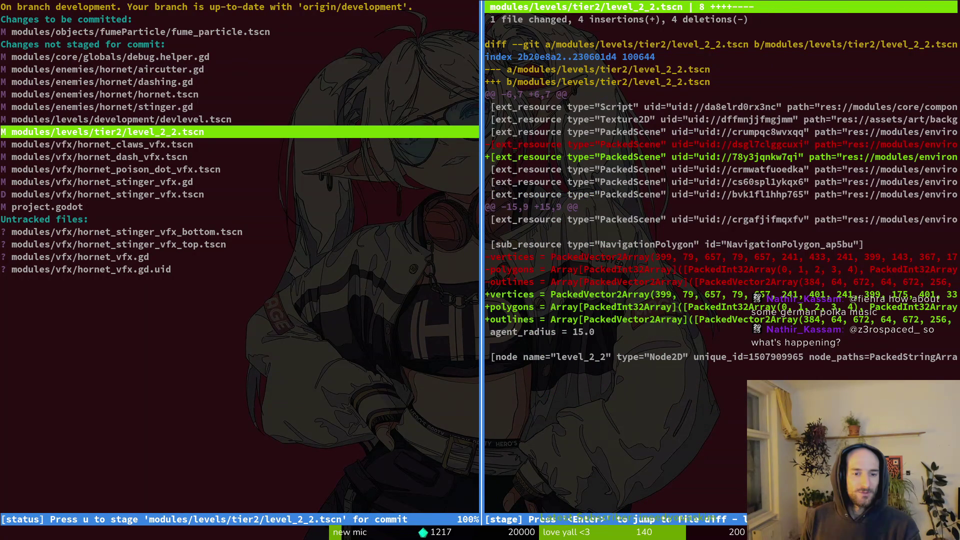
key("u")
key("Up")
key("Up")
key("Up")
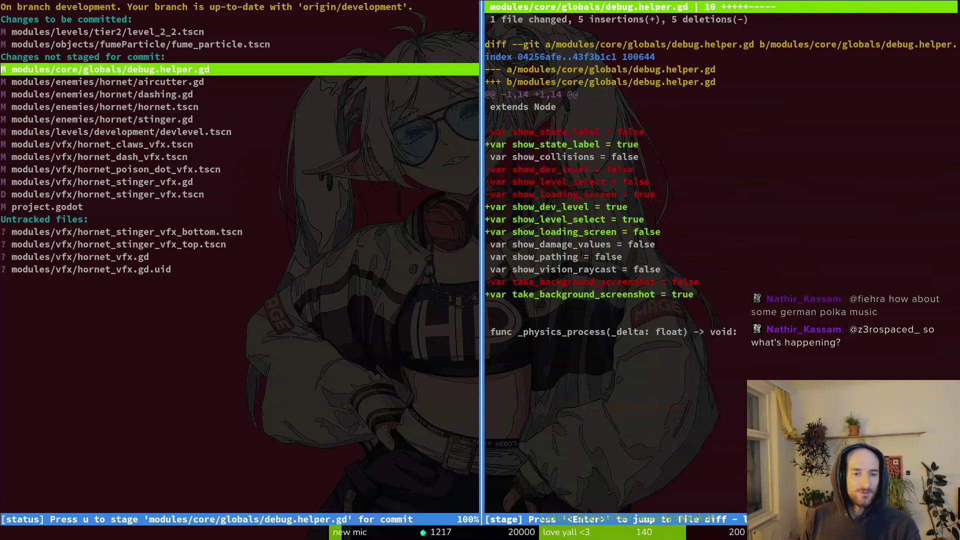
key("Return")
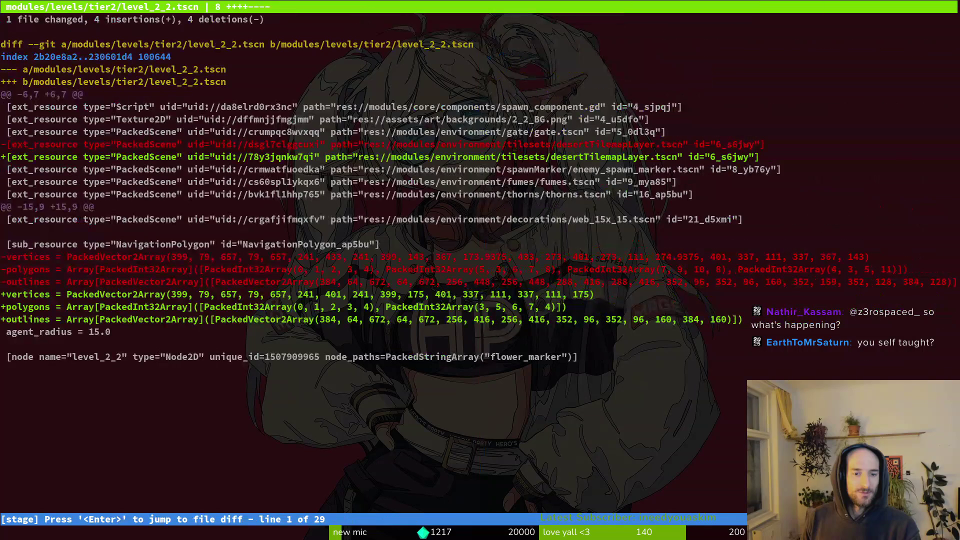
key("q")
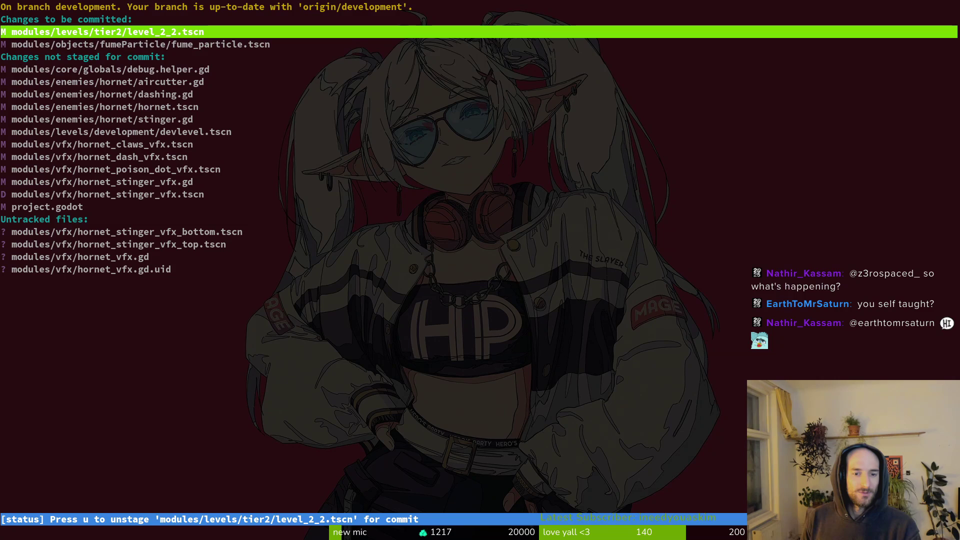
Step: Review the remaining aircutter.gd and hornet stinger VFX changes, then quit tig and begin a git commit
key("Down")
key("Down")
key("Down")
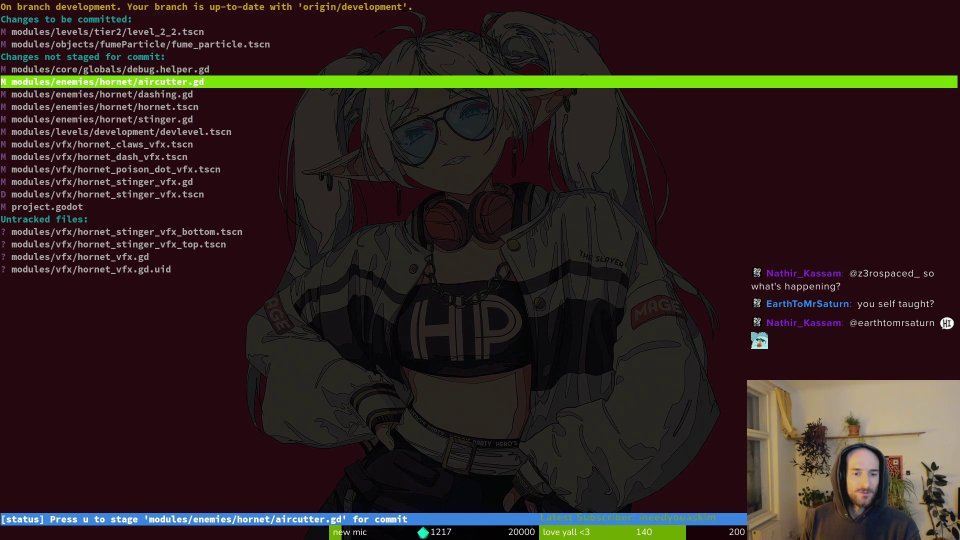
key("Down")
key("Down")
key("Down")
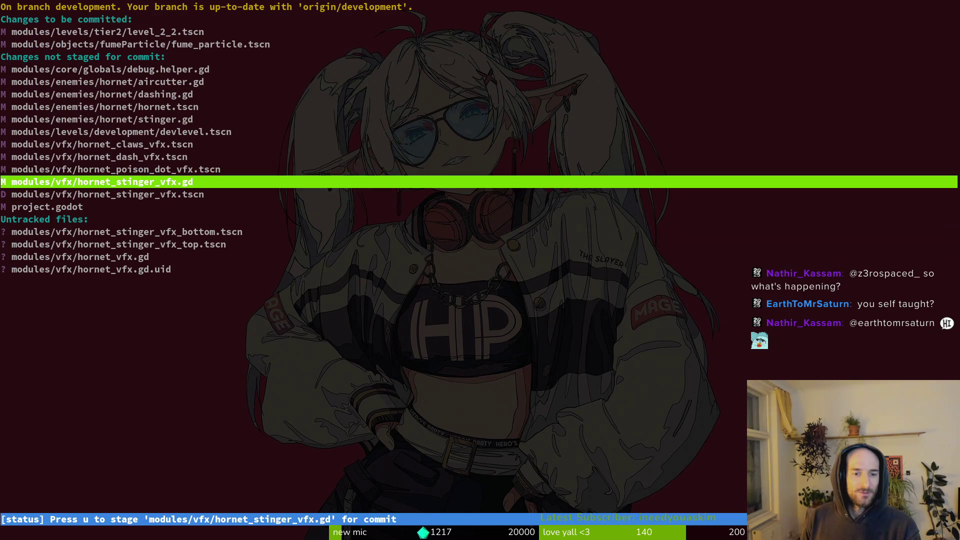
key("Up")
key("Up")
key("Up")
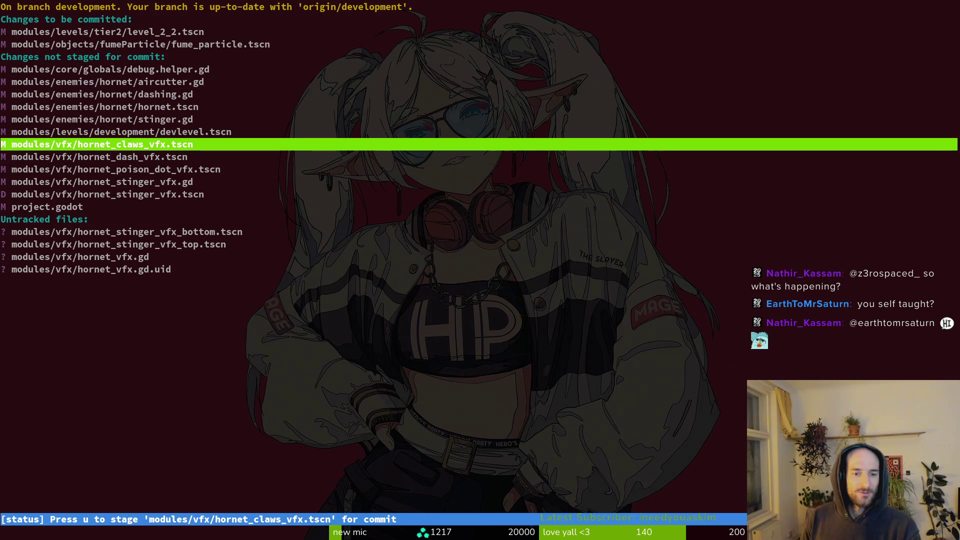
key("Down")
key("Down")
key("Down")
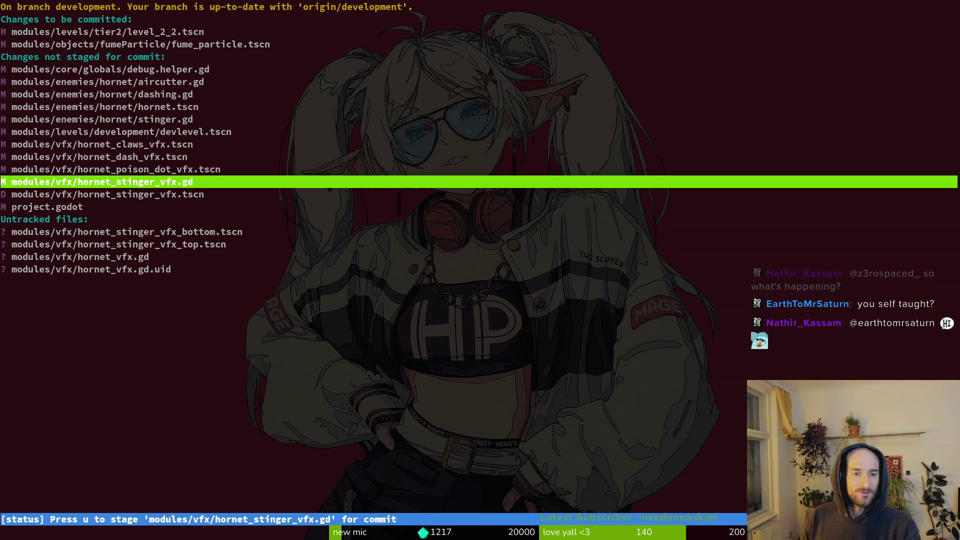
key("Down")
key("Down")
key("Down")
key("Up")
key("Up")
key("Up")
key("Up")
key("Up")
key("Up")
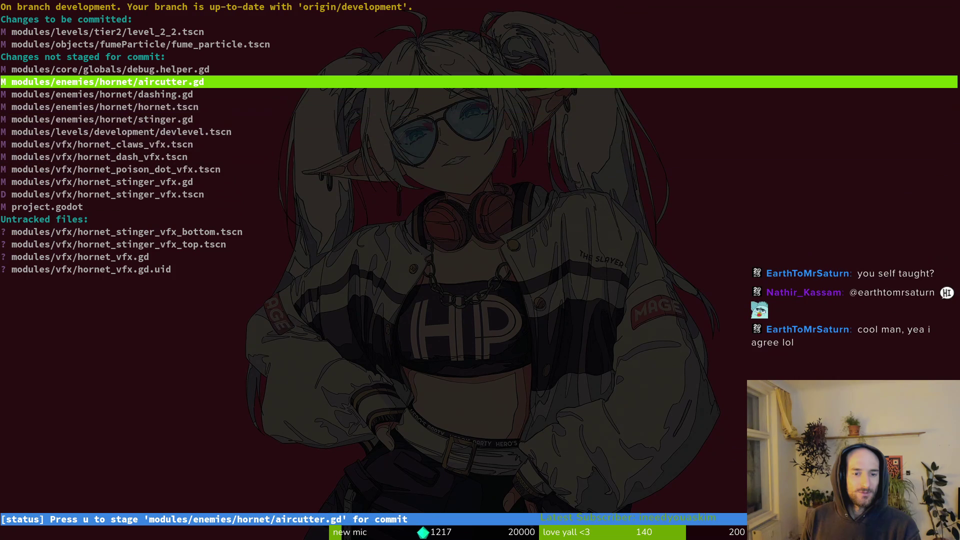
type("qg")
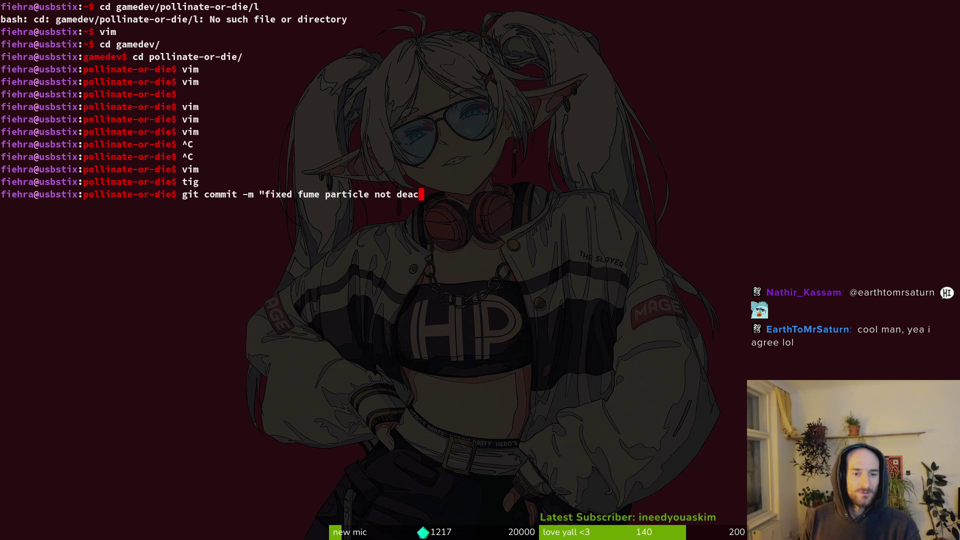
Step: Commit the fume particle deactivation fix and relaunch tig
type("ly\"")
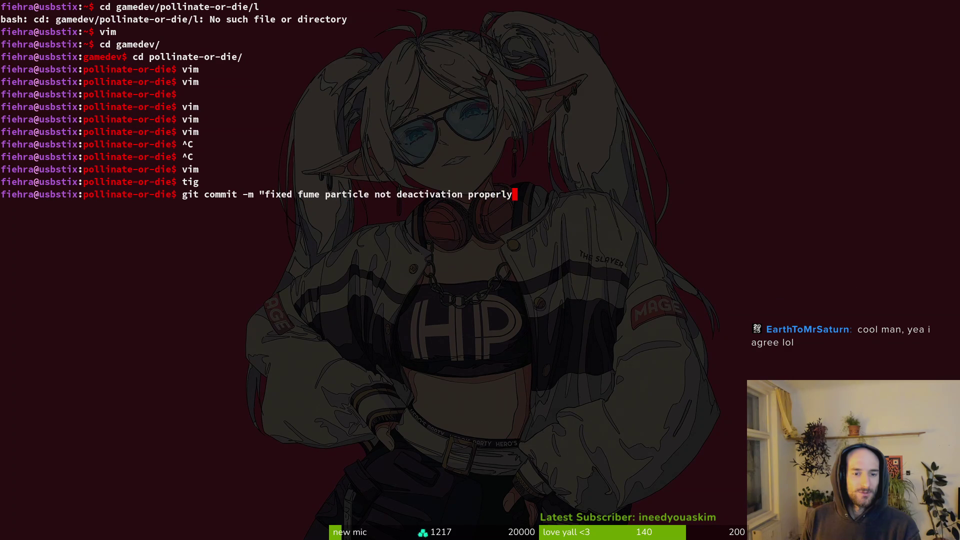
key("Return")
type("tig")
key("Return")
Step: Stage aircutter.gd, dashing.gd, hornet.tscn, stinger.gd and the hornet claws and dash VFX scenes
key("Down")
key("Down")
key("Down")
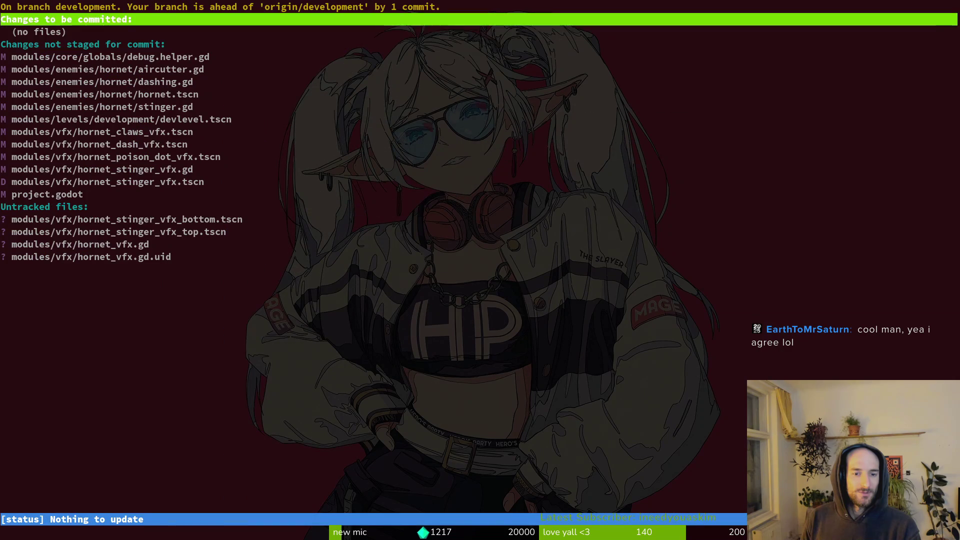
key("Return")
key("u")
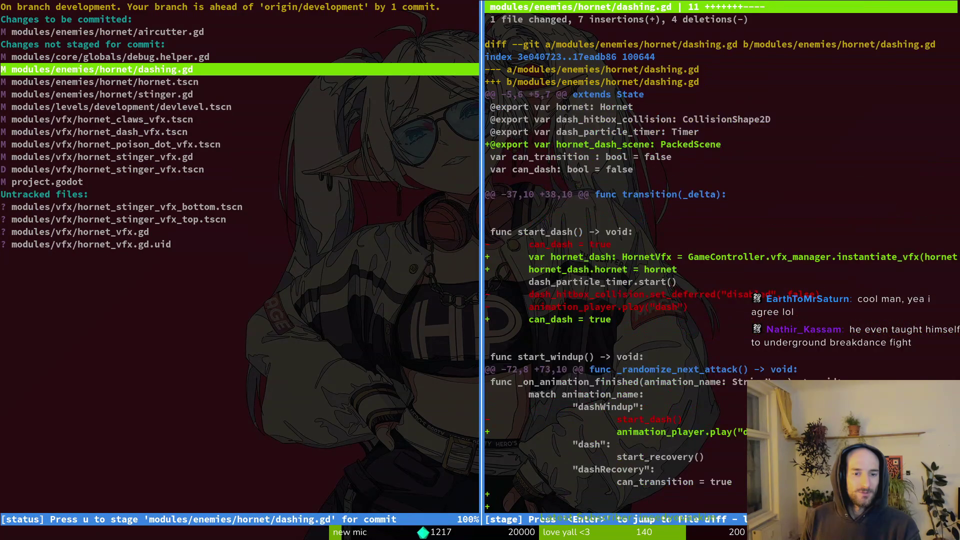
key("u")
key("Down")
key("u")
key("Up")
key("Down")
key("u")
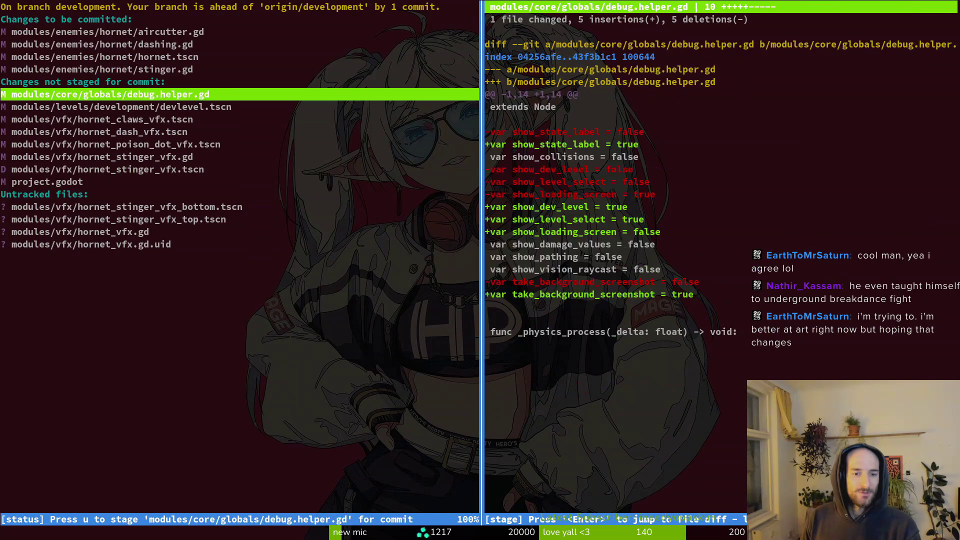
key("Down")
key("Down")
key("u")
Step: Stage the remaining hornet VFX files, including the poison dot, stinger removal and new stinger scenes
key("Down")
key("u")
key("Down")
key("u")
key("Down")
key("u")
key("Down")
key("u")
key("Down")
key("Down")
key("u")
key("u")
key("u")
key("u")
Step: Commit with message "added hornet animations and attack scenes andd vfx, changed state cod…" and start a git push
type("qgit co")
type("mmit -m \"added")
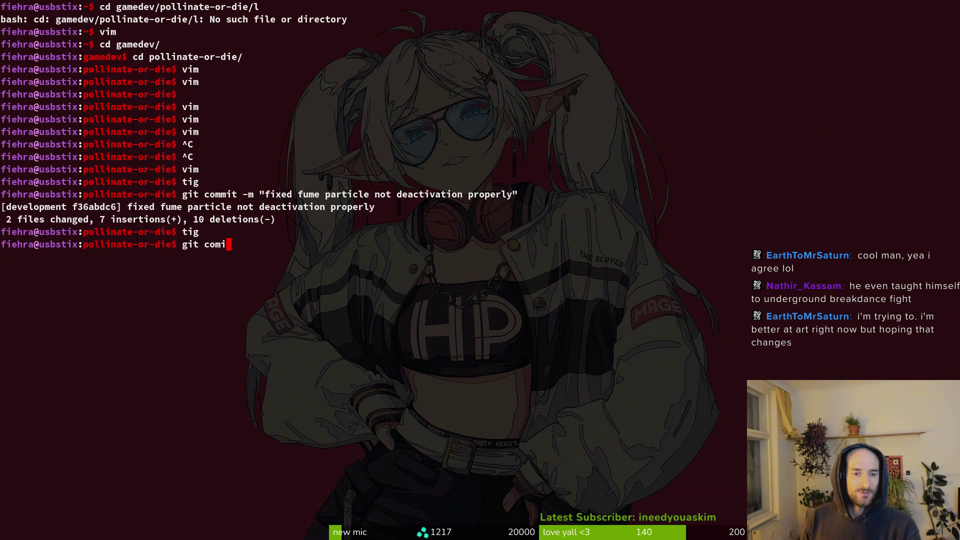
type(" hornet anima")
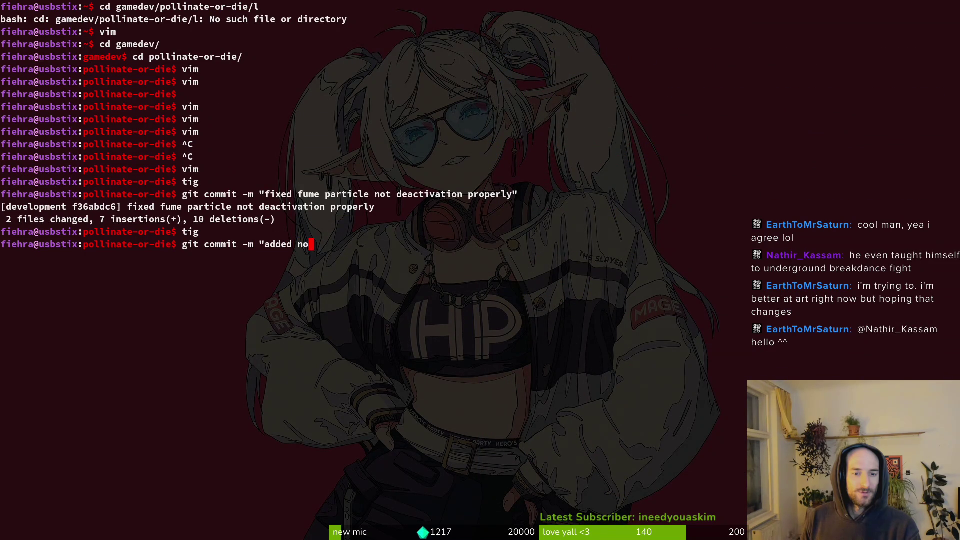
type("tions and")
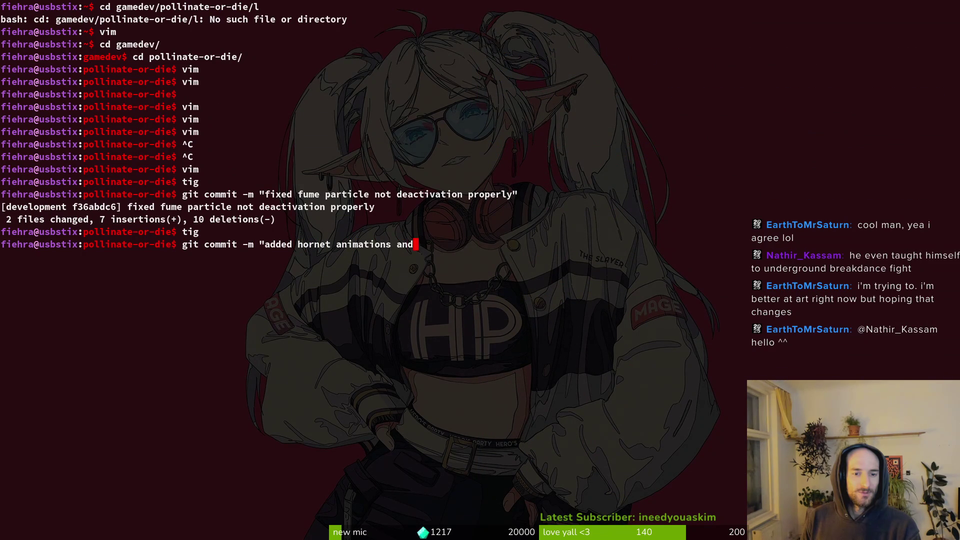
type(" attack scenes ")
type("andd vfx")
type(", changed stat")
type("e code")
type(" aco")
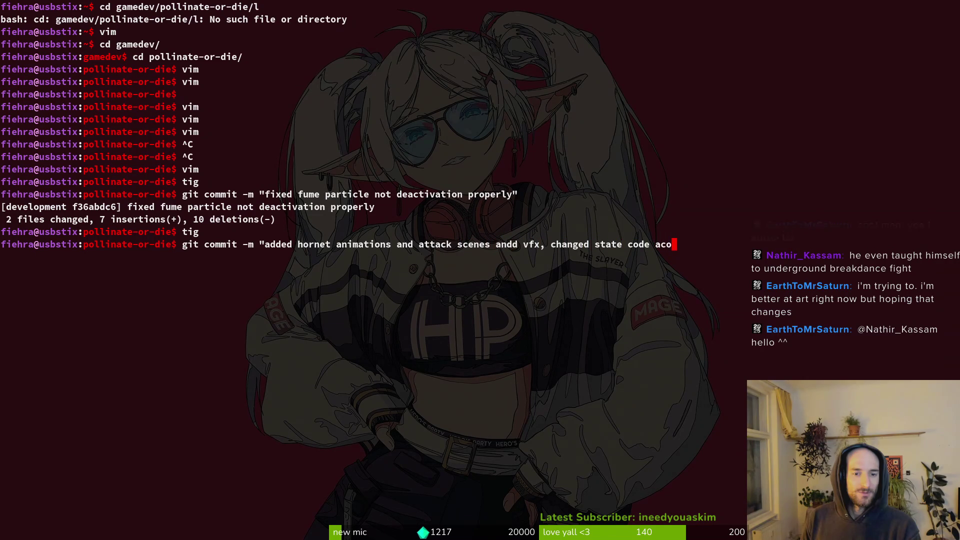
key("BackSpace")
type("cordingliy\"")
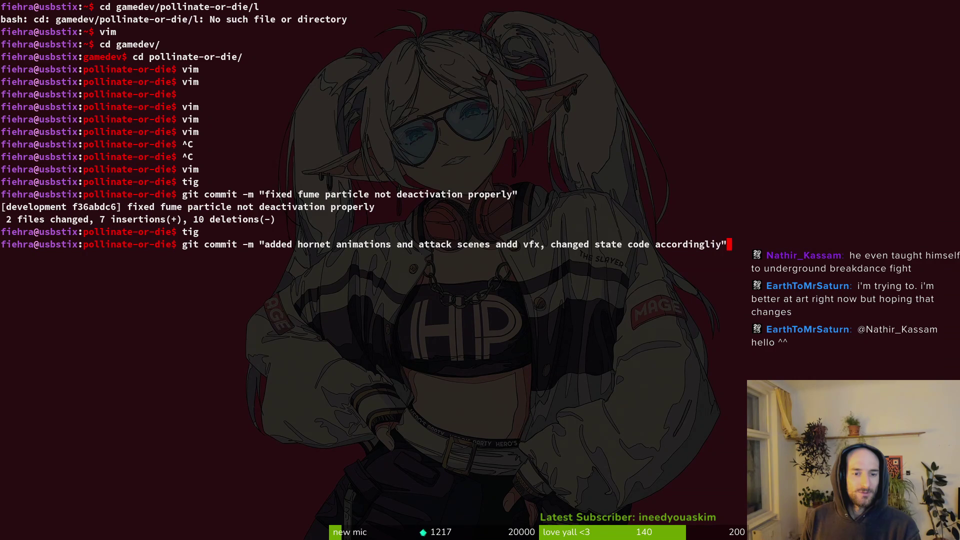
key("Return")
type("git pushy")
key("BackSpace")
Step: Run git push to advance the remote development branch to commit 0a2ae1f4, then return to Godot
key("Return")
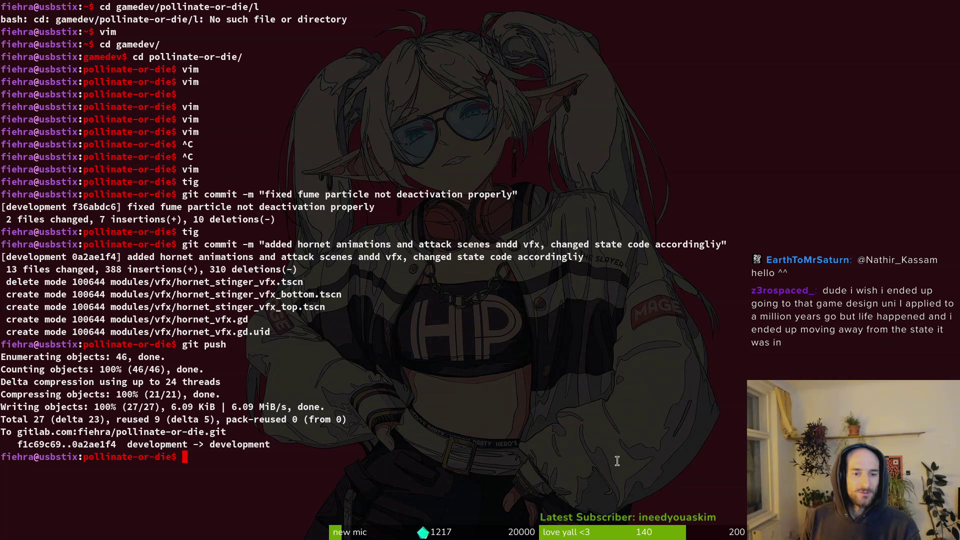
key("alt+Tab")
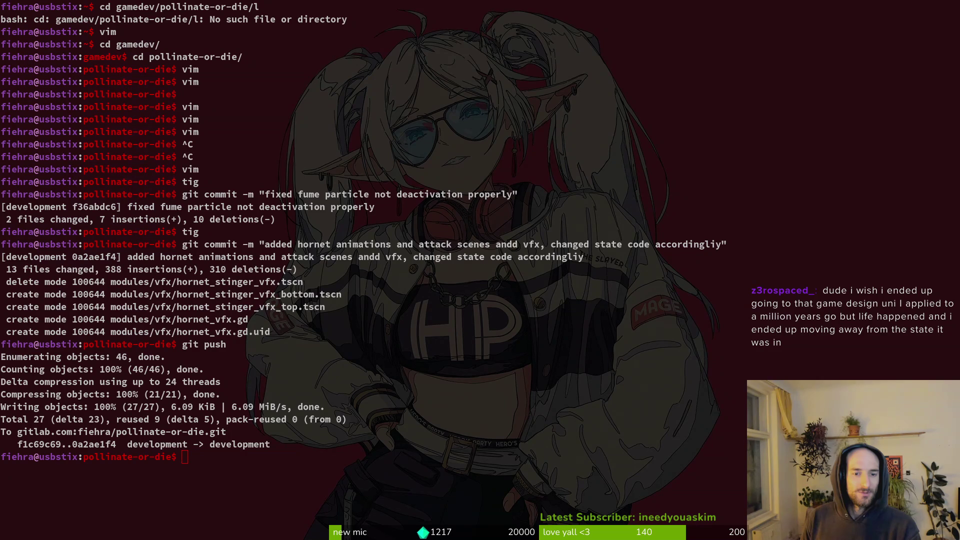
left_click(528, 480)
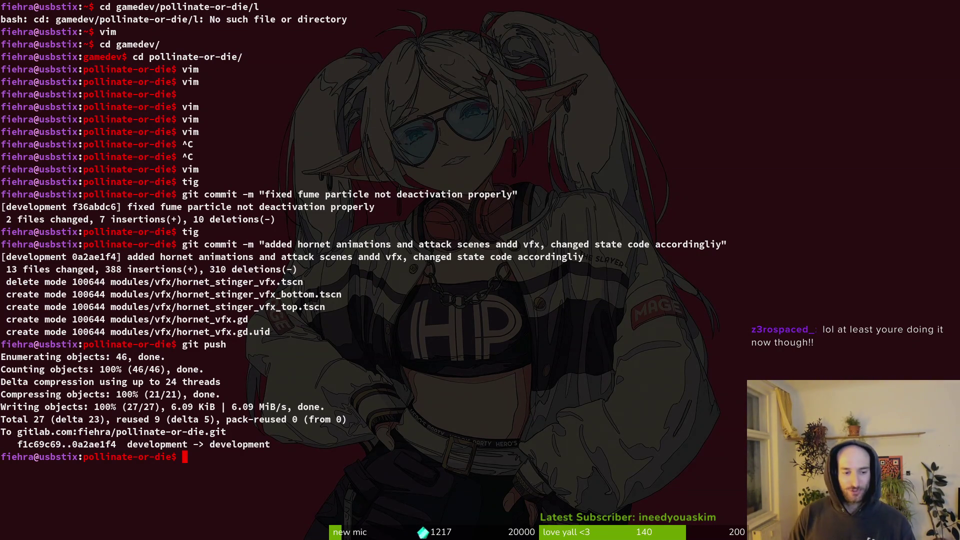
key("alt+Tab")
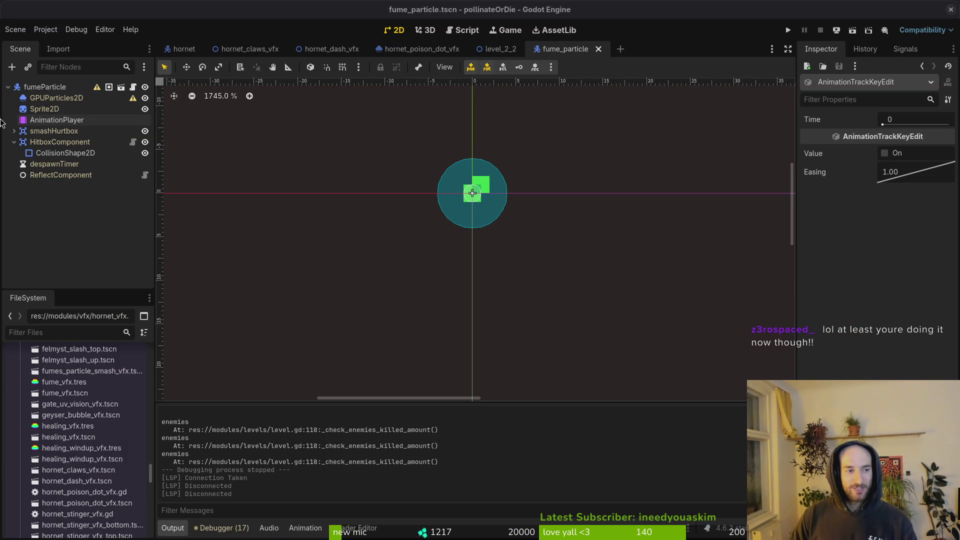
Step: Close the level_2_2, fume_particle, poison dot, dash and claws VFX tabs and collapse hornet tree nodes
left_click(14, 142)
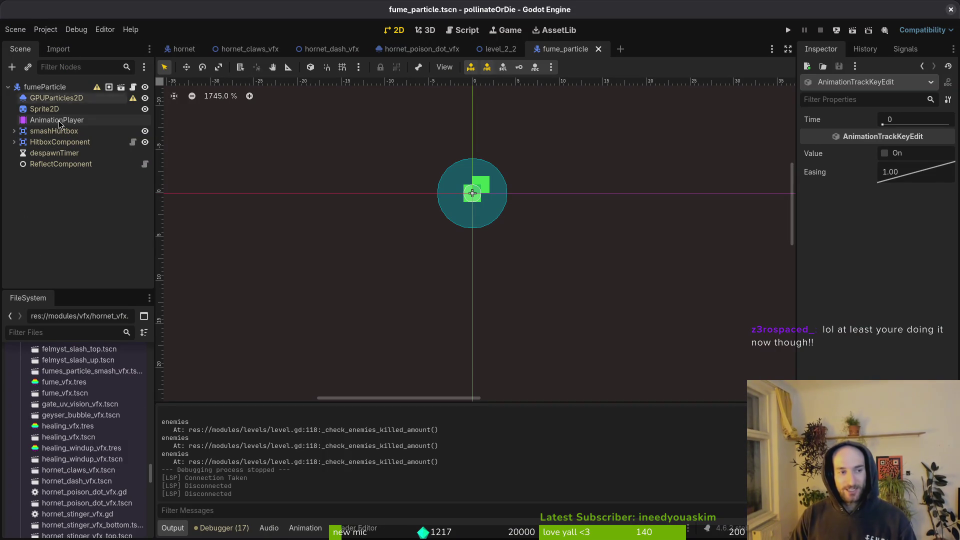
middle_click(497, 49)
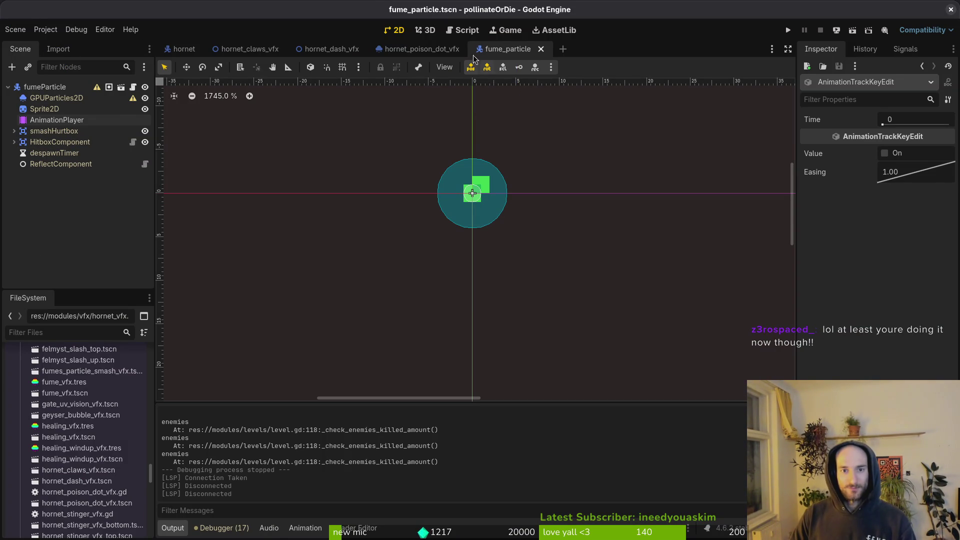
middle_click(487, 55)
middle_click(420, 48)
middle_click(332, 50)
middle_click(227, 53)
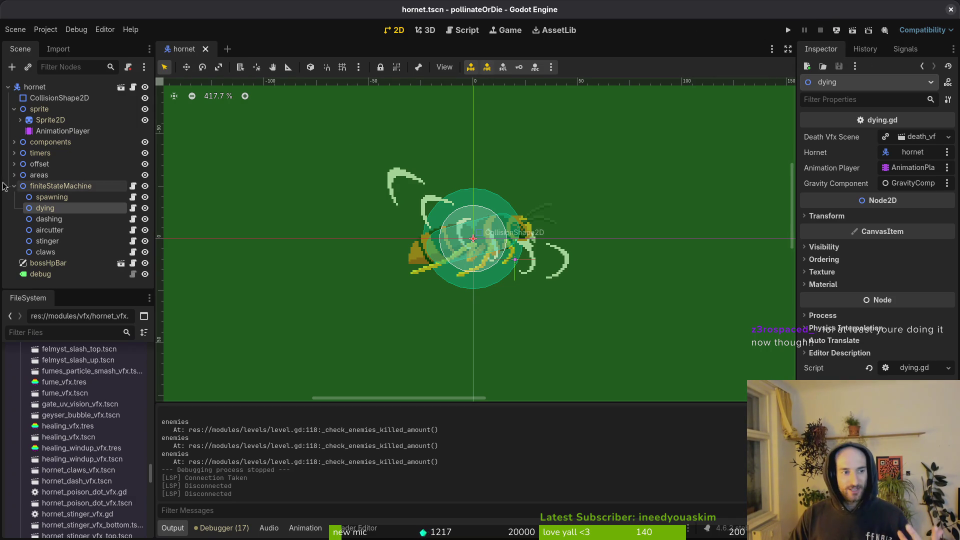
left_click(15, 186)
left_click(14, 109)
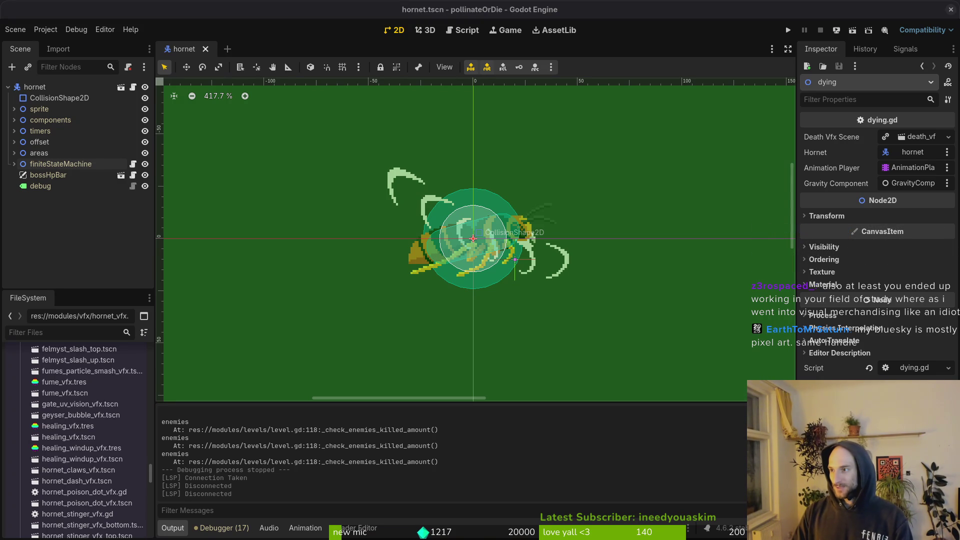
Step: Search Bluesky for the pixel artist's account and open their profile
key("alt+Tab")
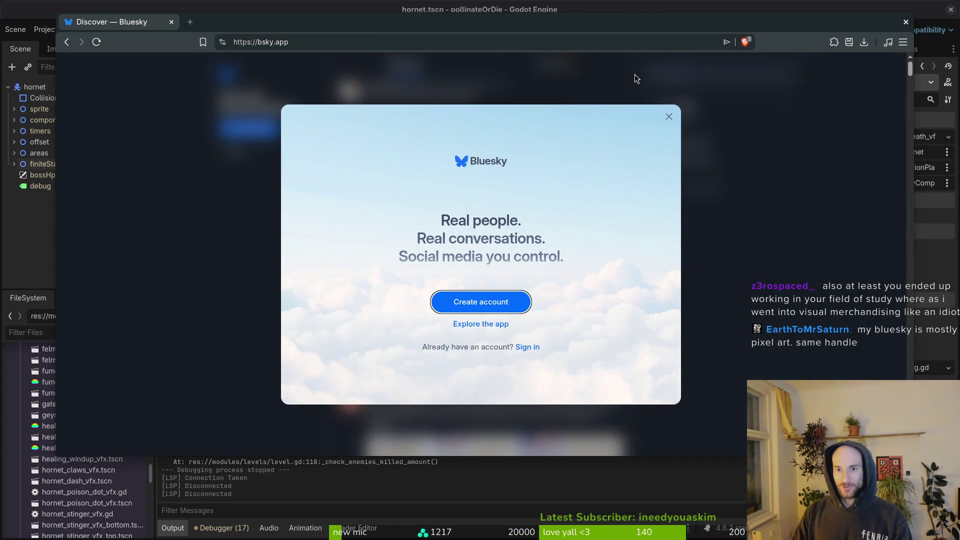
left_click(669, 115)
left_click(680, 70)
type("ear")
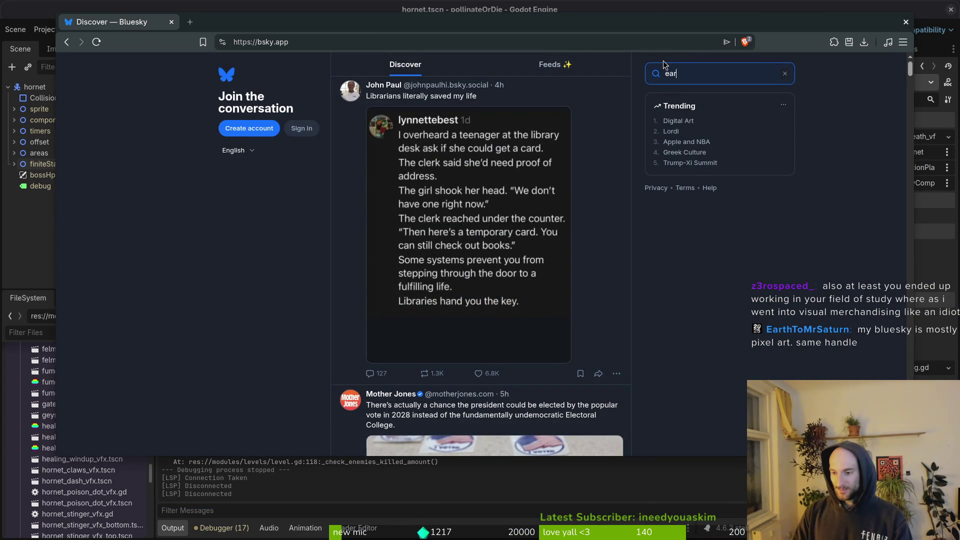
type("thtomrsta")
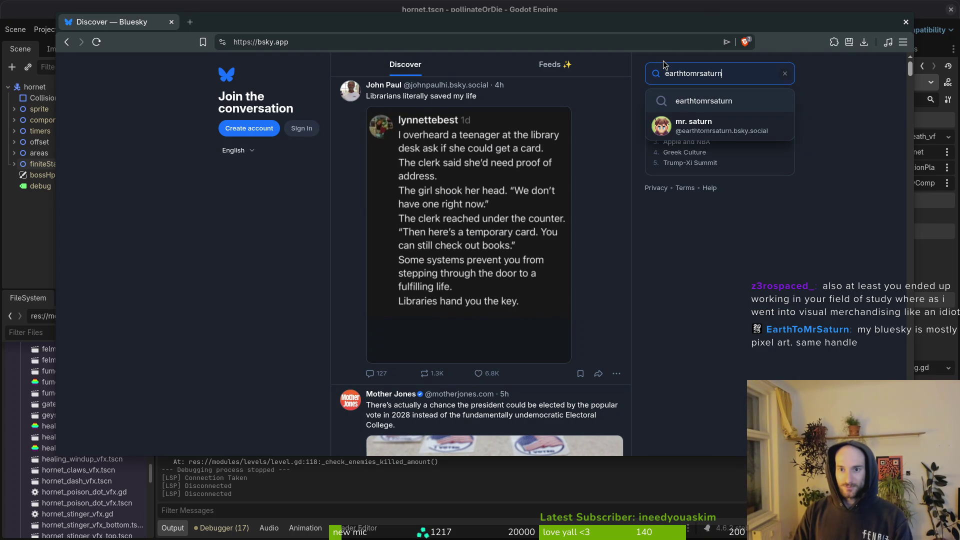
left_click(744, 130)
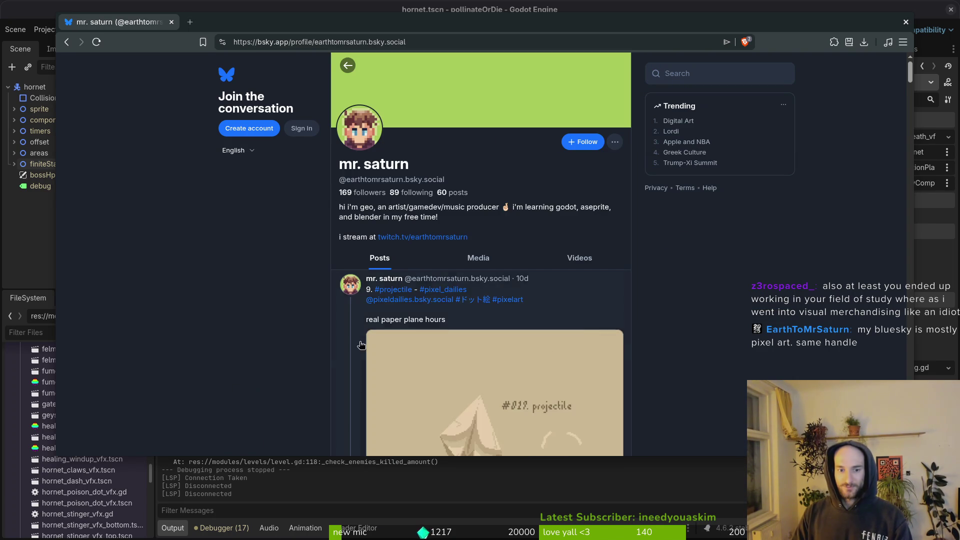
Step: Scroll down through the artist's profile posts
scroll(359, 347, "down", 2)
scroll(290, 362, "down", 3)
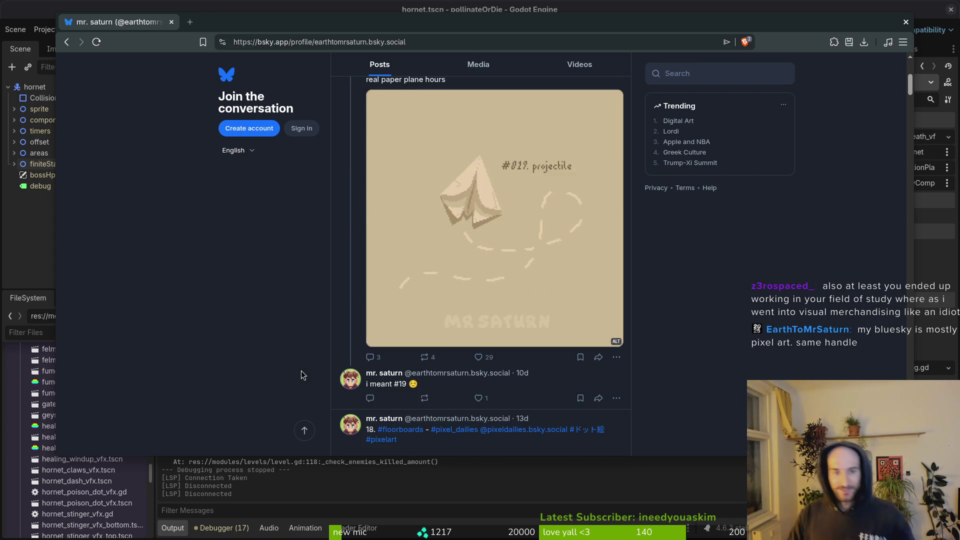
scroll(300, 270, "down", 4)
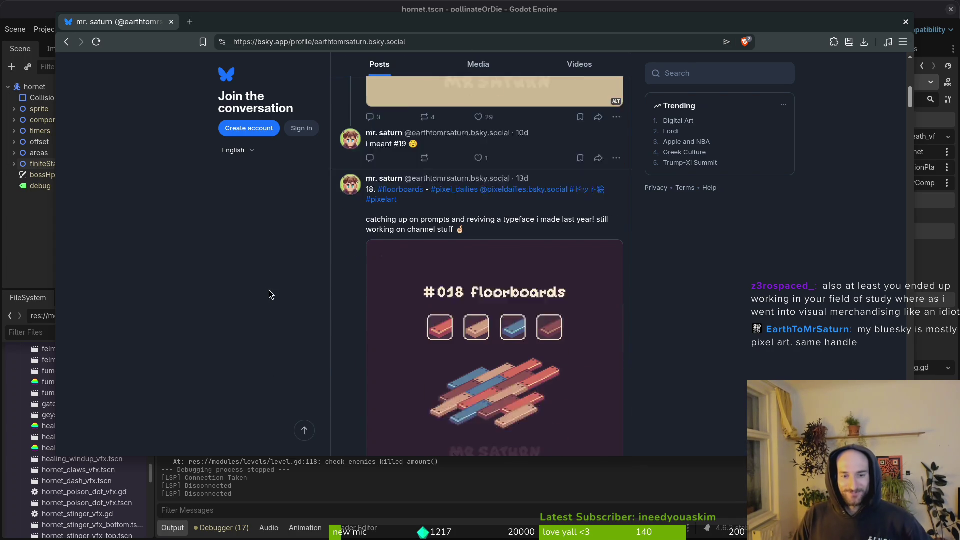
scroll(261, 306, "down", 1)
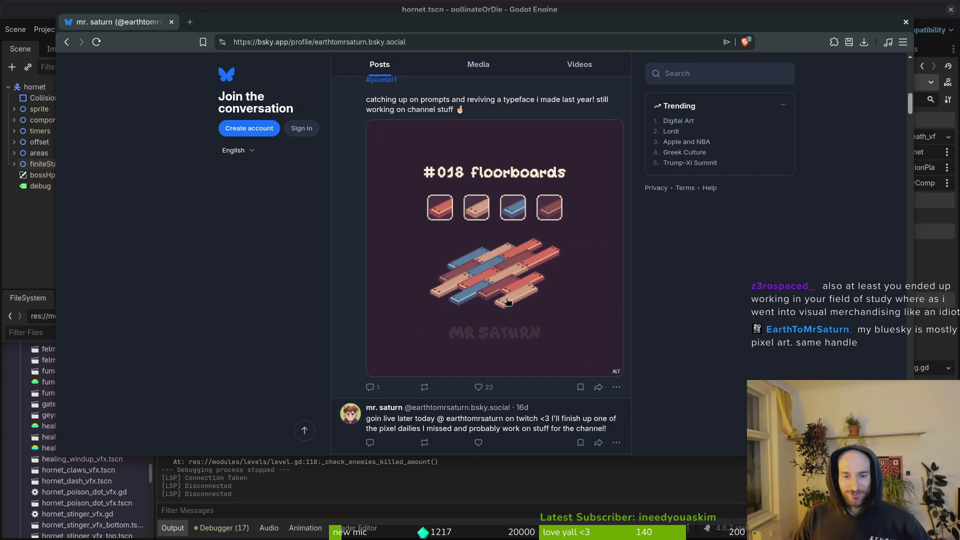
scroll(491, 307, "down", 5)
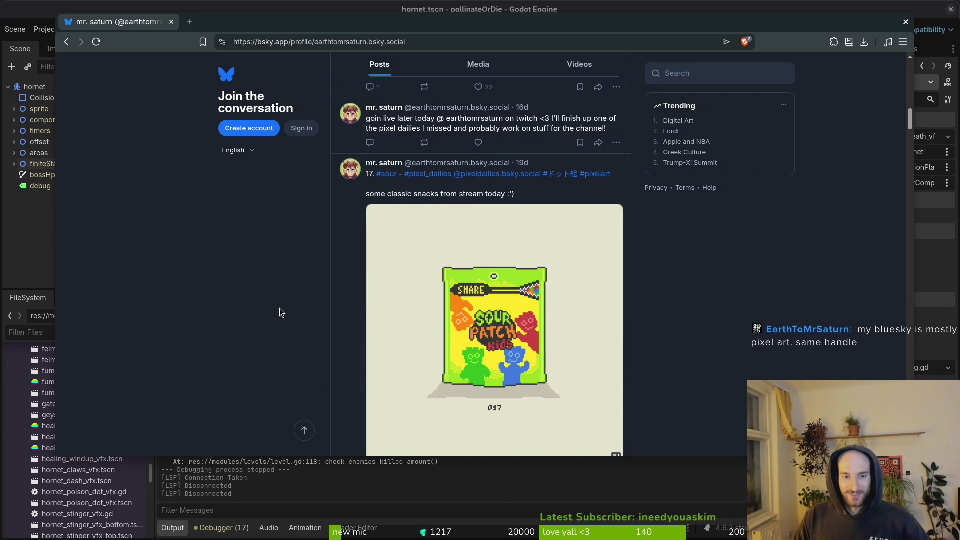
scroll(276, 301, "down", 1)
scroll(283, 295, "down", 3)
scroll(284, 294, "down", 3)
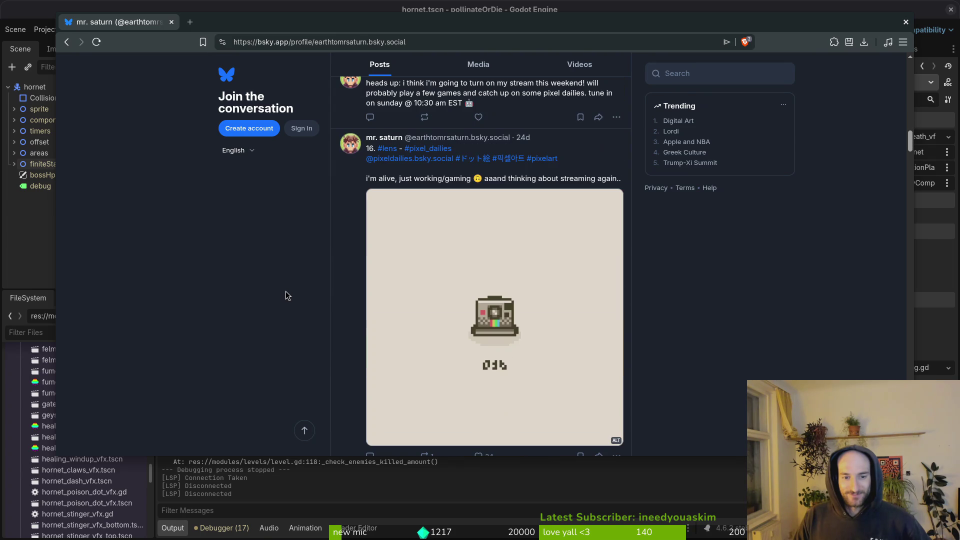
scroll(286, 292, "down", 7)
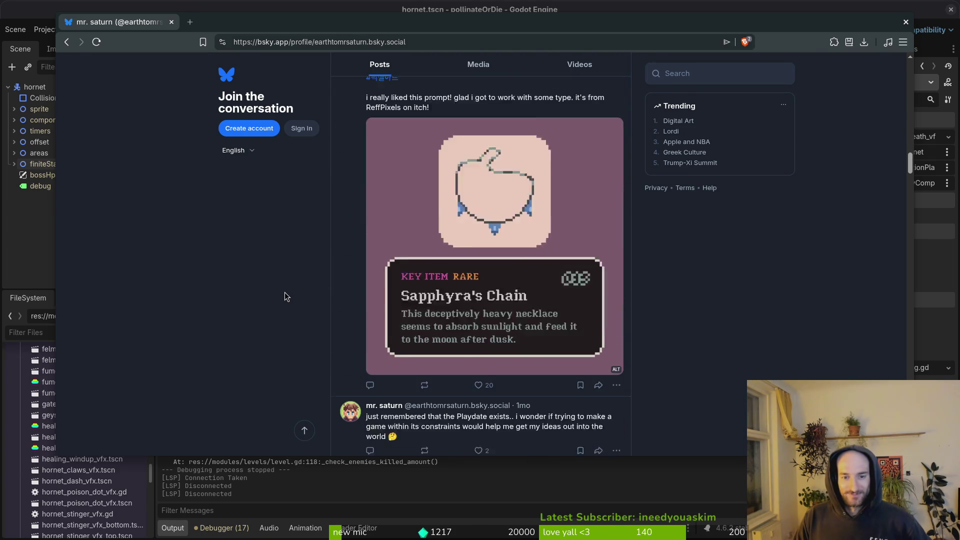
scroll(284, 292, "down", 6)
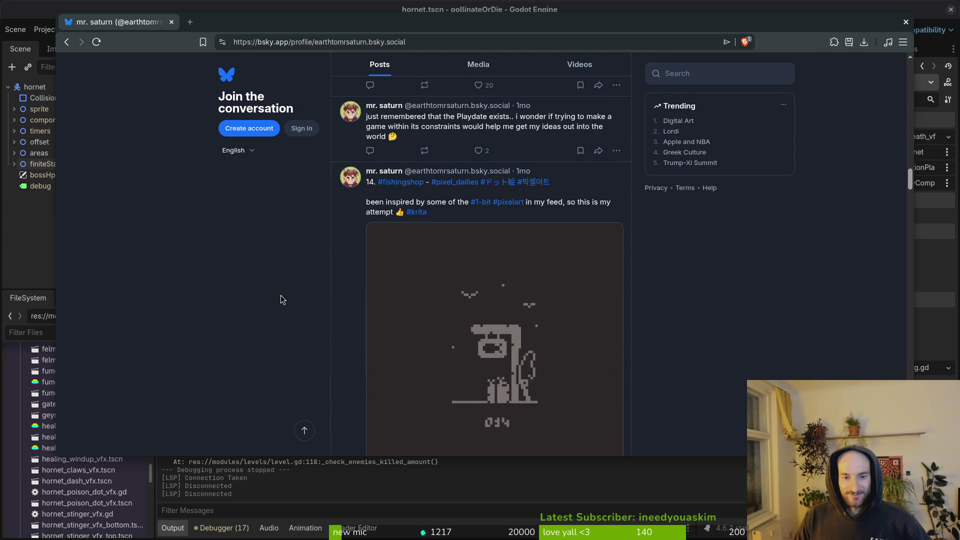
scroll(280, 299, "down", 4)
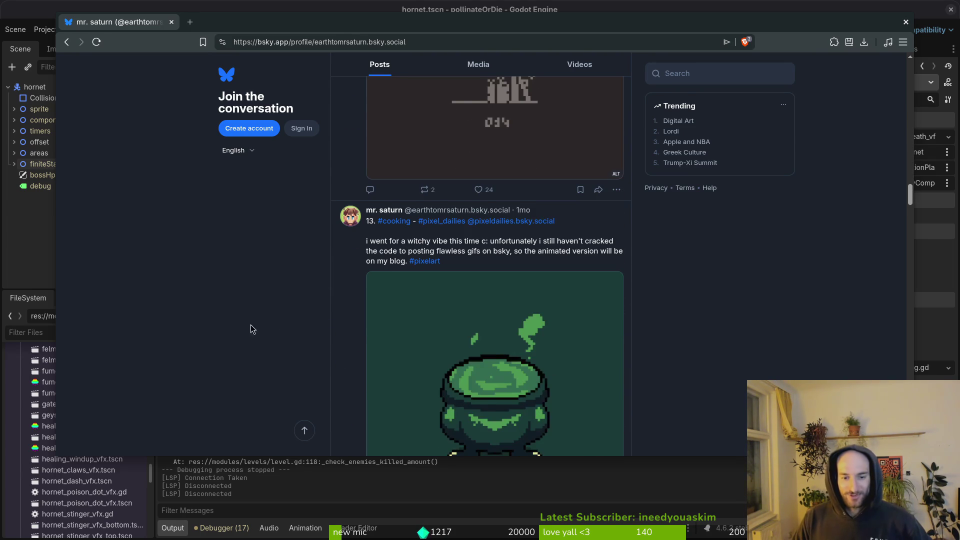
scroll(230, 320, "down", 1)
scroll(236, 266, "down", 2)
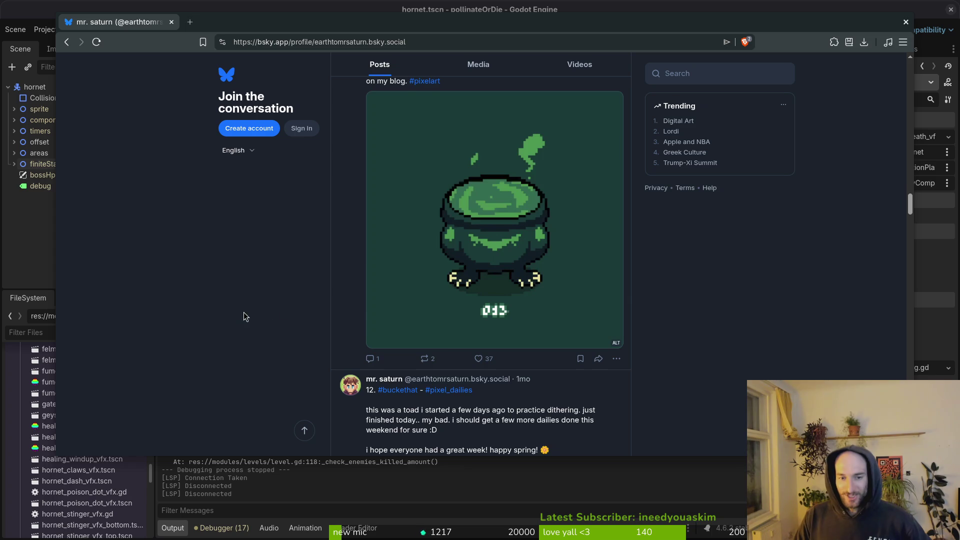
scroll(260, 313, "down", 2)
scroll(278, 311, "up", 4)
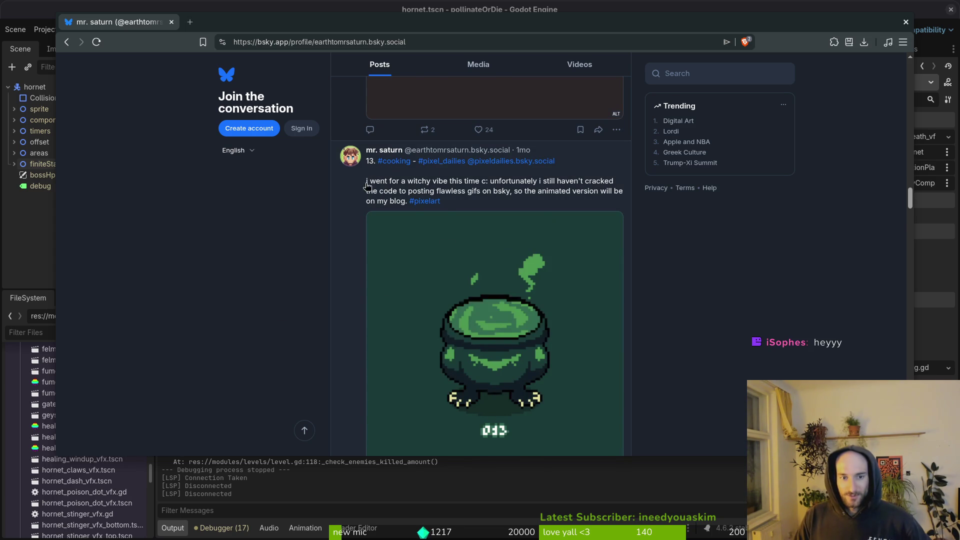
scroll(493, 386, "down", 1)
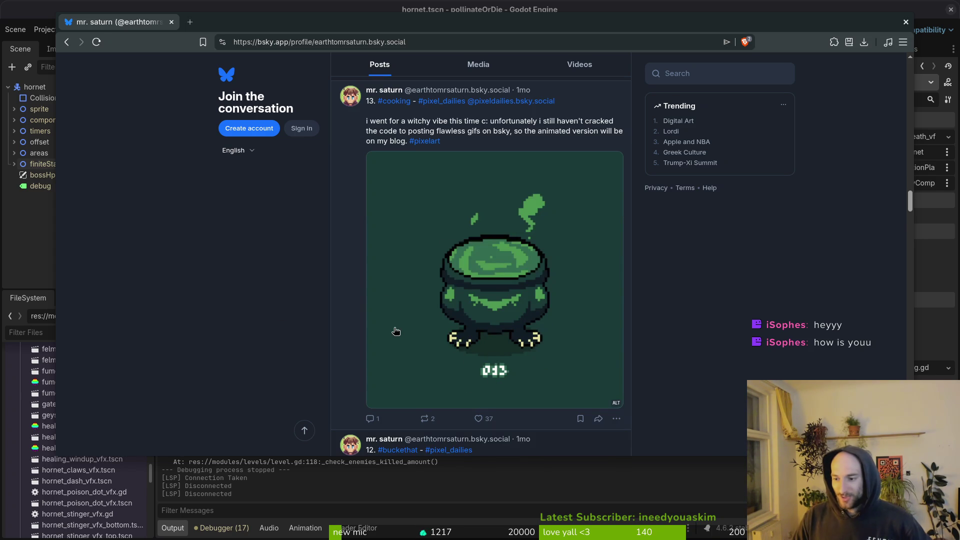
scroll(364, 290, "down", 5)
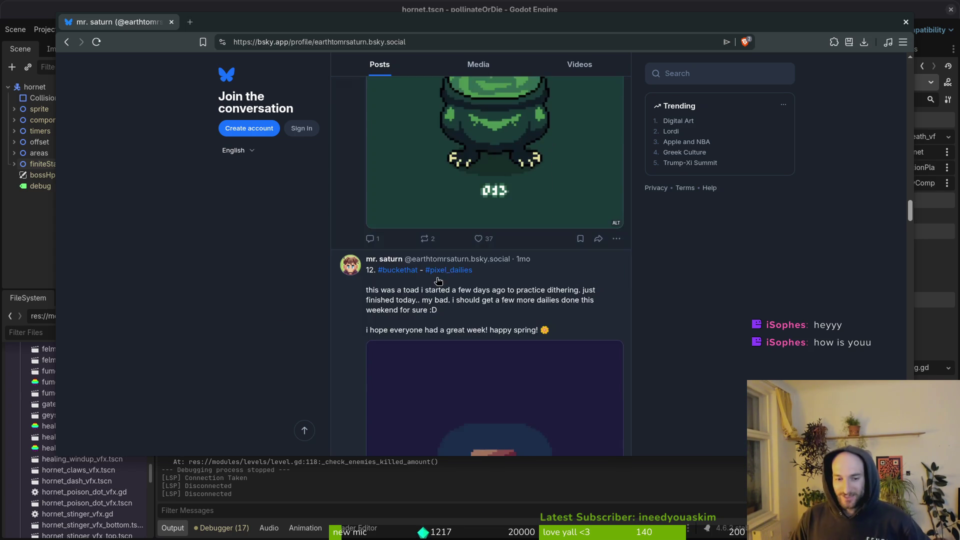
scroll(515, 342, "down", 2)
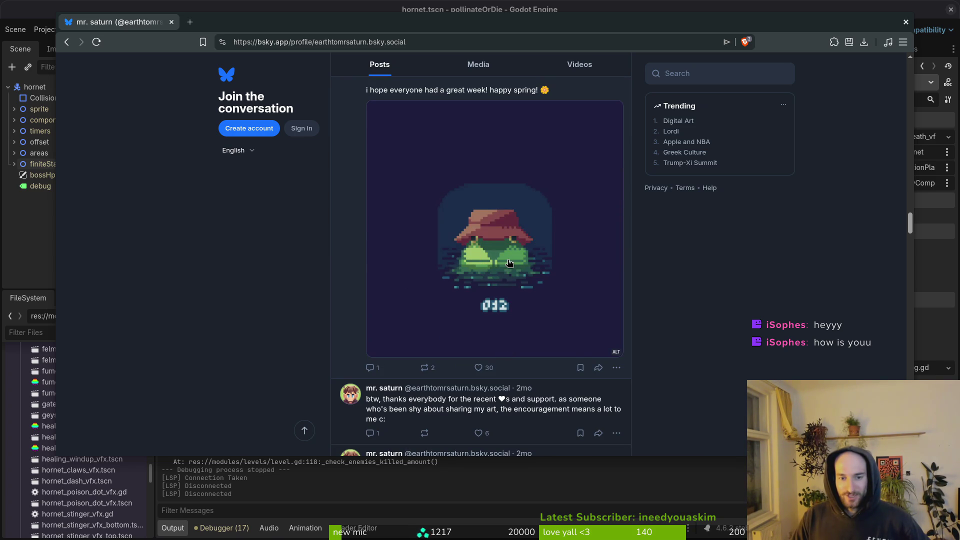
scroll(479, 270, "up", 2)
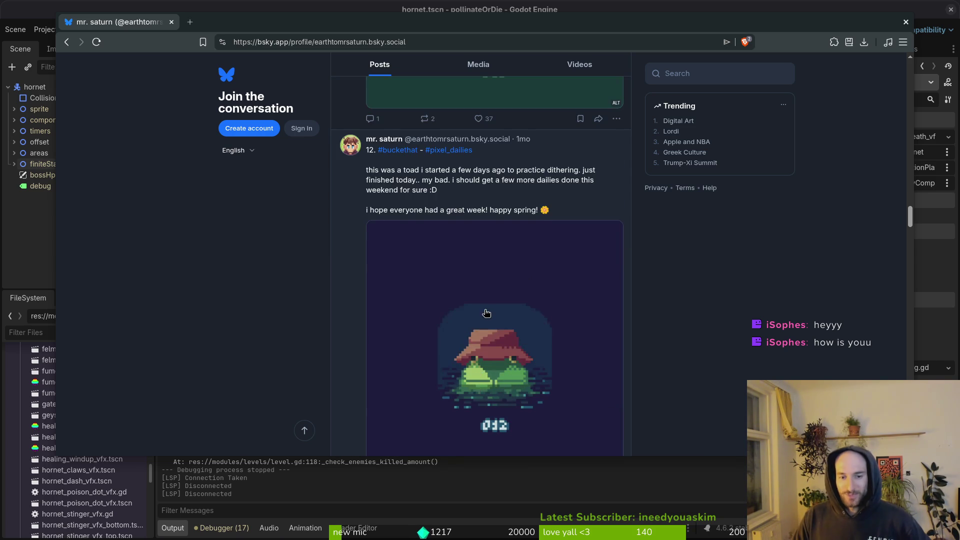
scroll(514, 367, "down", 7)
scroll(516, 337, "down", 1)
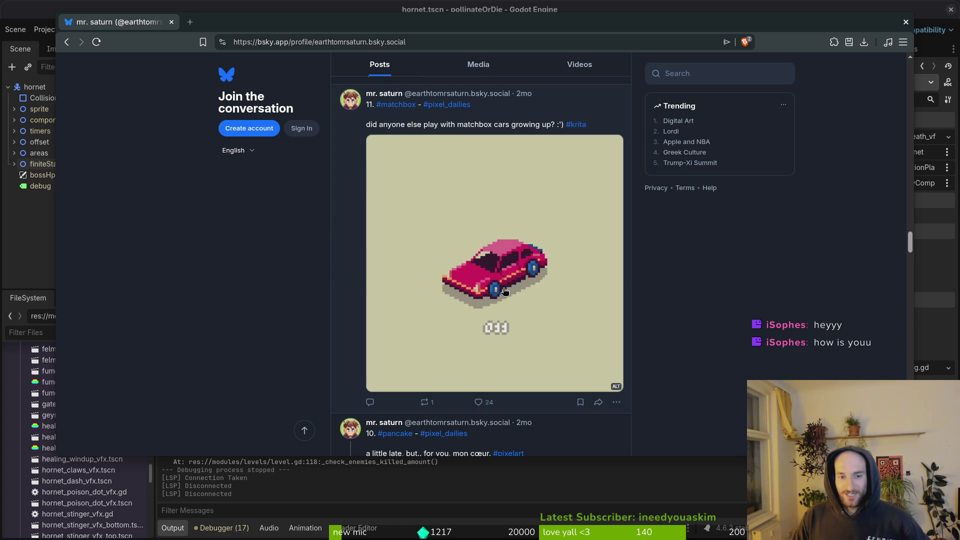
scroll(502, 292, "down", 3)
scroll(498, 286, "up", 8)
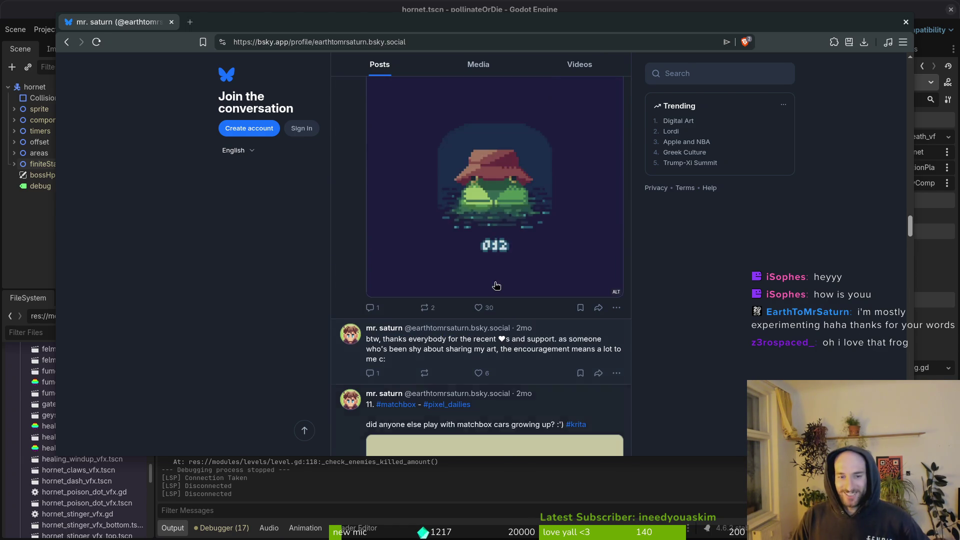
scroll(484, 295, "down", 10)
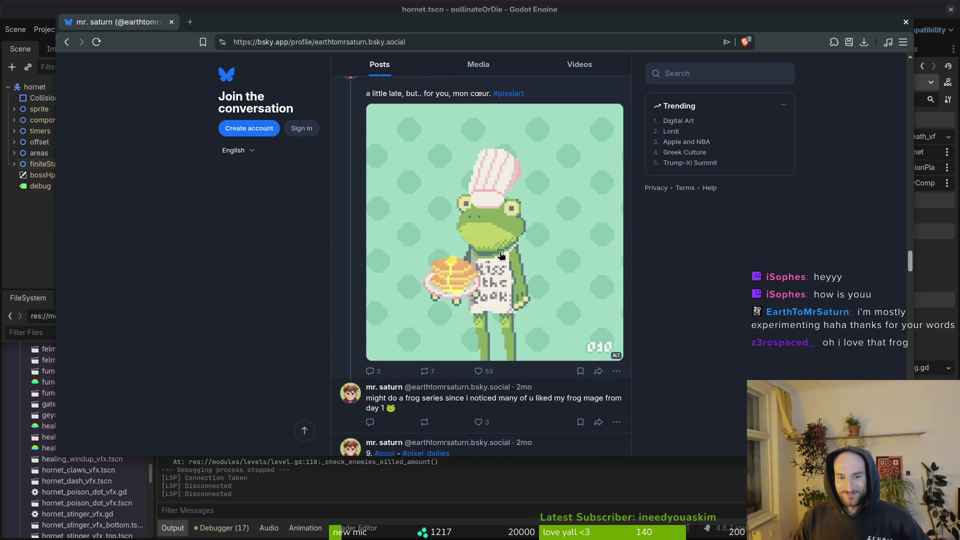
scroll(485, 314, "down", 5)
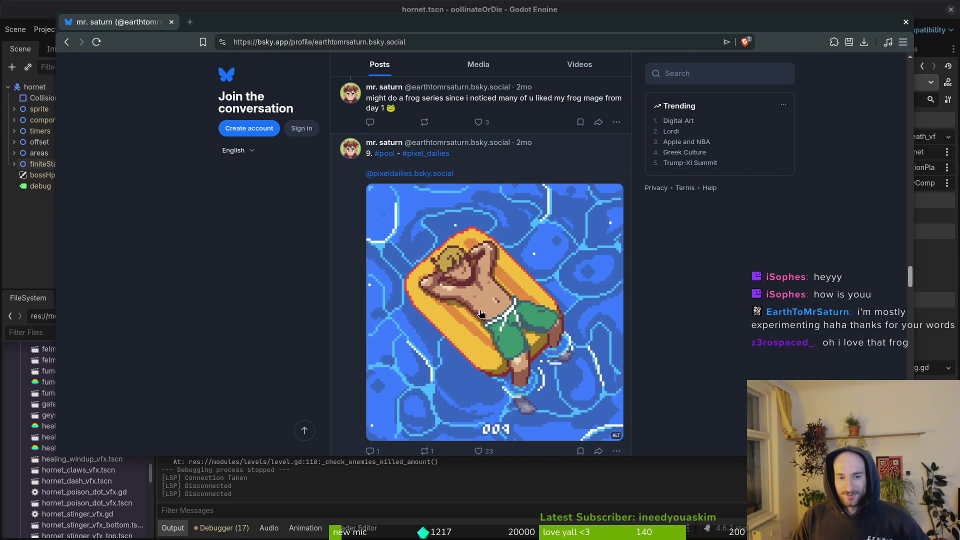
scroll(484, 314, "down", 8)
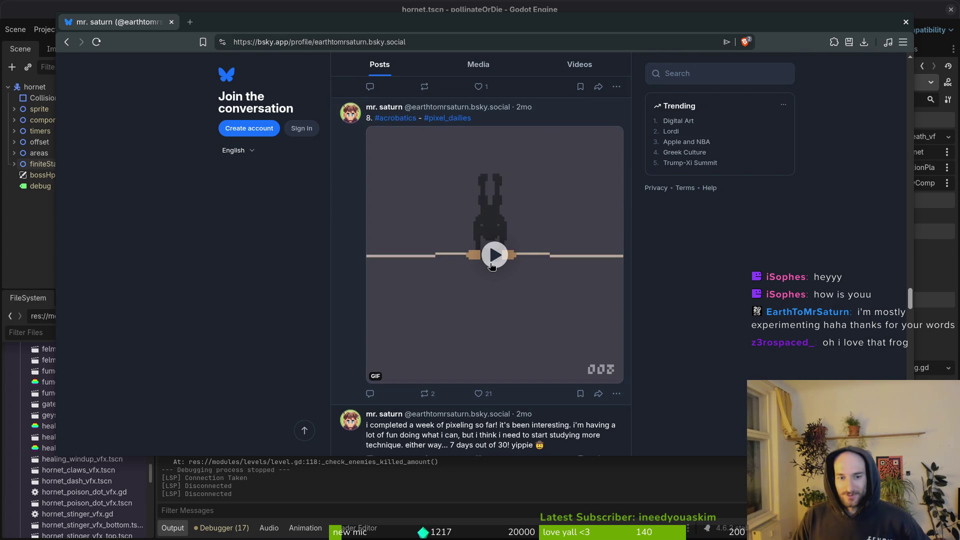
Step: Play the acrobatics GIF and keep browsing the feed, then scroll back up
left_click(495, 256)
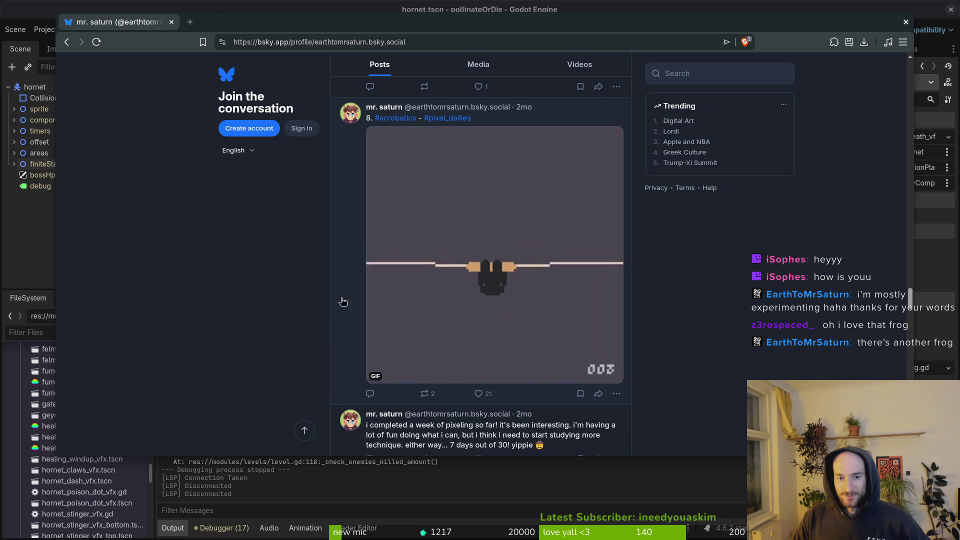
scroll(335, 305, "down", 5)
scroll(535, 342, "down", 1)
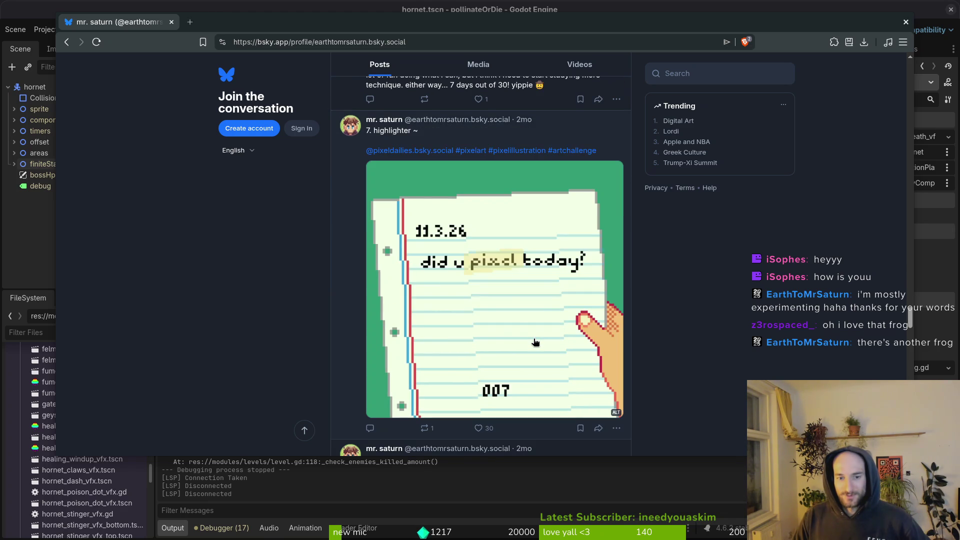
scroll(520, 325, "down", 6)
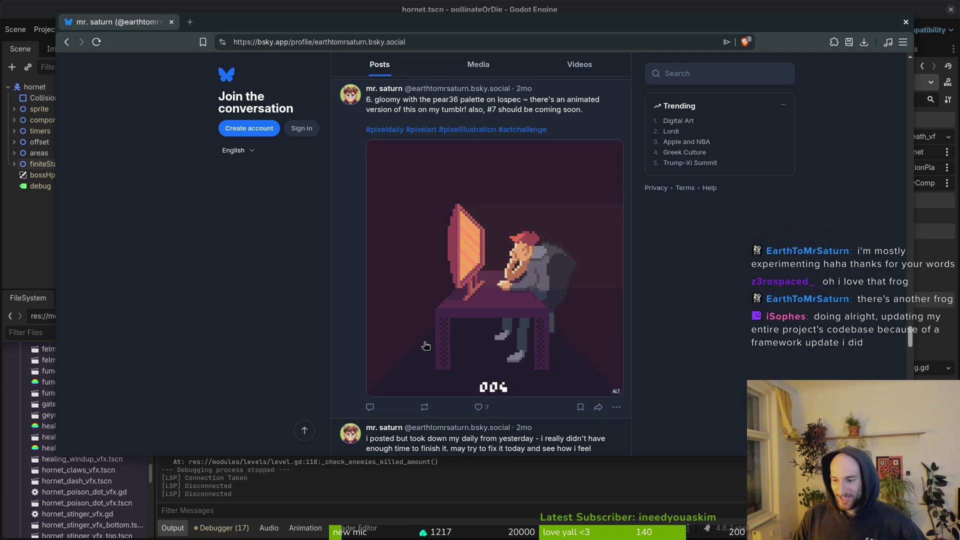
scroll(475, 335, "down", 6)
scroll(528, 332, "down", 5)
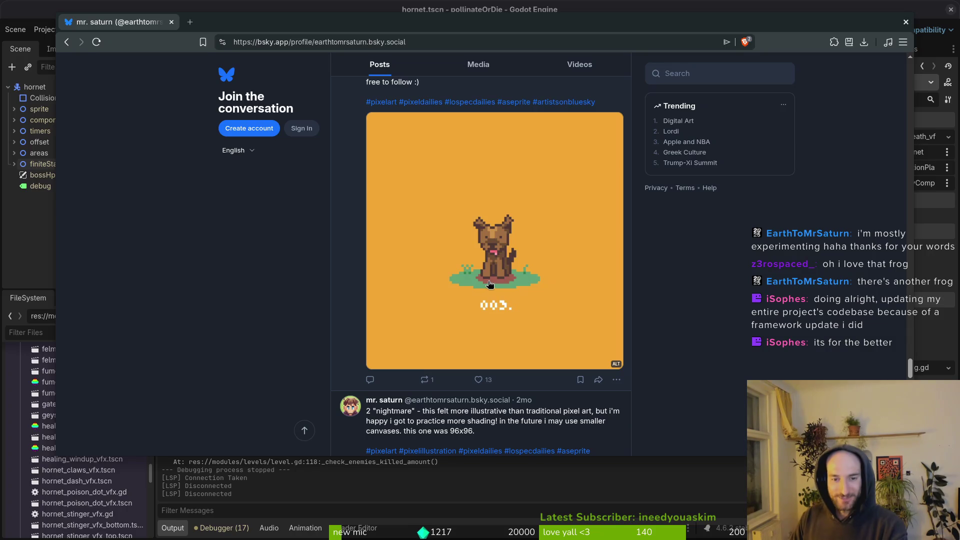
scroll(526, 321, "down", 7)
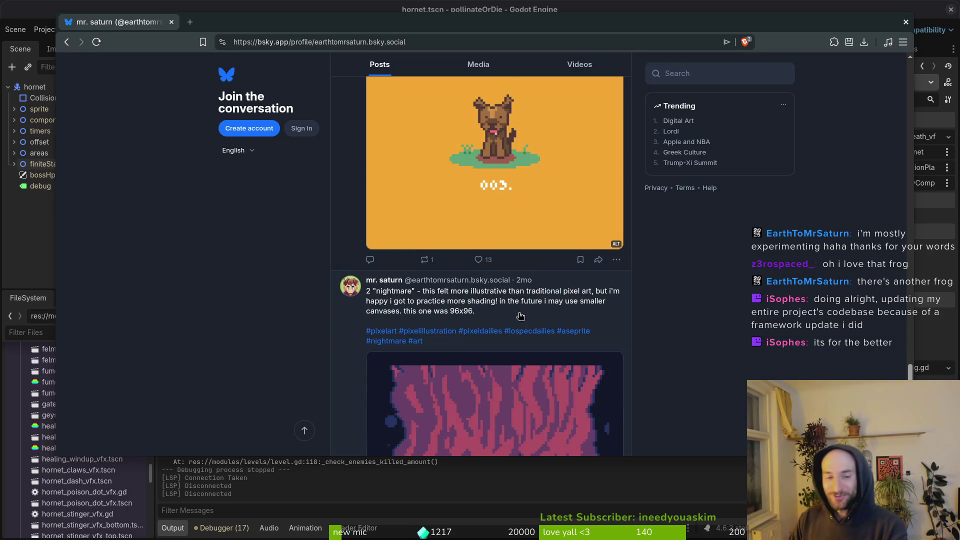
scroll(473, 303, "down", 4)
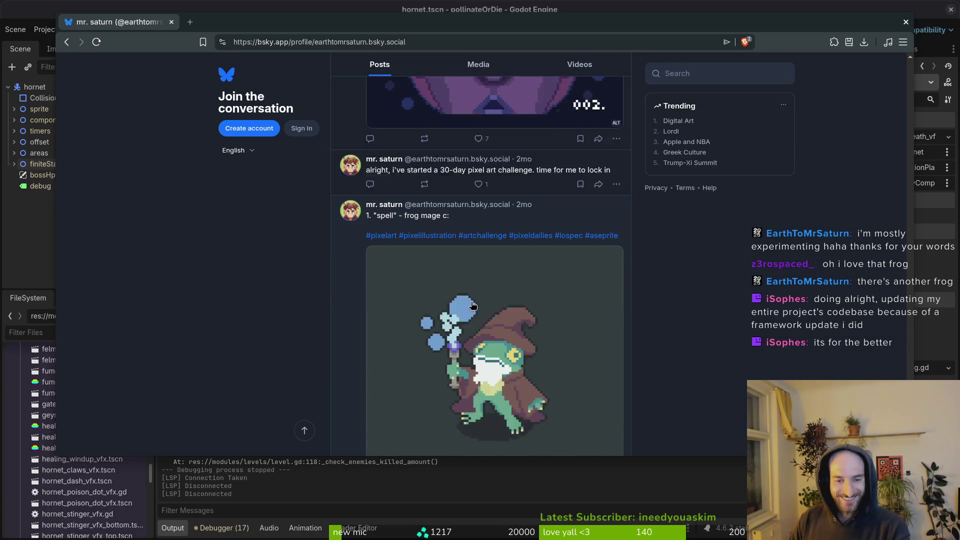
scroll(408, 326, "down", 5)
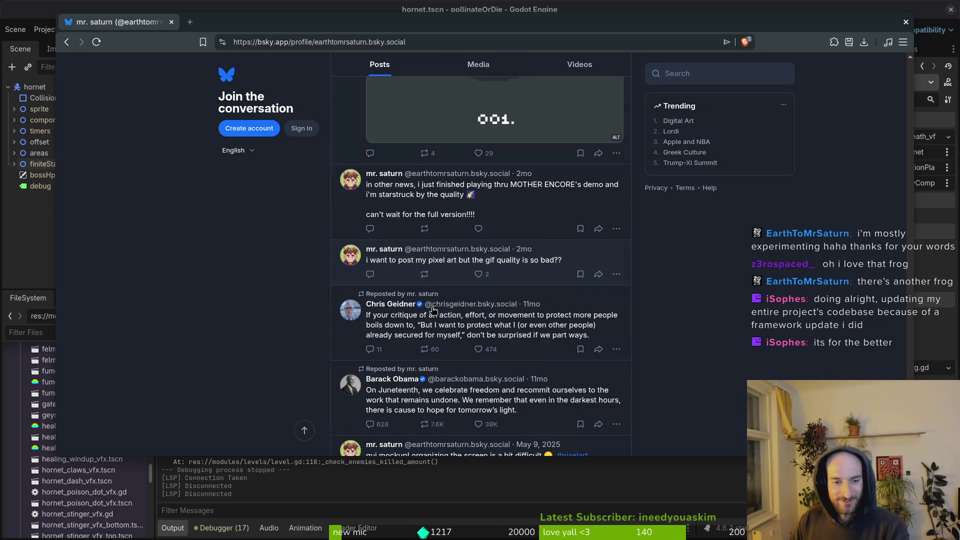
scroll(526, 221, "down", 6)
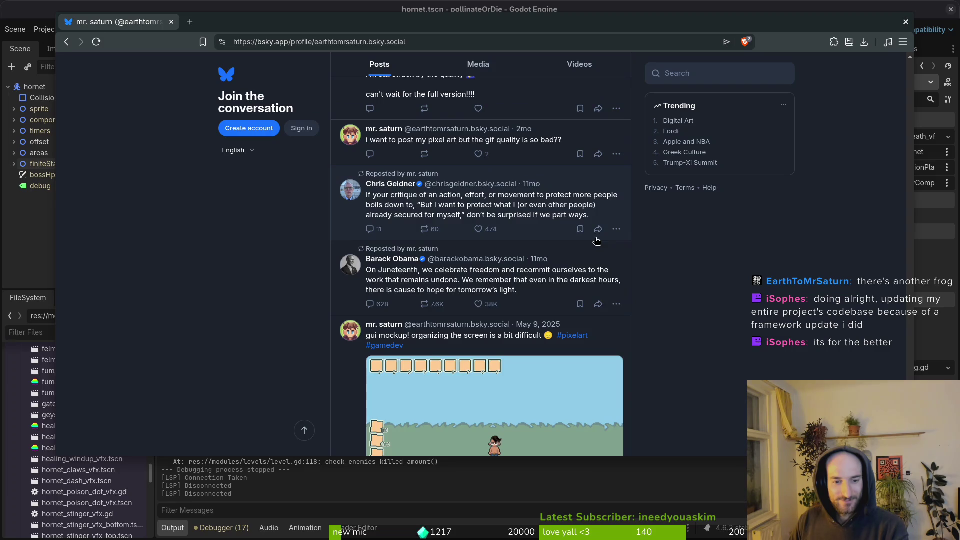
scroll(488, 224, "up", 15)
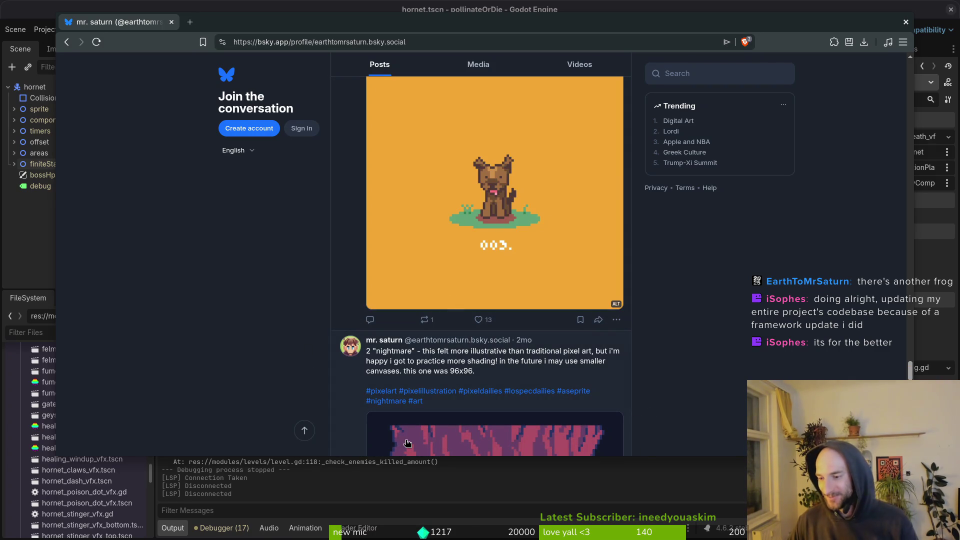
scroll(474, 402, "up", 15)
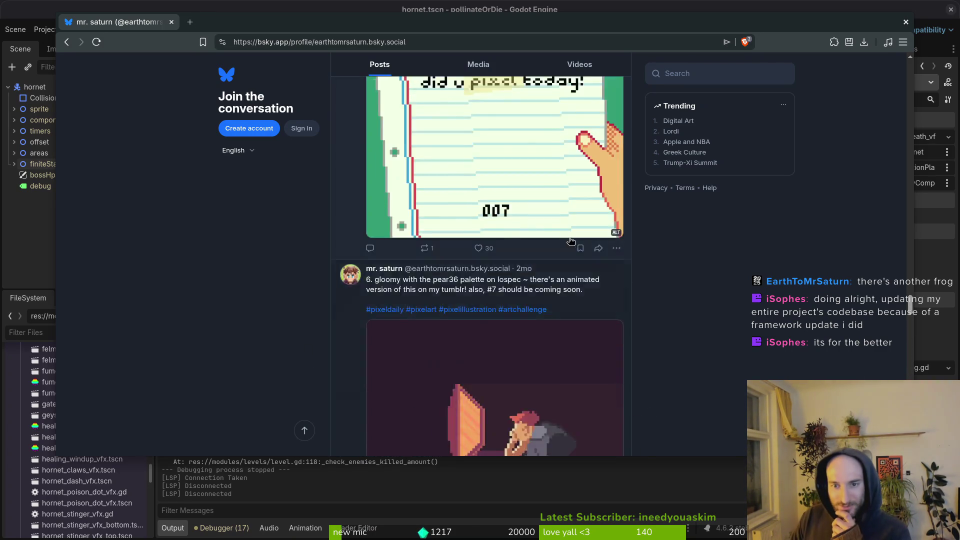
scroll(329, 99, "up", 15)
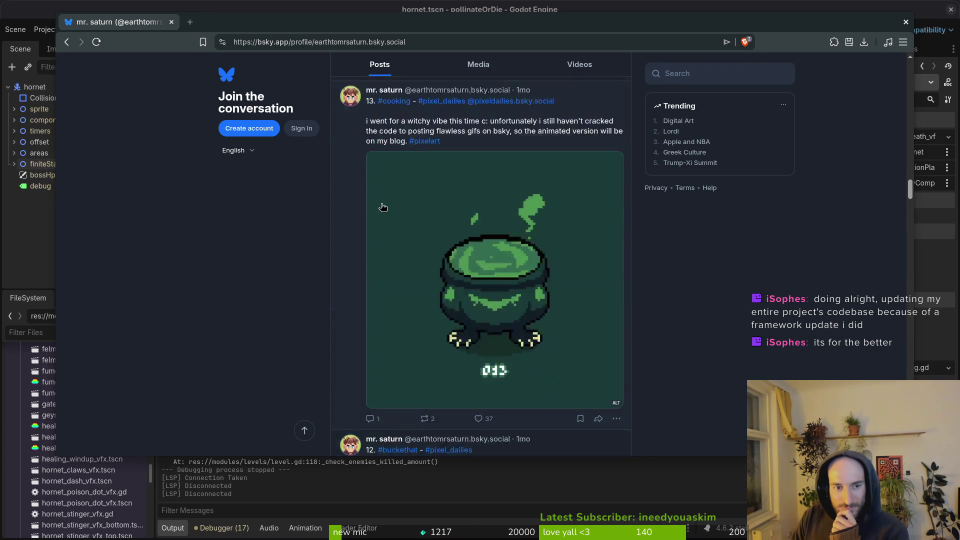
scroll(325, 181, "up", 15)
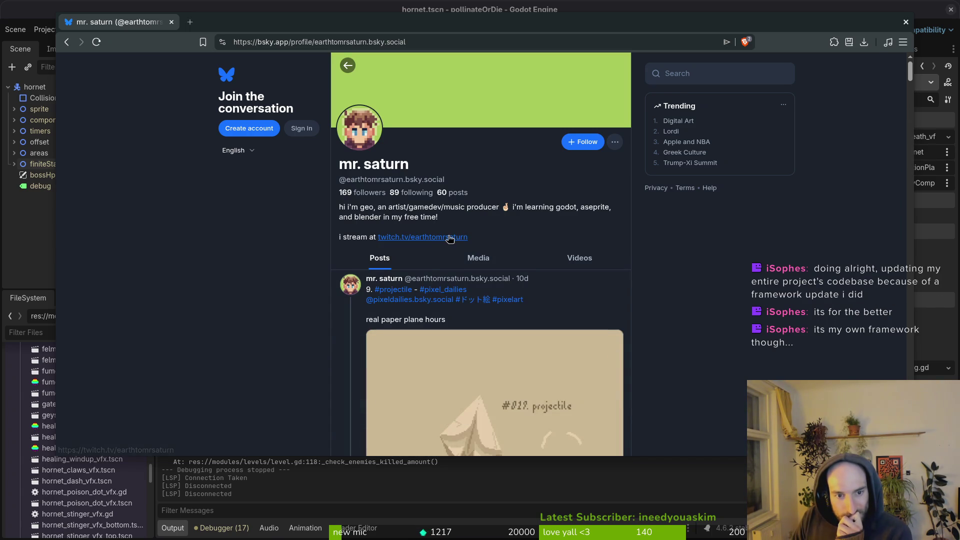
Step: Open the Twitch link from the bio, then close that tab and the browser
left_click(422, 237)
left_click(295, 22)
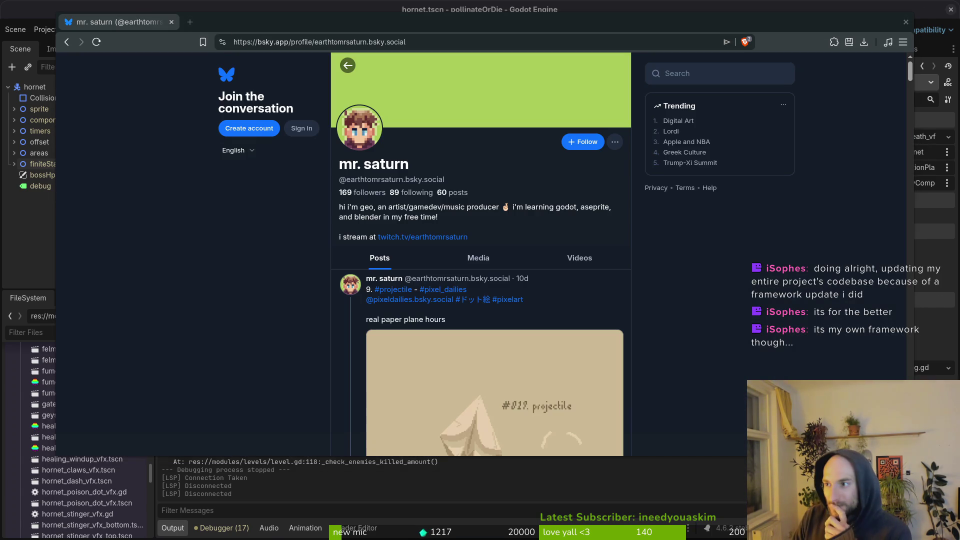
left_click(173, 22)
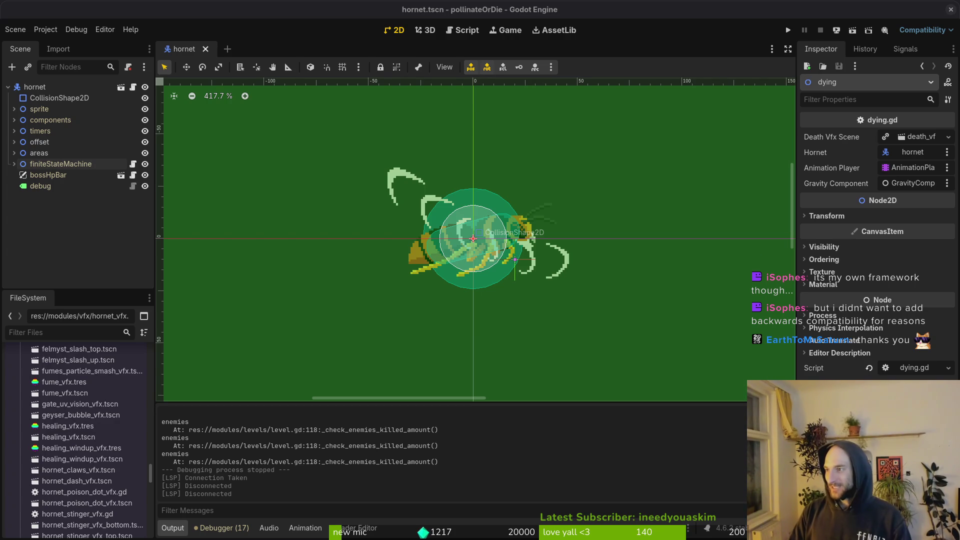
key("alt+Tab")
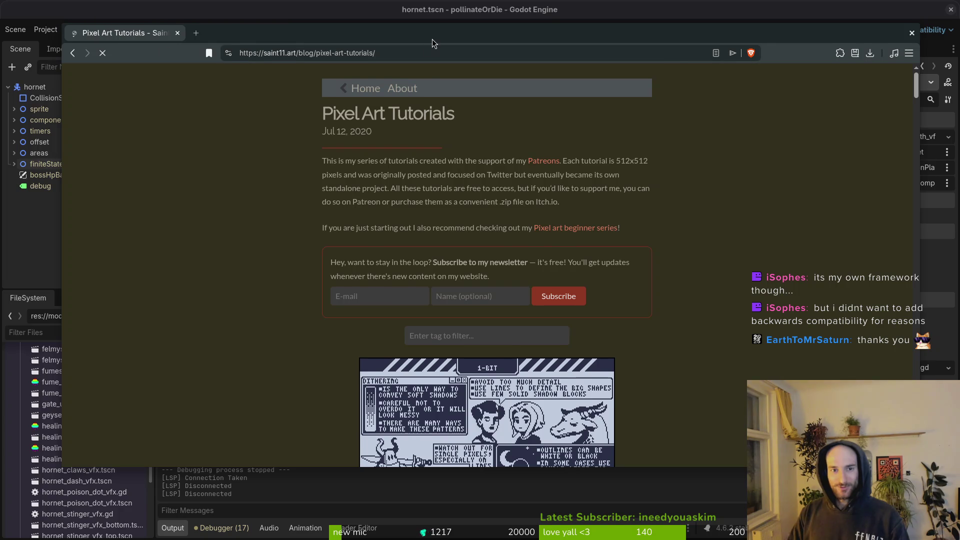
Step: Scroll down the saint11.art Pixel Art Tutorials list and select the page's web address
scroll(172, 345, "down", 5)
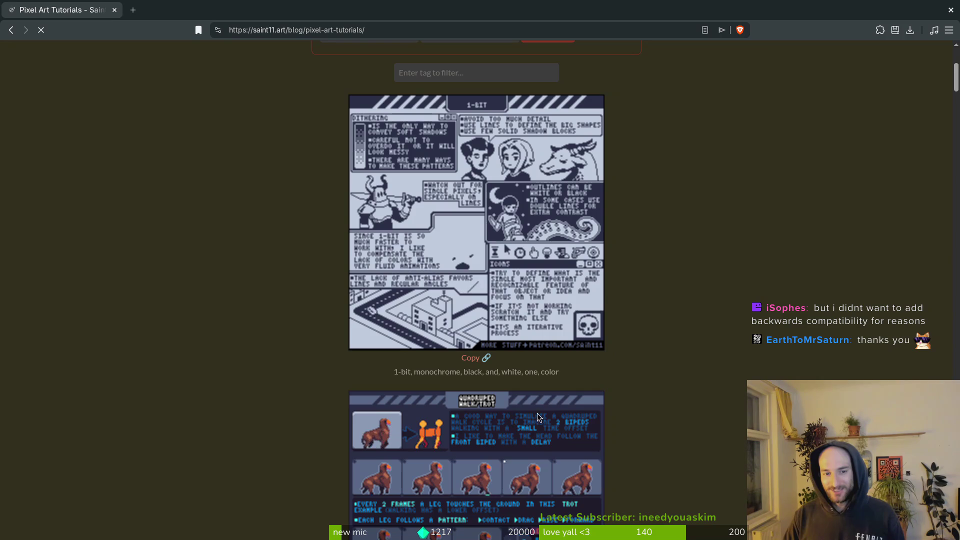
scroll(493, 440, "down", 6)
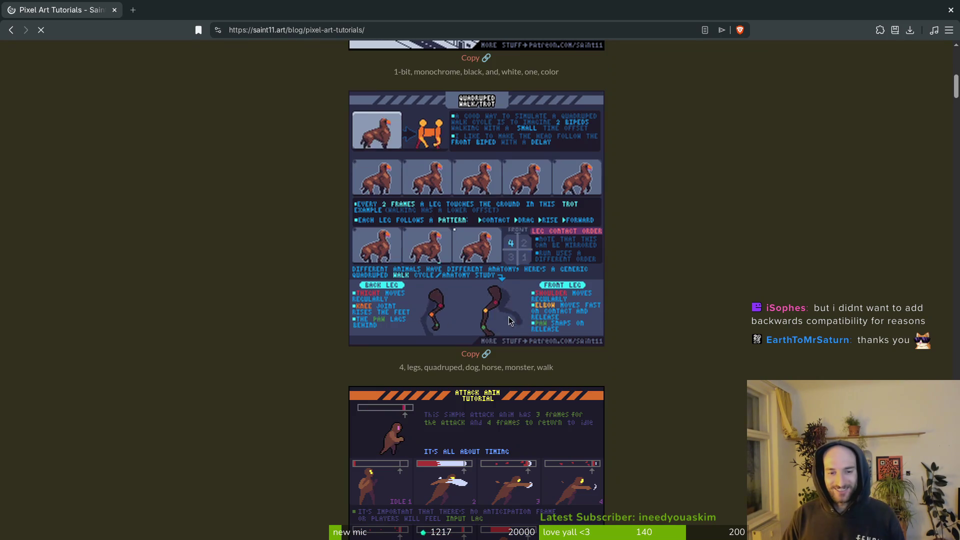
scroll(450, 340, "down", 1)
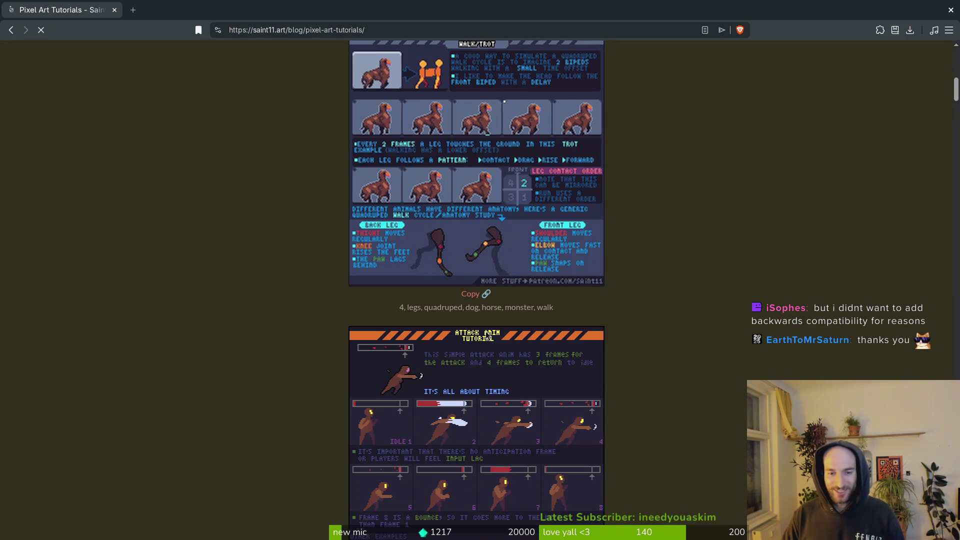
scroll(419, 400, "down", 3)
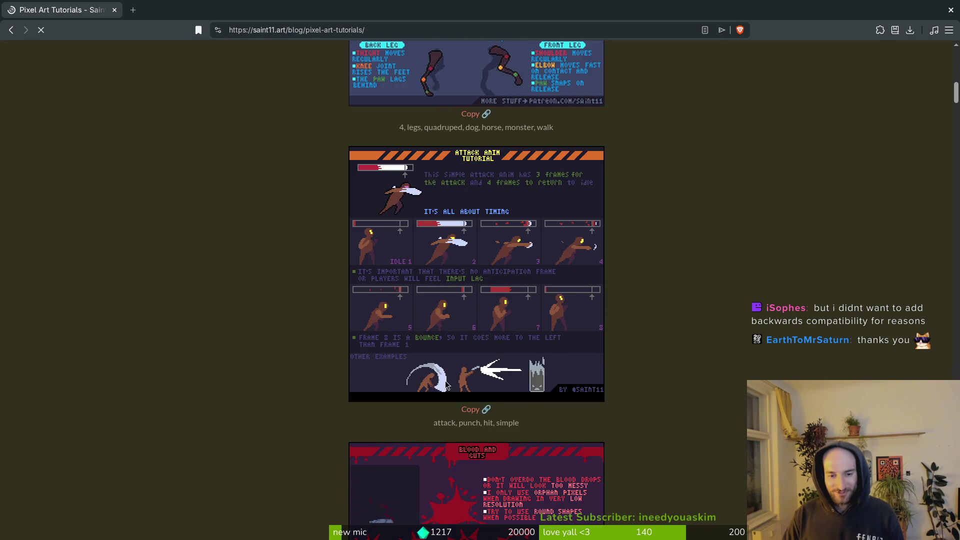
scroll(294, 343, "down", 2)
scroll(294, 343, "down", 2)
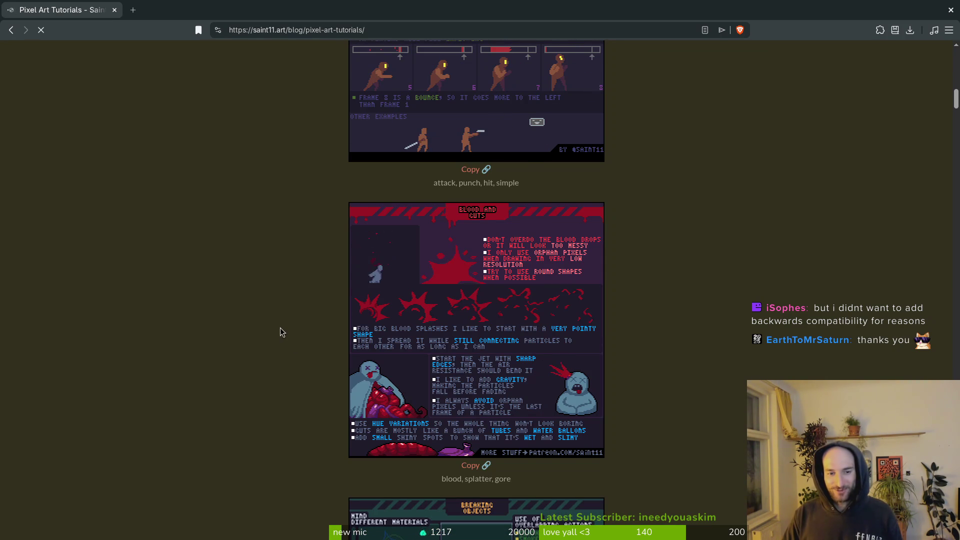
scroll(248, 326, "down", 3)
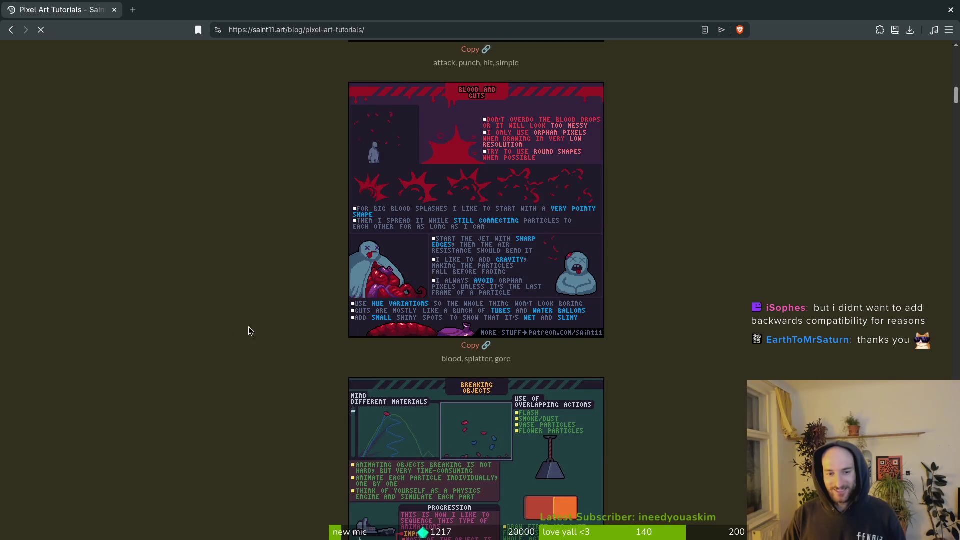
scroll(208, 327, "down", 2)
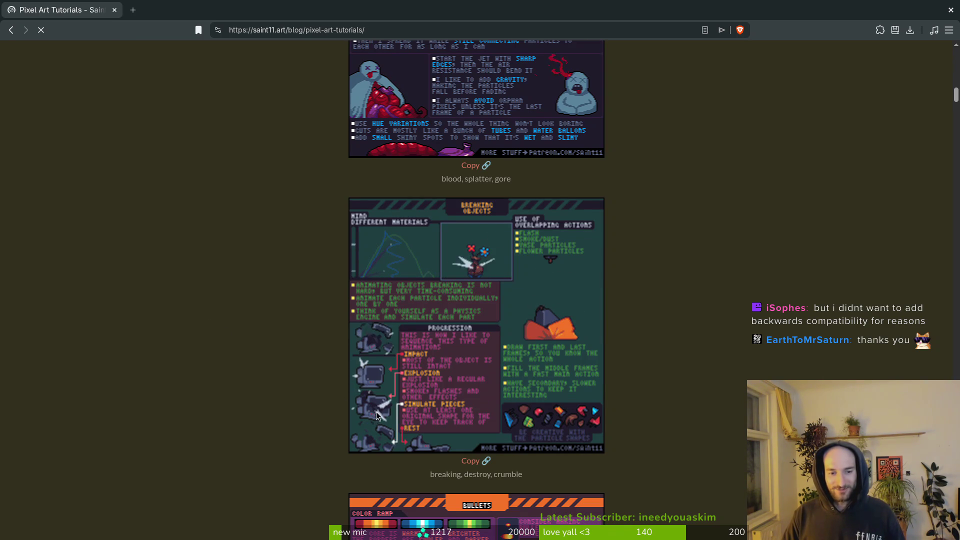
scroll(332, 358, "down", 7)
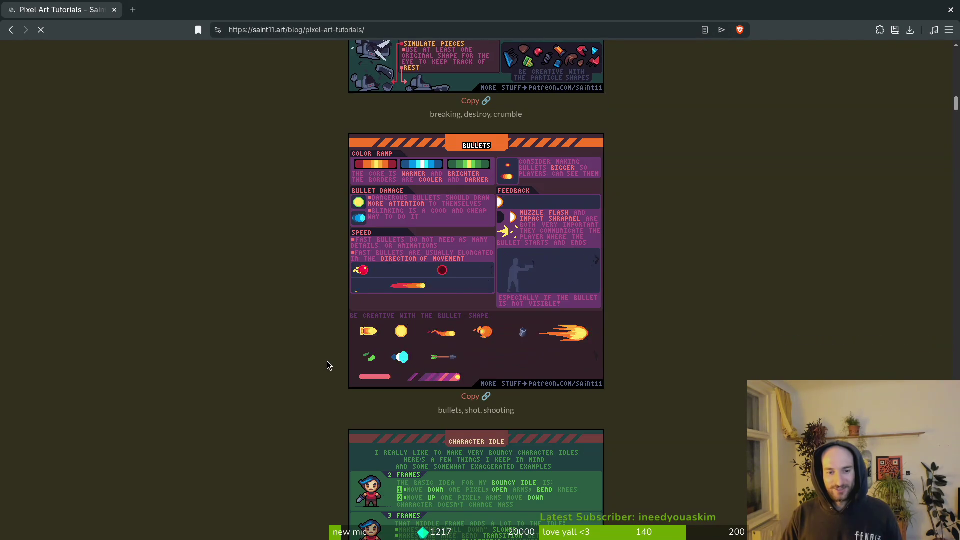
scroll(327, 361, "down", 4)
scroll(346, 361, "down", 9)
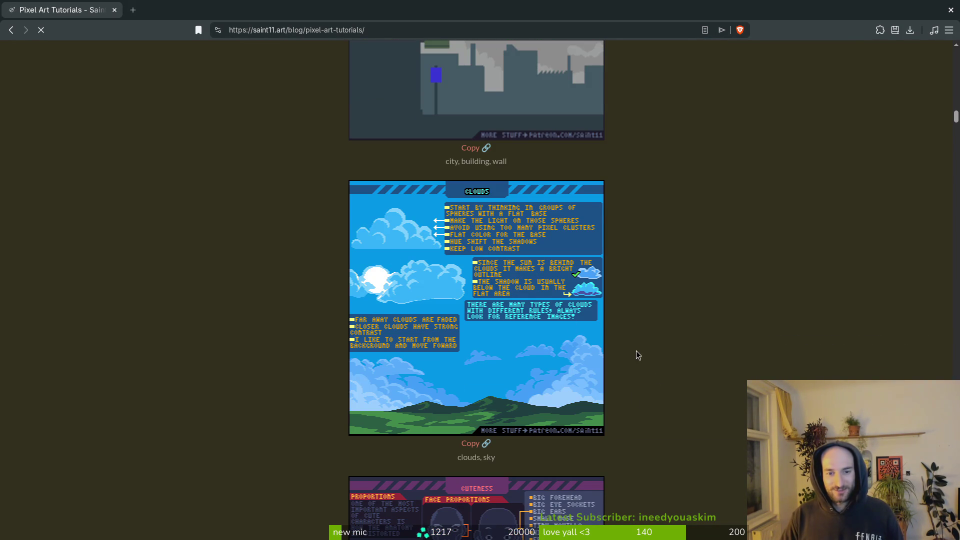
scroll(550, 325, "down", 12)
scroll(447, 316, "down", 20)
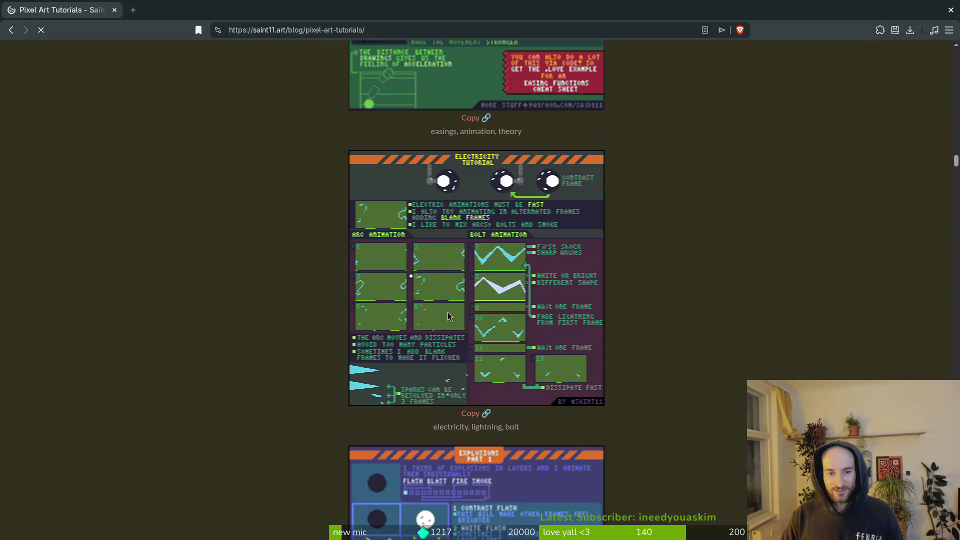
scroll(403, 262, "up", 5)
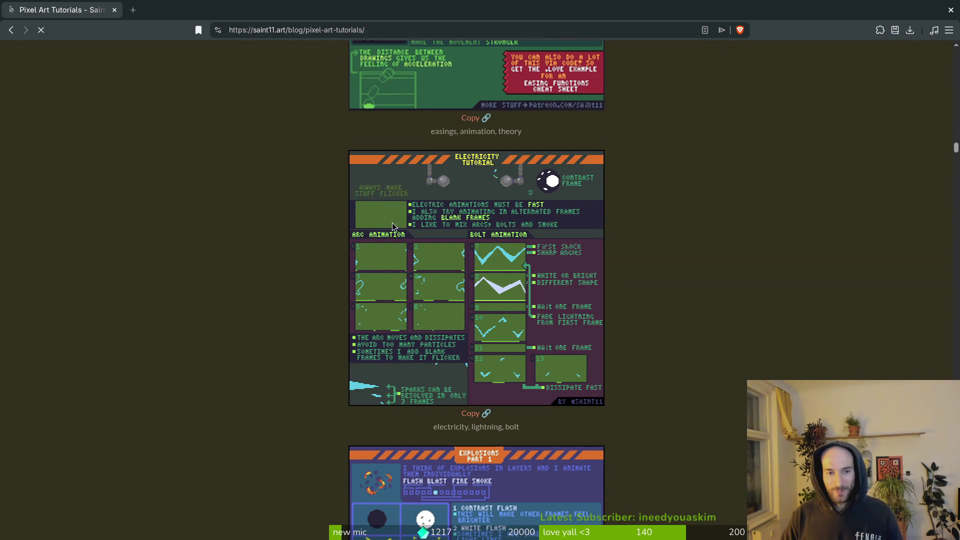
left_click(389, 31)
key("Escape")
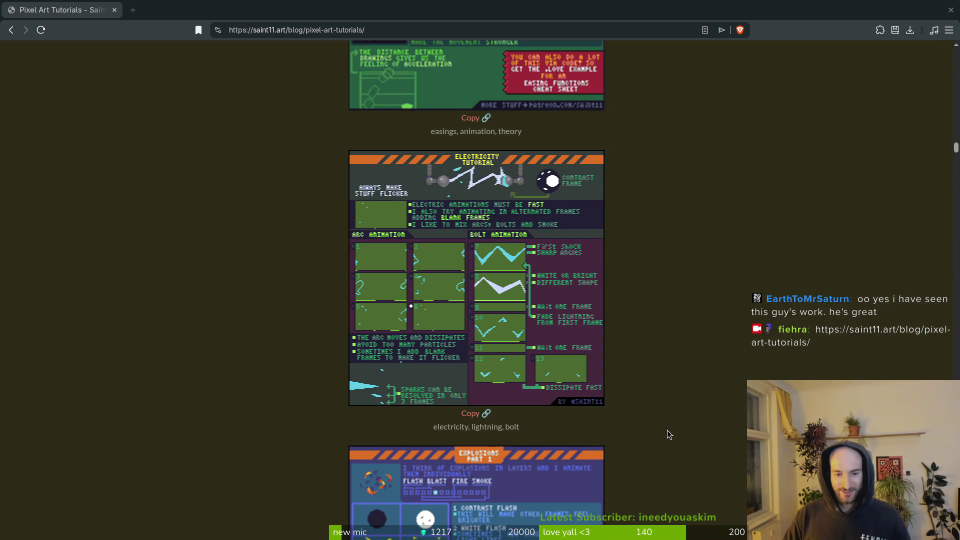
Step: Continue down to the gems and glitch-effect tutorials, then return to the Godot editor
scroll(637, 297, "down", 5)
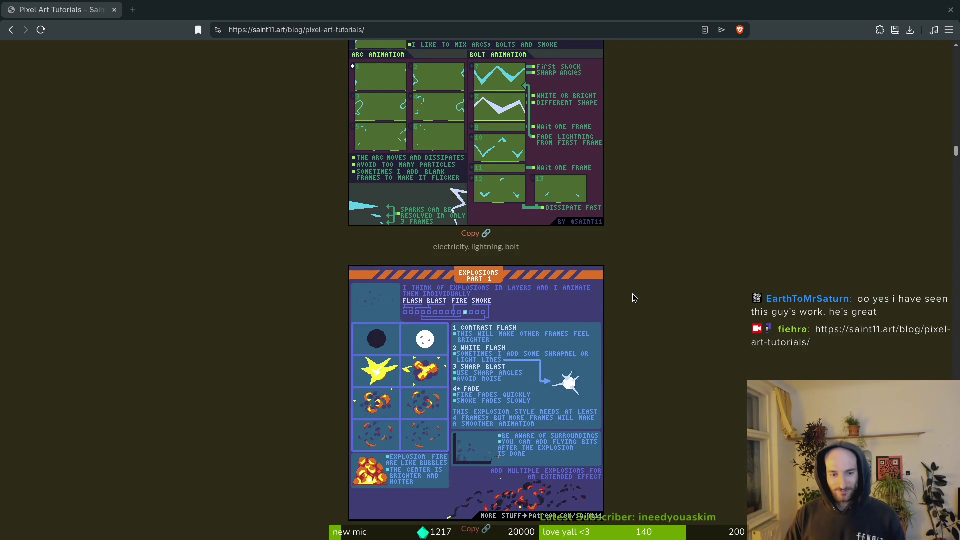
scroll(679, 305, "down", 6)
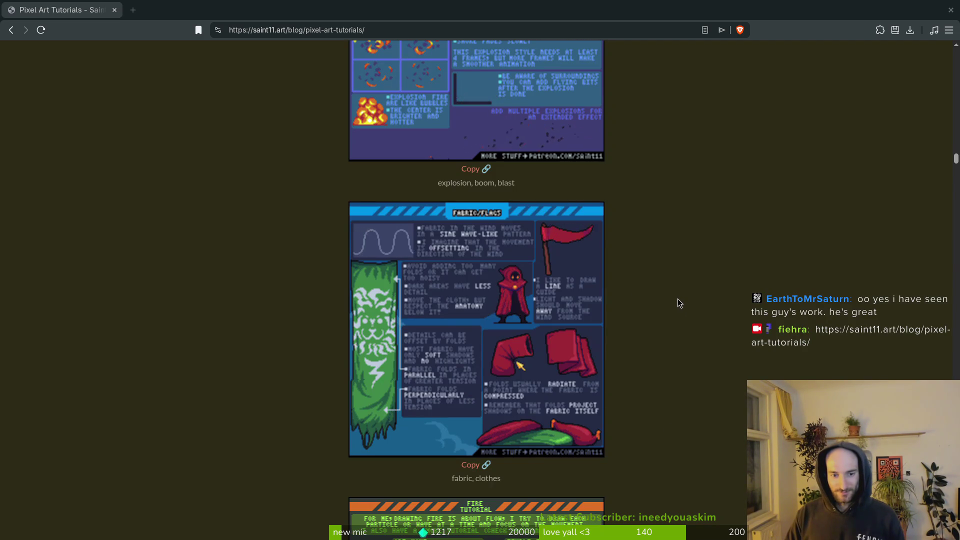
scroll(679, 303, "down", 4)
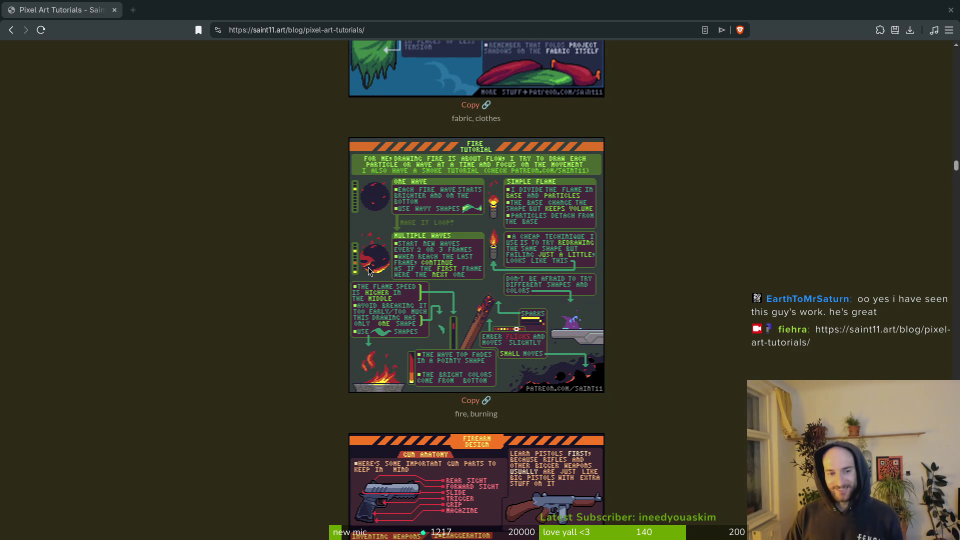
scroll(485, 347, "down", 3)
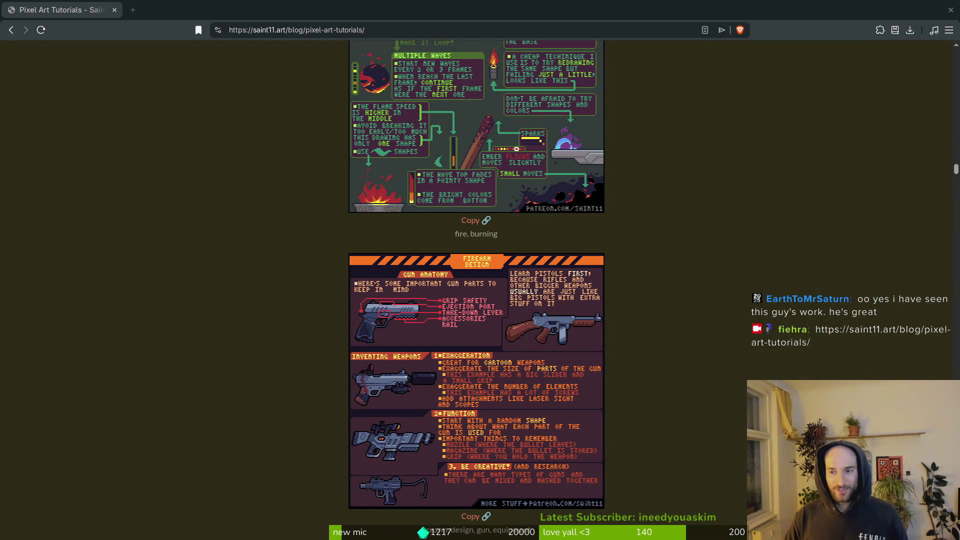
scroll(340, 355, "down", 3)
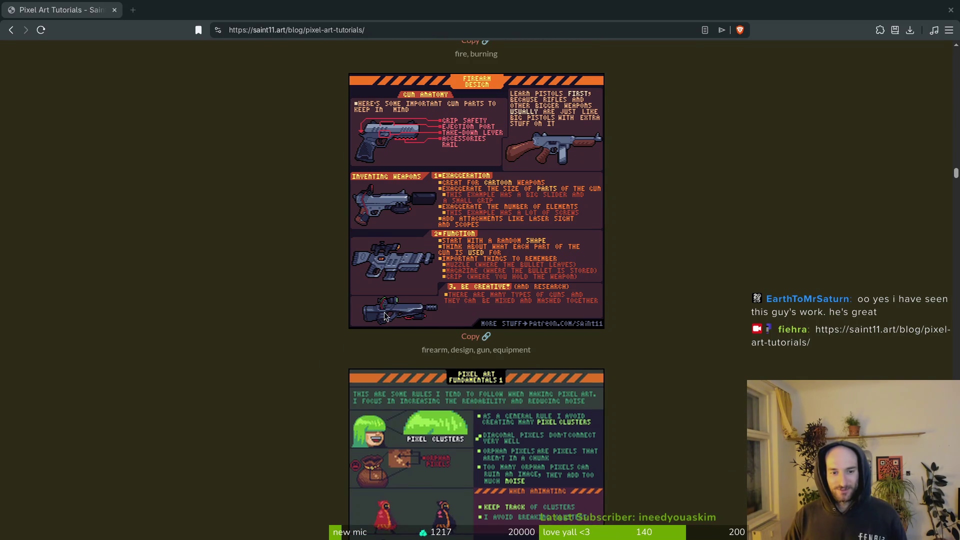
scroll(420, 396, "down", 3)
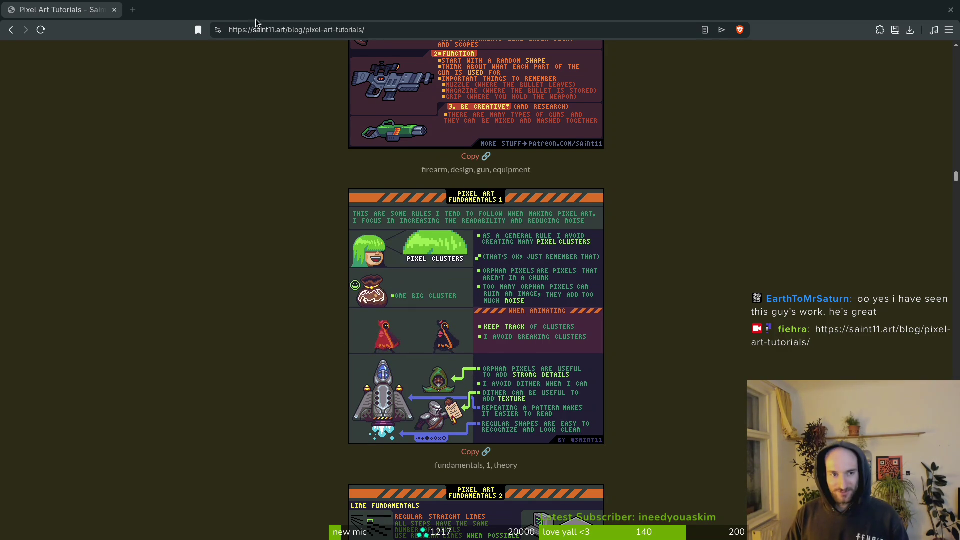
scroll(455, 326, "down", 15)
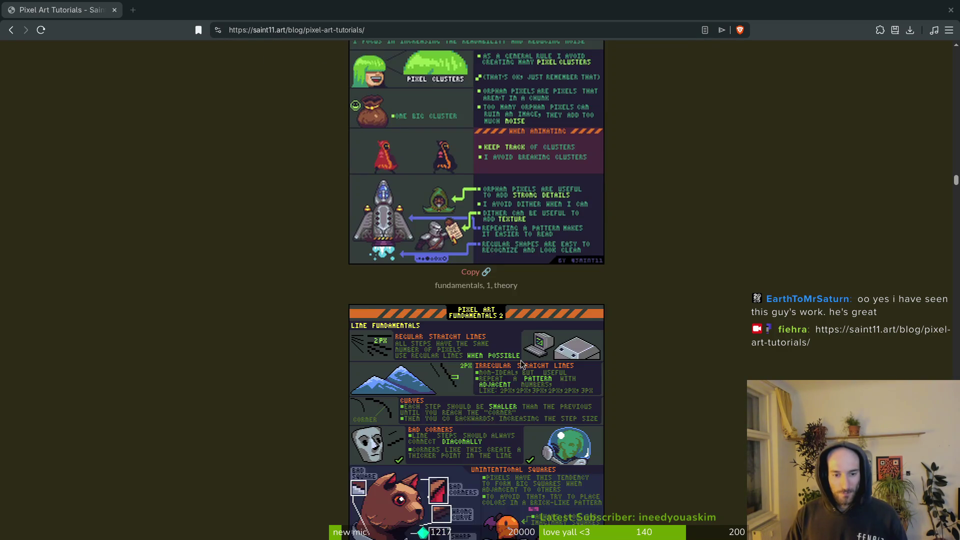
scroll(382, 160, "up", 1)
scroll(488, 323, "down", 7)
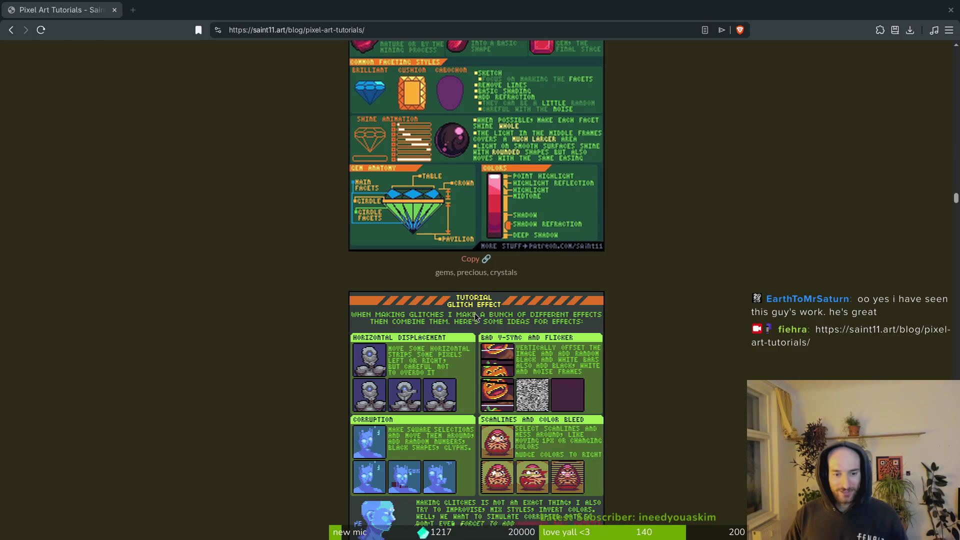
key("alt+Tab")
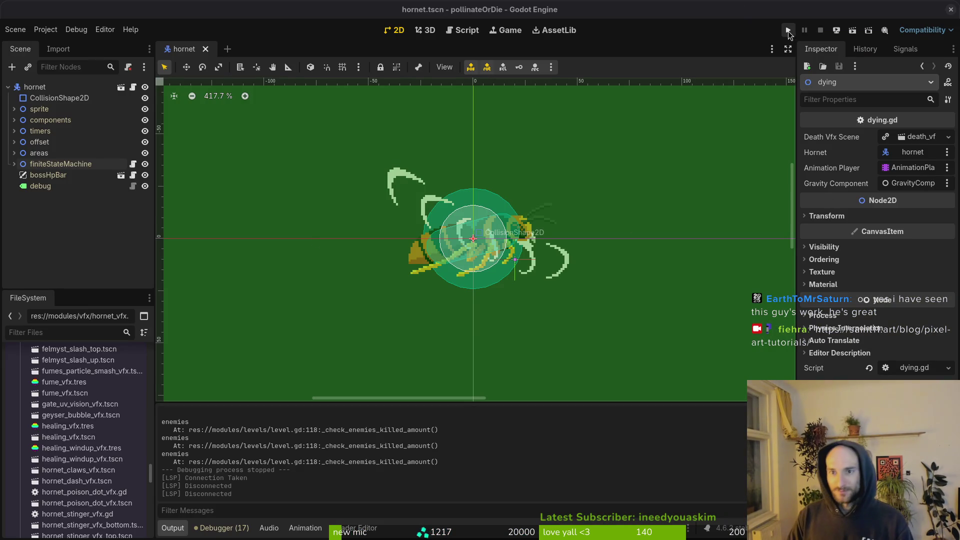
left_click(695, 4)
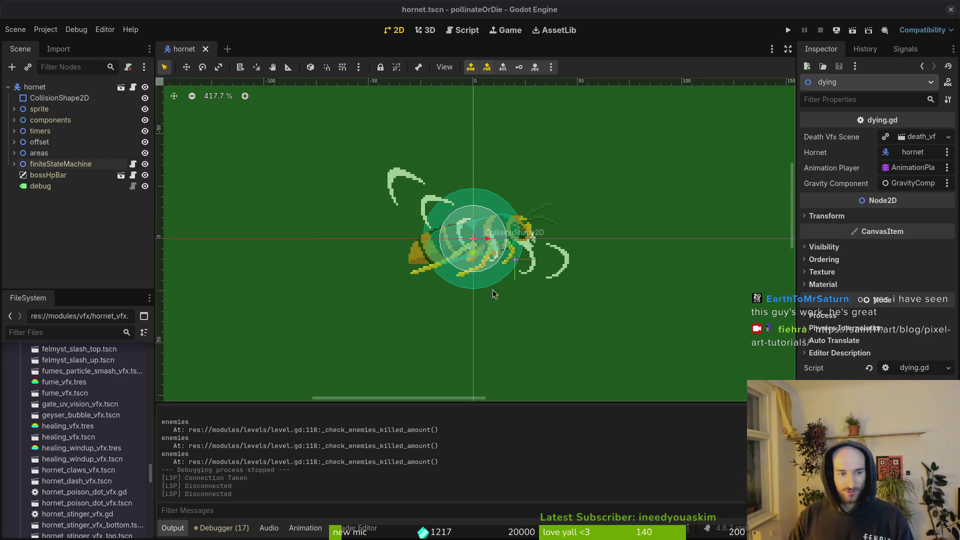
key("super")
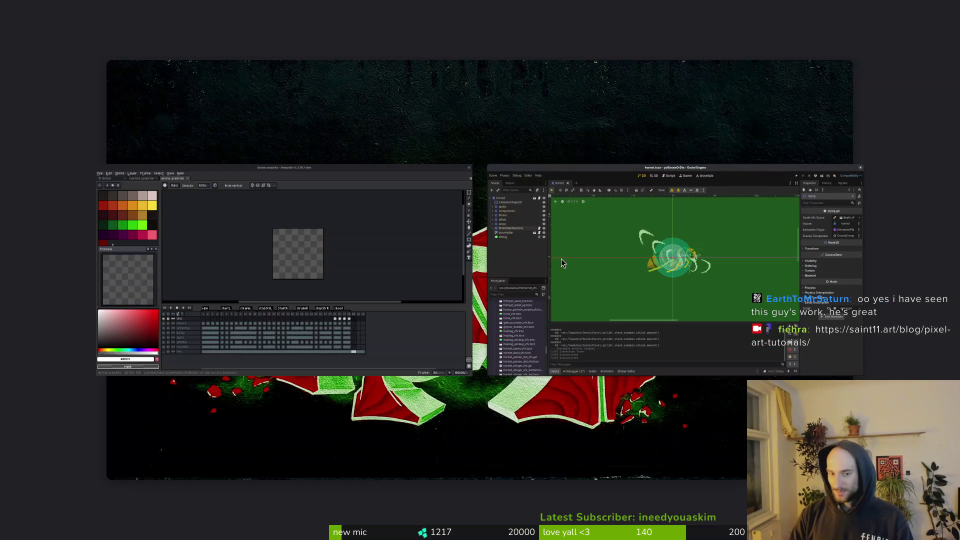
key("Escape")
key("ctrl+alt+t")
type("edev/pollinate-or-die/")
key("Return")
key("space")
key("f")
key("f")
key("Escape")
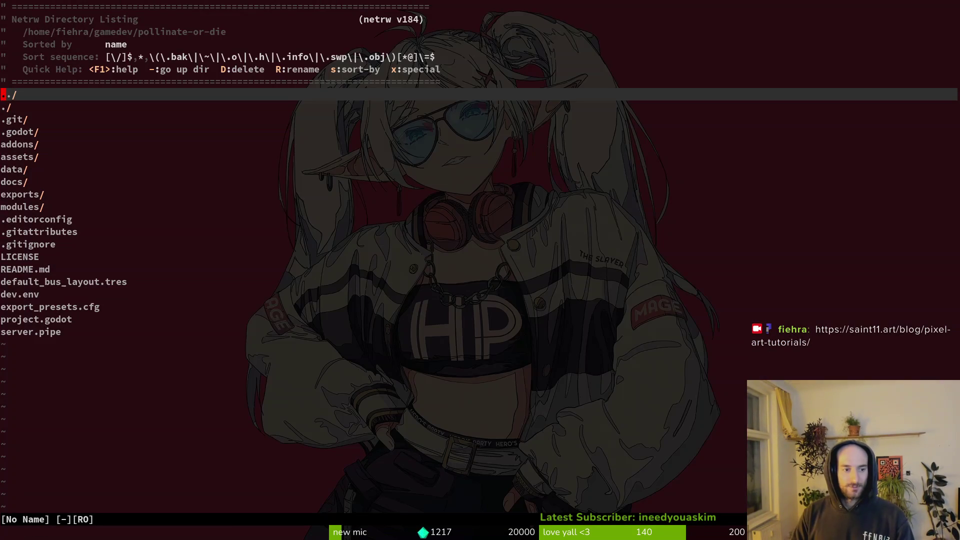
type("q")
key("j")
key("s")
key("j")
key("alt+Tab")
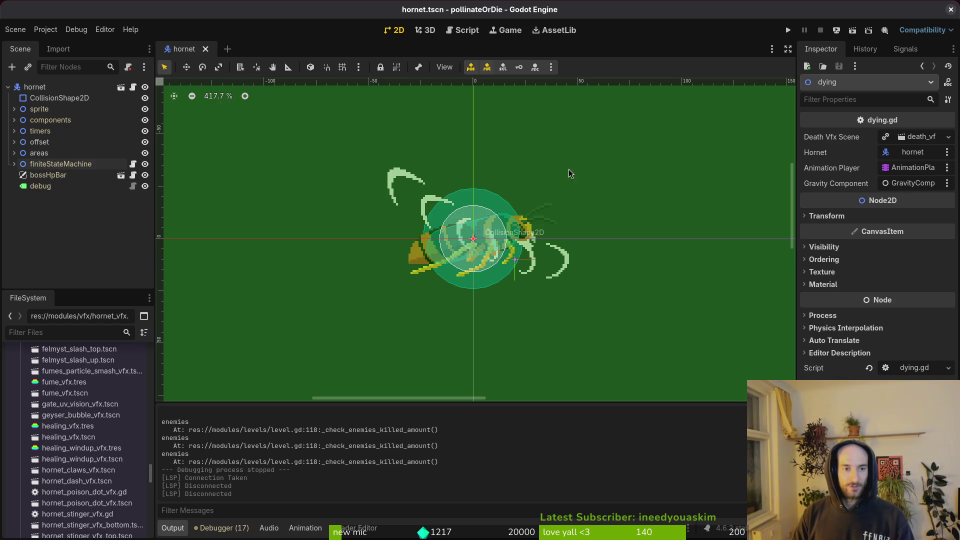
key("F5")
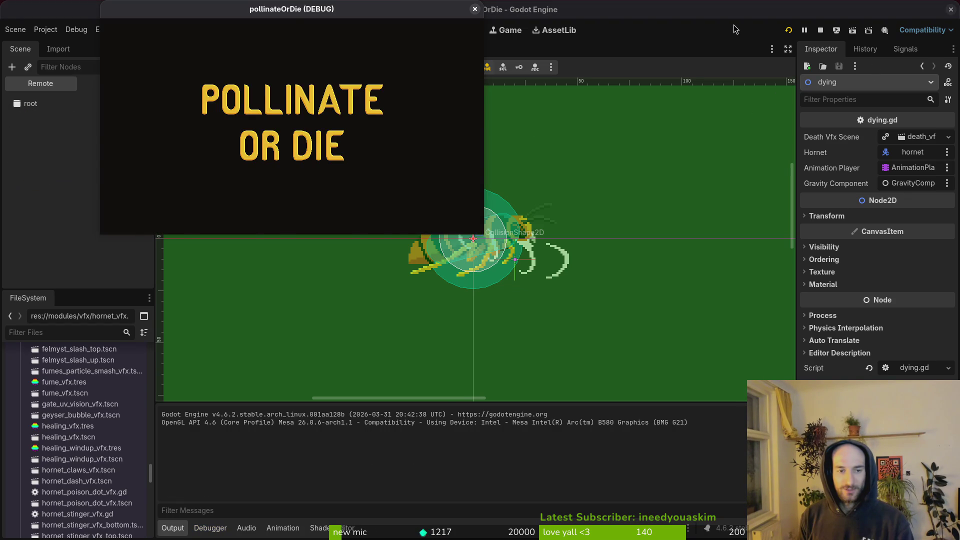
left_click(475, 9)
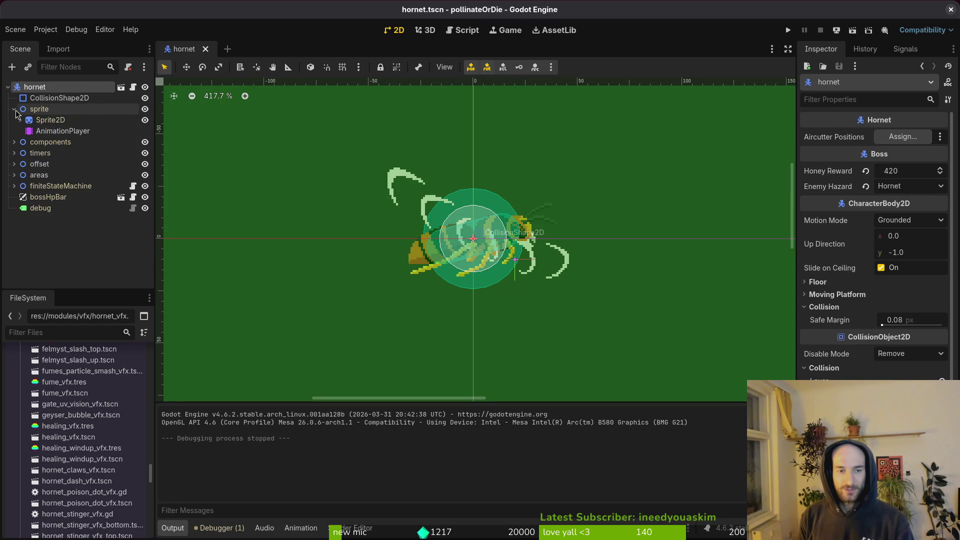
Step: Set the hornet's dash animation length to 8 in the AnimationPlayer and save
left_click(50, 121)
left_click(55, 131)
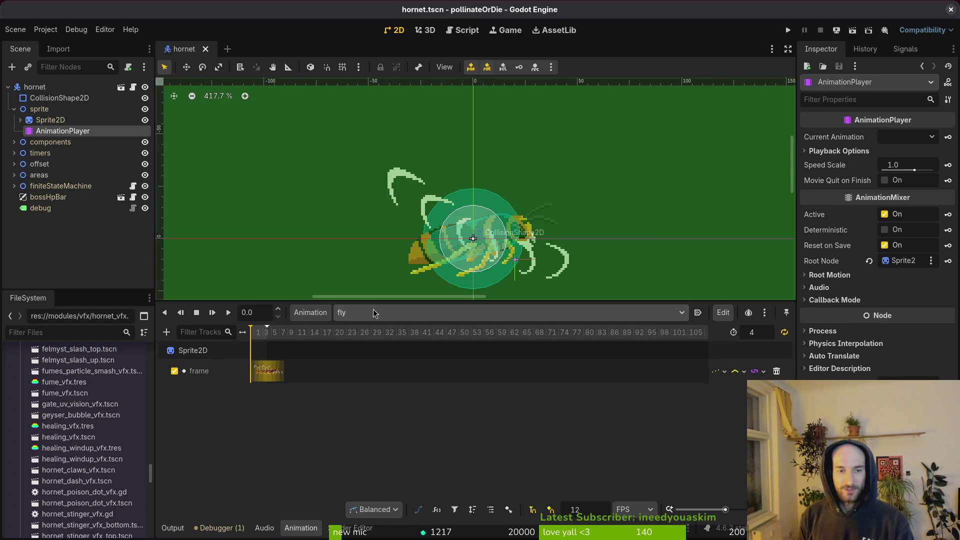
left_click(375, 313)
left_click(400, 411)
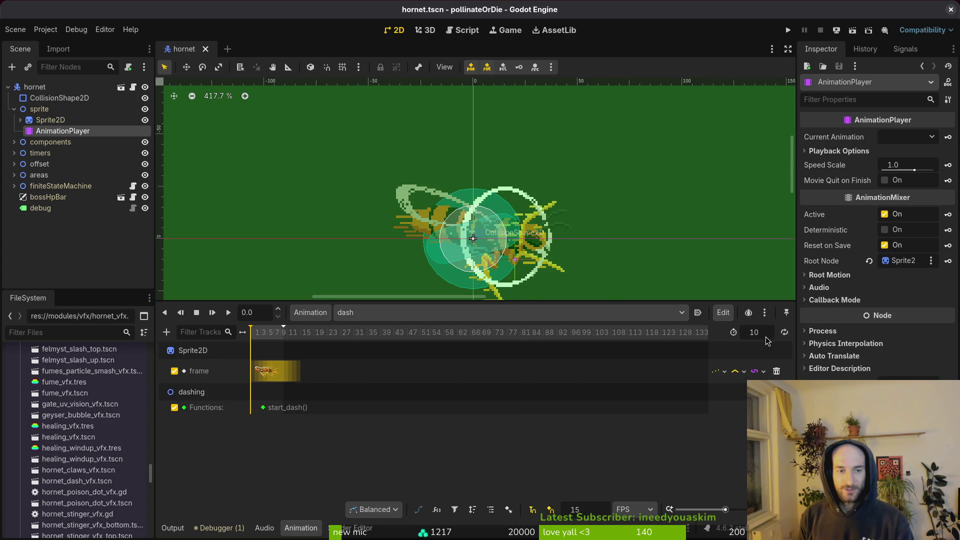
key("Return")
scroll(343, 375, "up", 5)
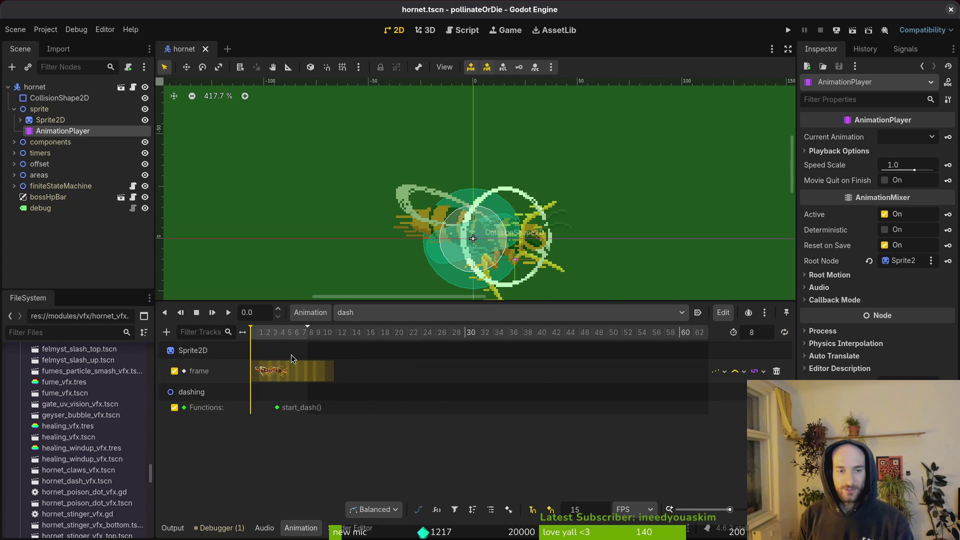
key("ctrl+s")
Step: Tighten the dash frame keys and move the start_dash() call key to frame 3
scroll(320, 375, "up", 2)
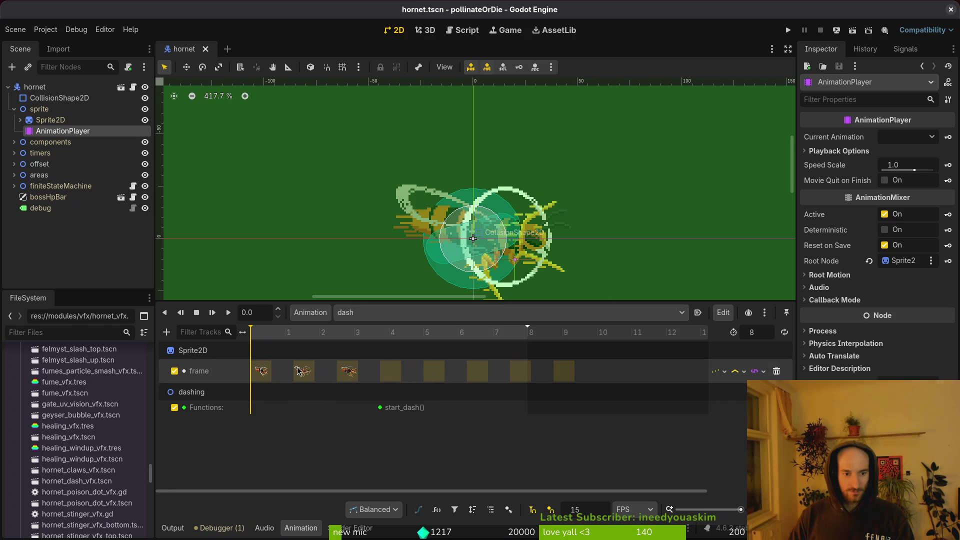
left_click(298, 375)
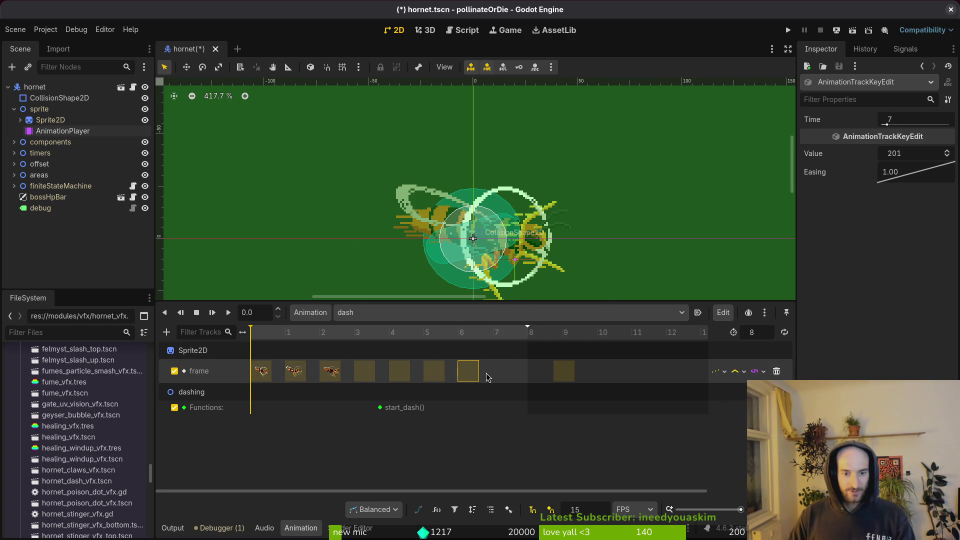
key("ctrl+s")
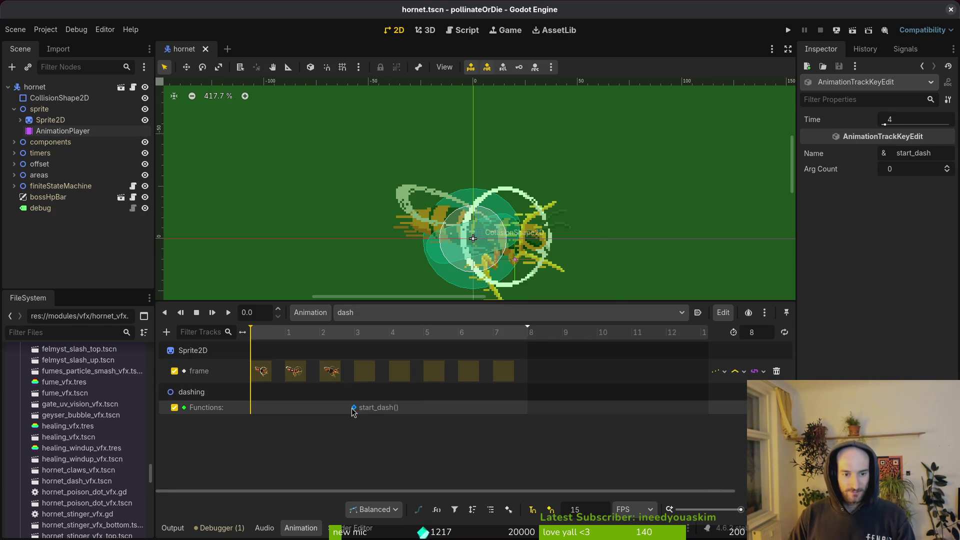
left_click_drag(351, 411, 353, 409)
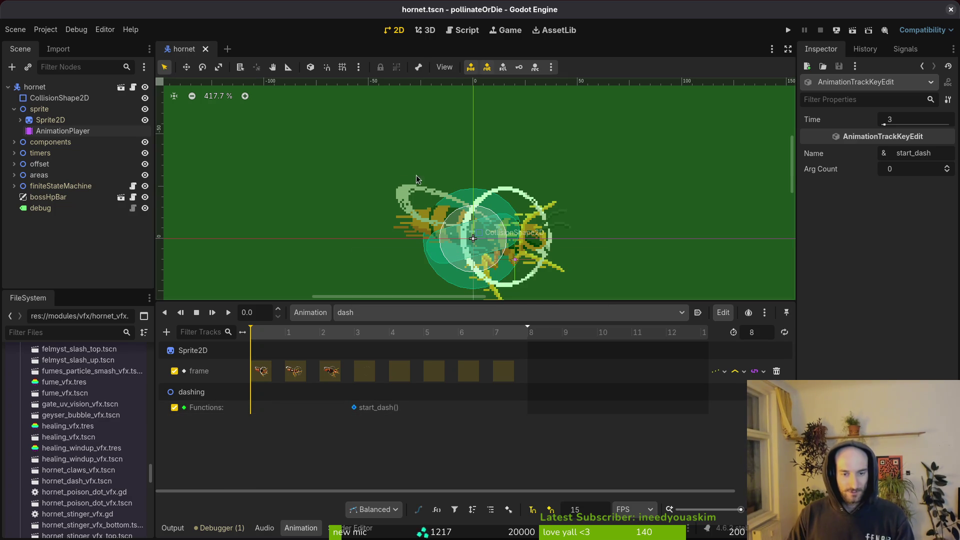
key("alt+shift+o")
Step: Quick-open hornet_dash_vfx.tscn and switch to its flash animation
type("hornetdash")
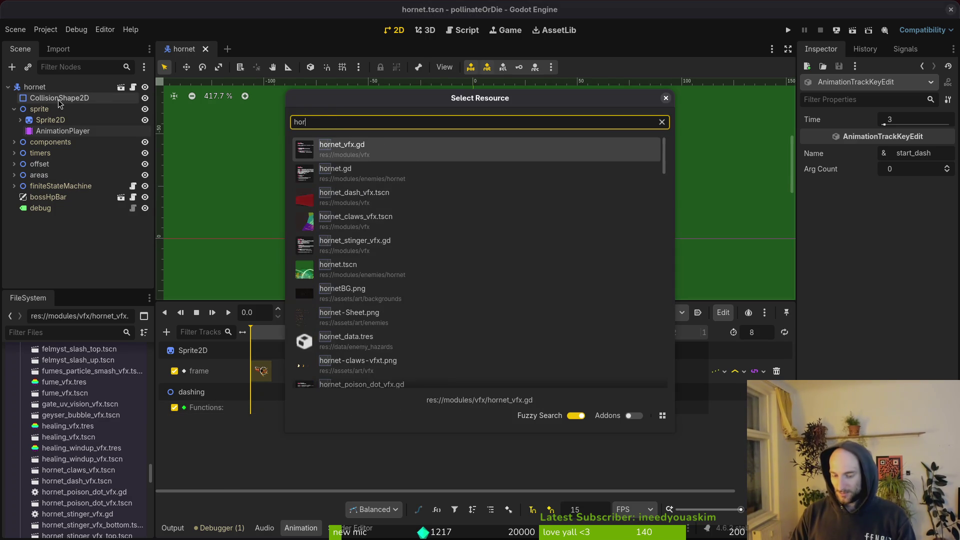
key("Return")
left_click(380, 313)
left_click(356, 342)
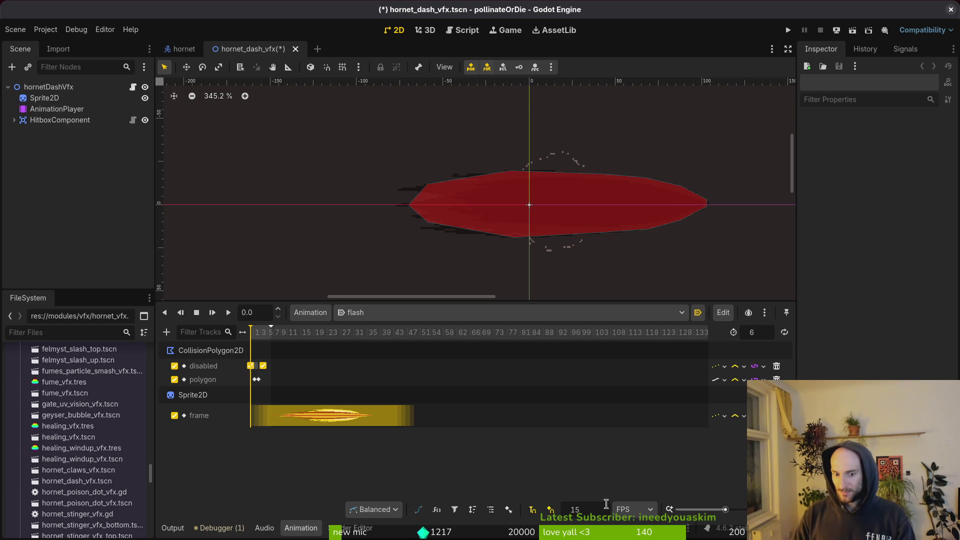
key("ctrl+s")
Step: Move the hitbox disabled key to time 1 and the polygon key to frame 2
scroll(320, 382, "up", 5)
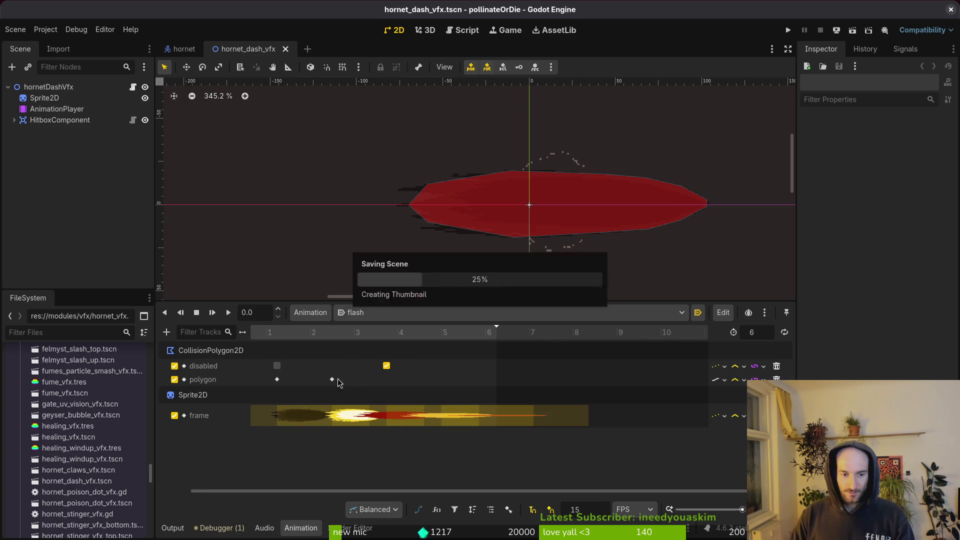
scroll(328, 377, "left", 2)
left_click_drag(307, 368, 294, 379)
left_click_drag(360, 384, 360, 383)
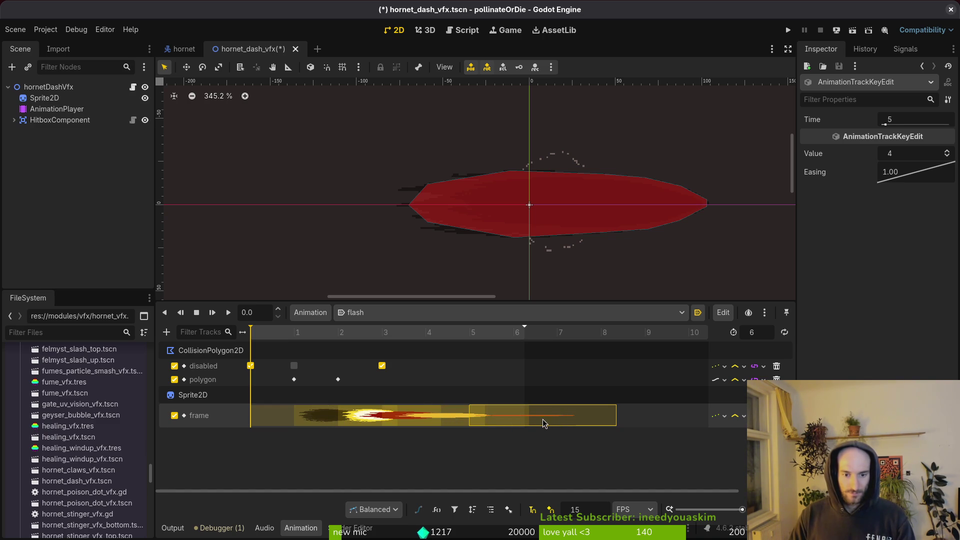
left_click(835, 28)
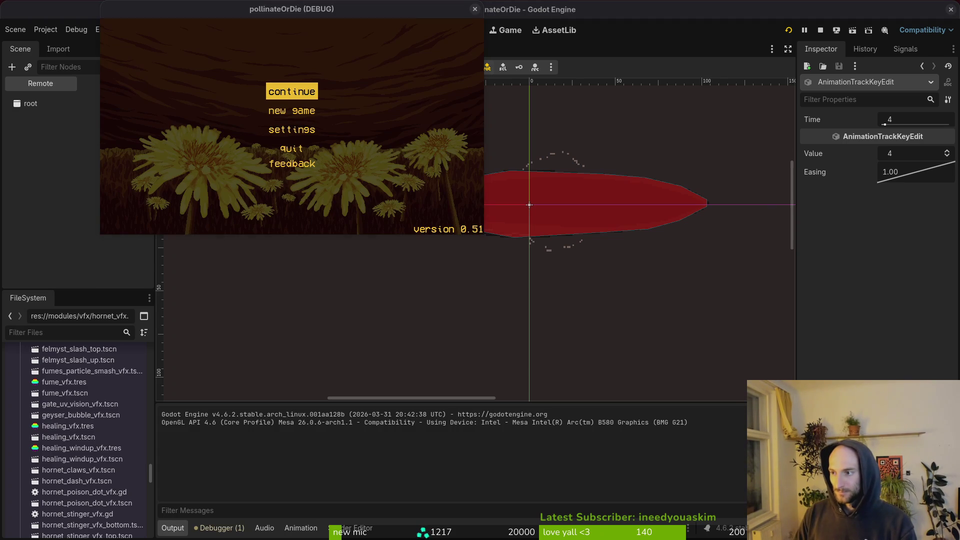
Step: Maximize the game, continue the run, load the hornet level, fight the boss, then pause
double_click(393, 15)
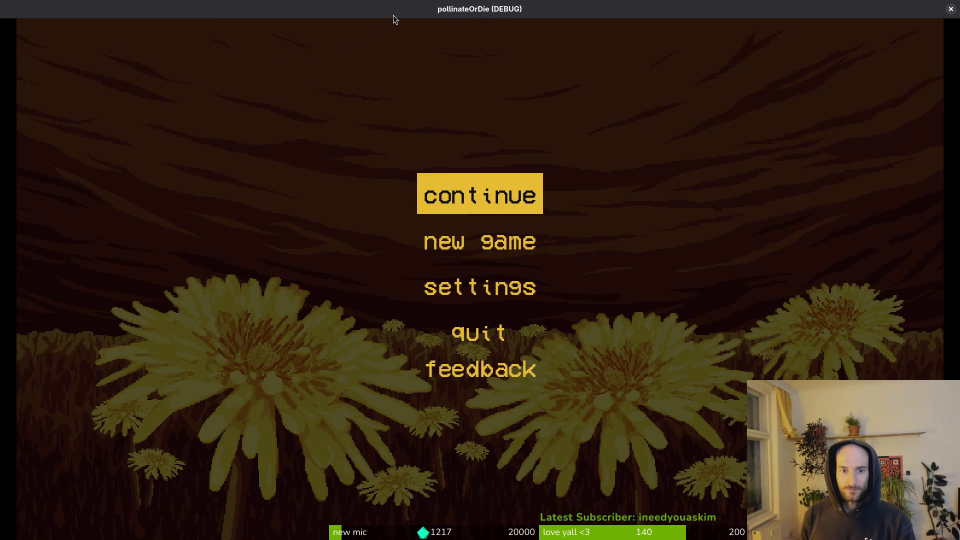
key("Return")
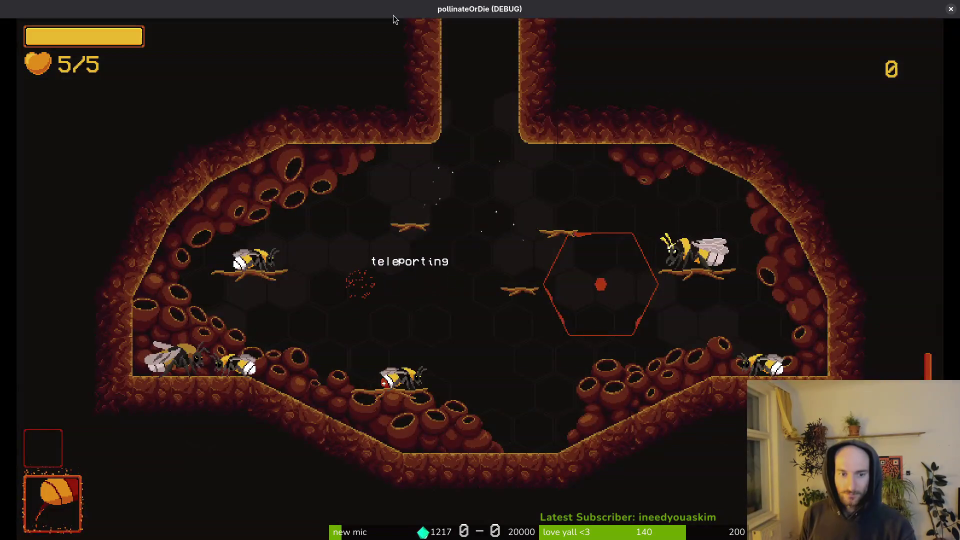
key("Up")
key("Return")
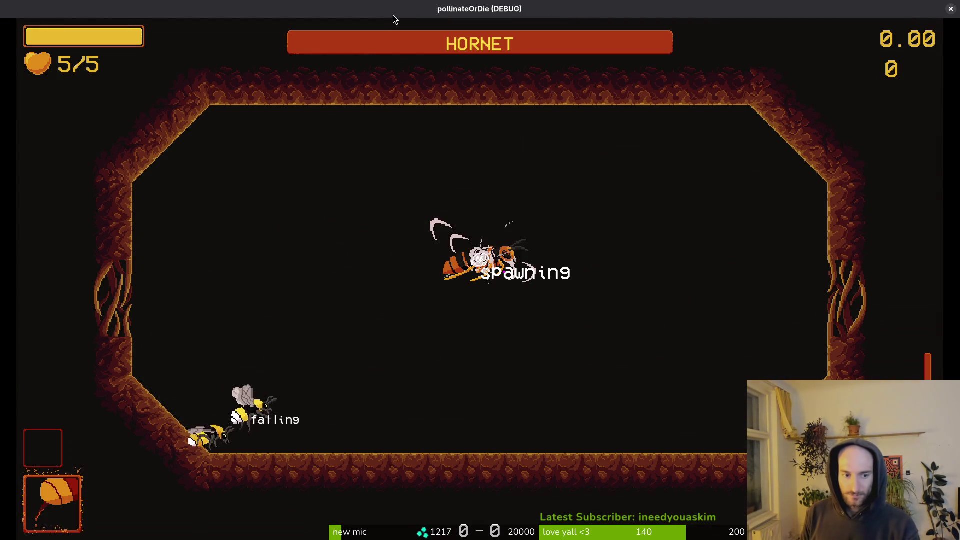
key("Right")
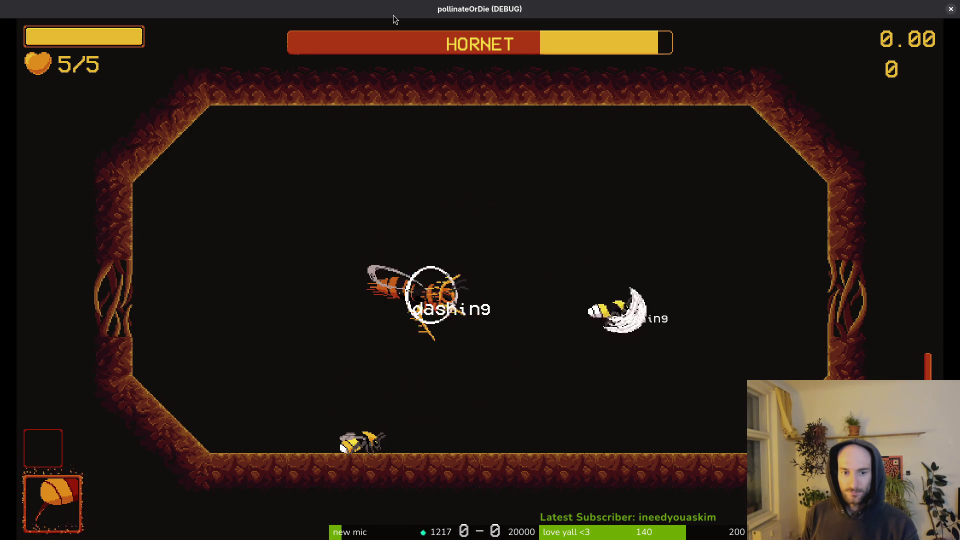
key("Escape")
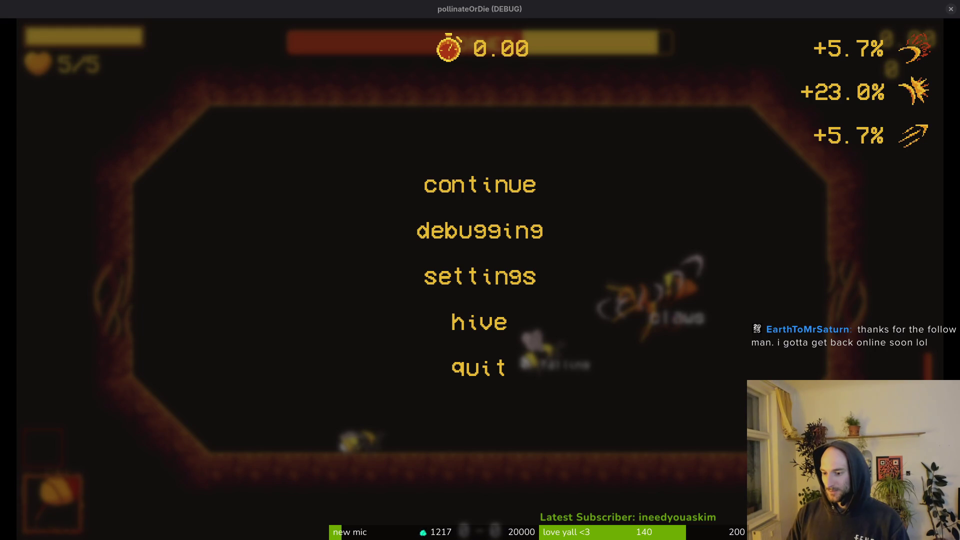
key("alt+Tab")
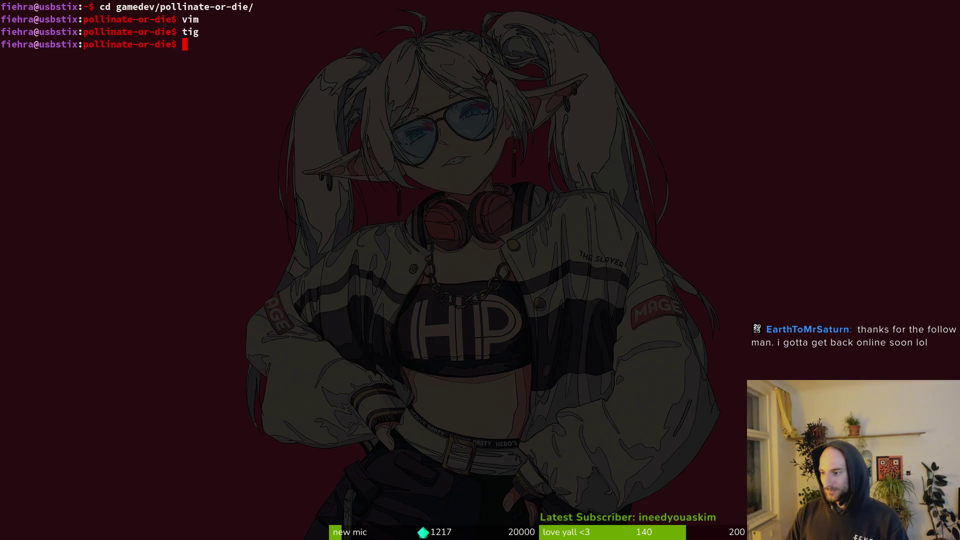
Step: Launch vim in the project folder, search files for 'dashing', then cancel and return to Godot
type("im")
key("Return")
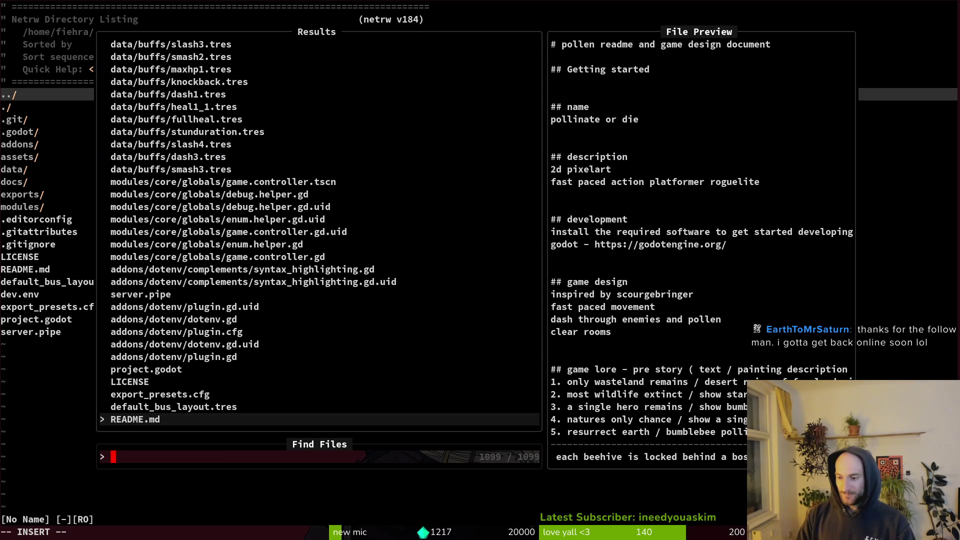
type("dashing")
key("Escape")
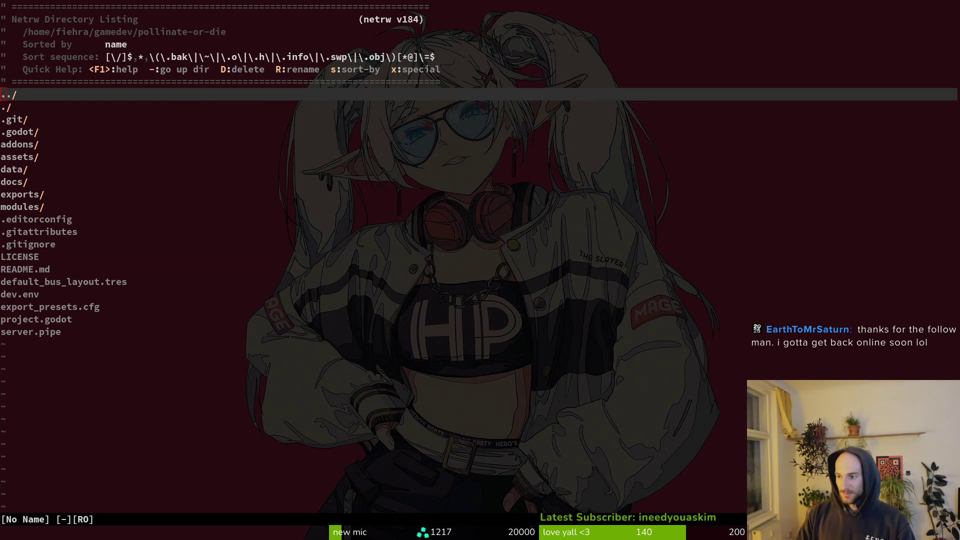
key("alt+Tab")
left_click(114, 83)
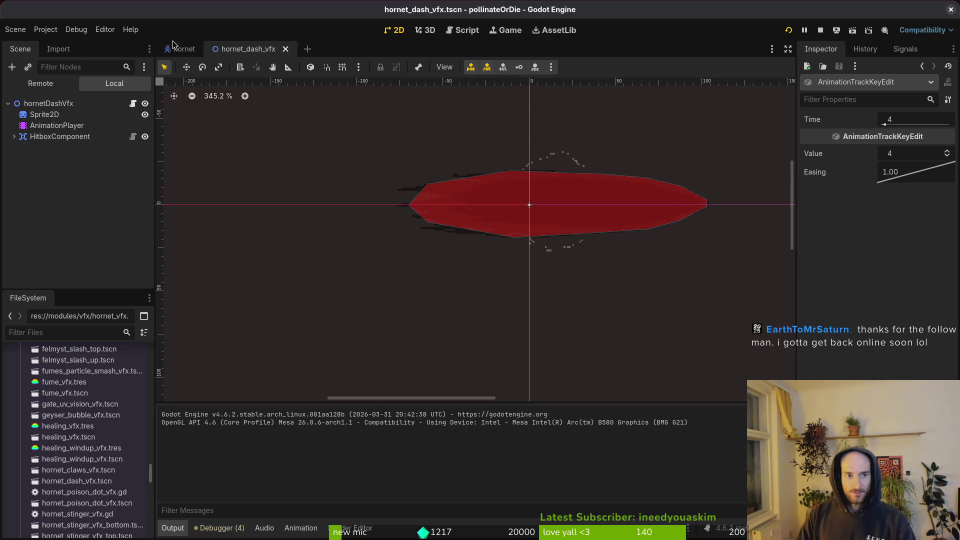
Step: Inspect the hornet's MovementComponent showing dash speed 1000.0, then relaunch the game
key("ctrl+Tab")
left_click(14, 159)
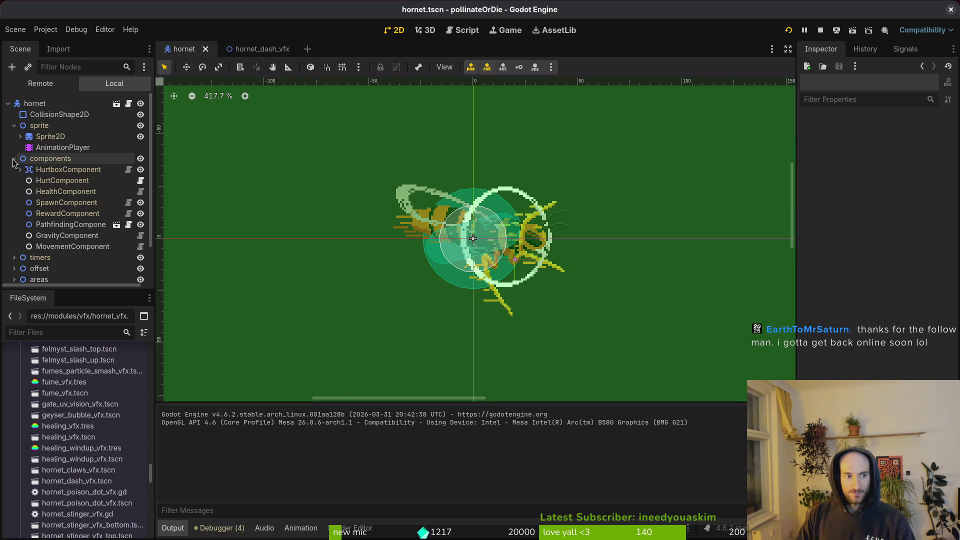
left_click(75, 246)
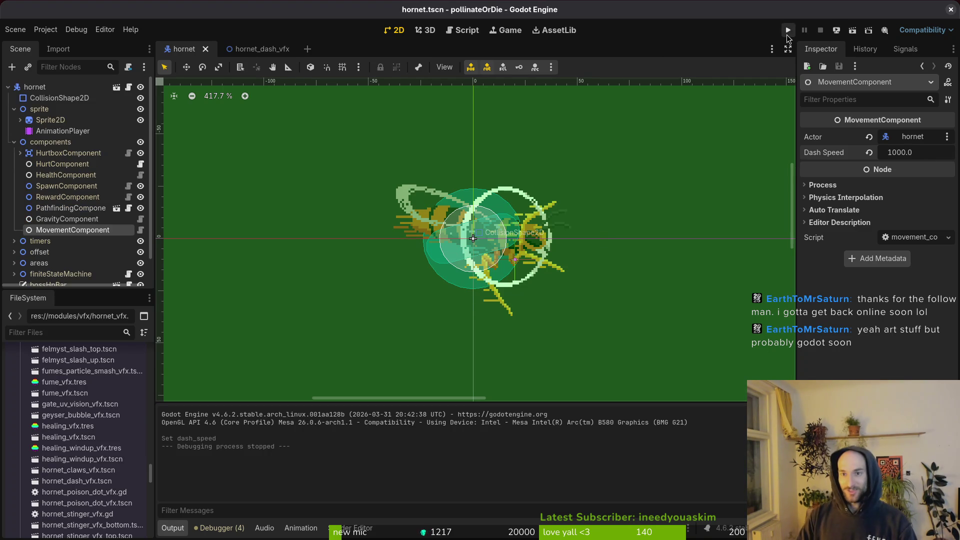
left_click(788, 31)
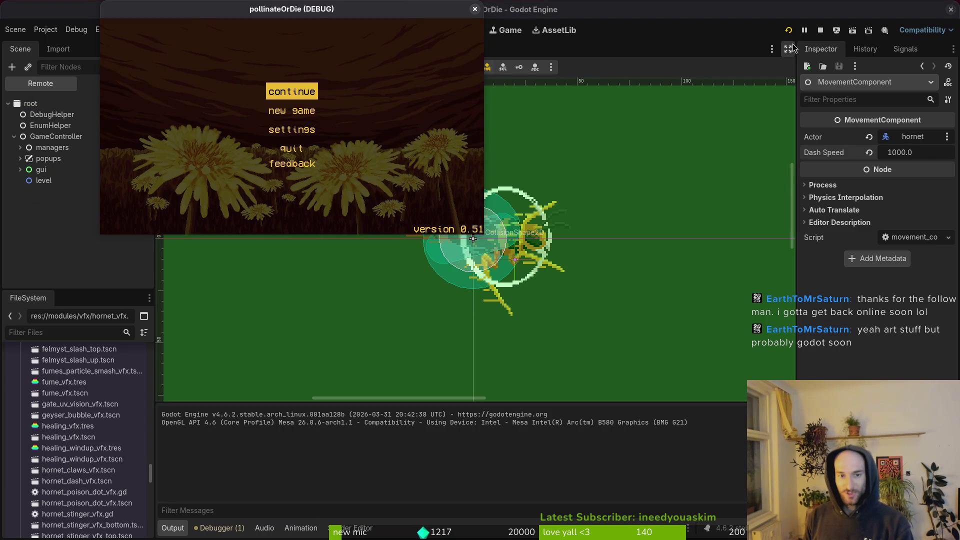
Step: Continue into gameplay, maximize the window, and fight the hornet boss from level select
key("Return")
double_click(385, 5)
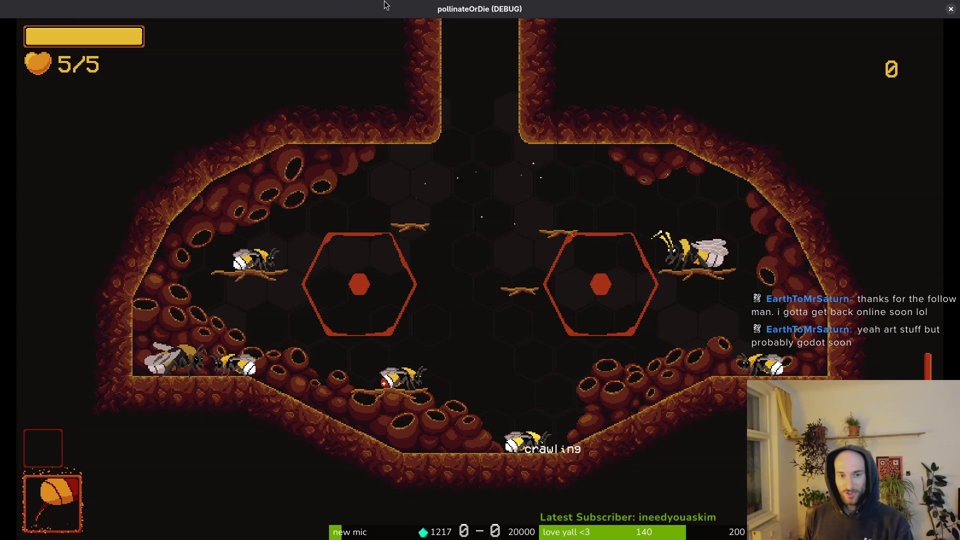
key("Up")
key("Left")
key("Right")
key("Return")
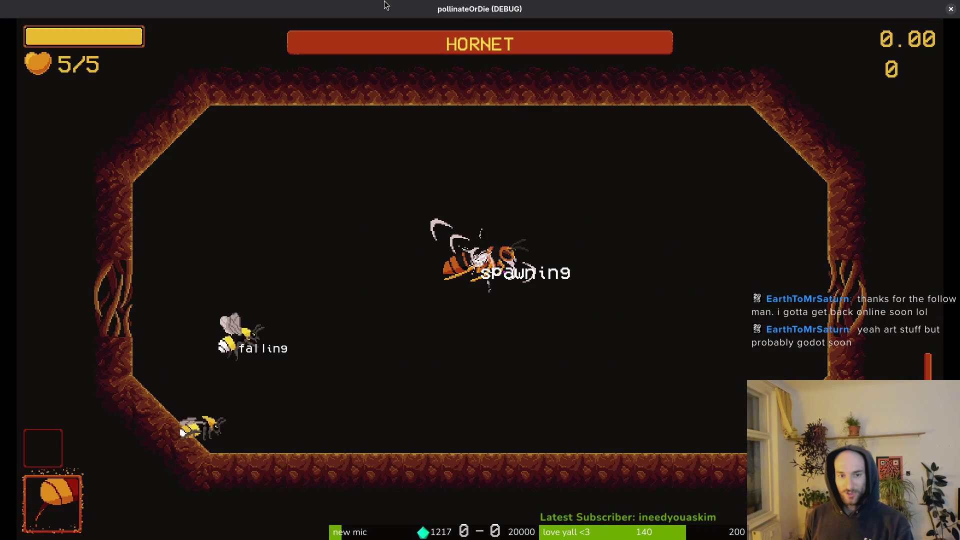
key("Right")
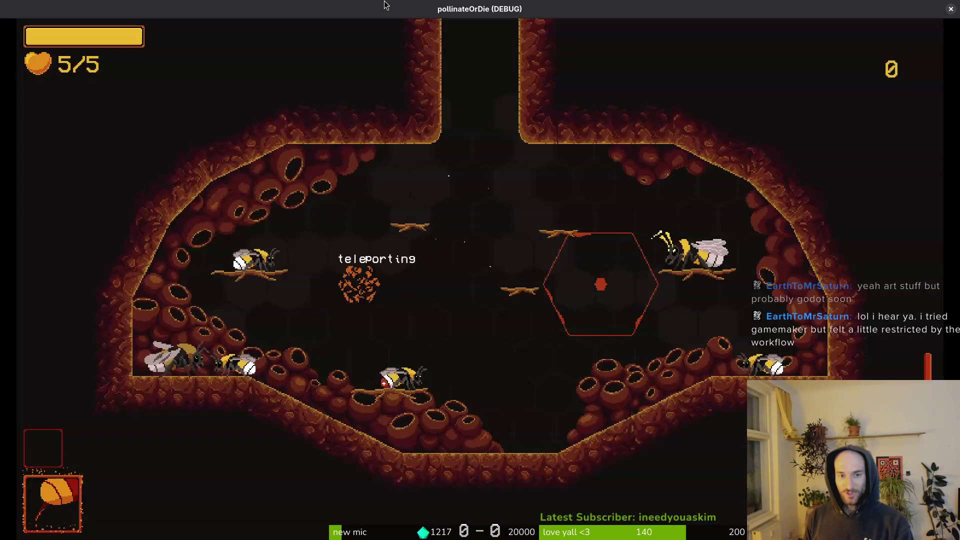
Step: Restart the hornet fight from level select, then pause and return to the editor
key("Escape")
key("Down")
key("Up")
key("Up")
key("Return")
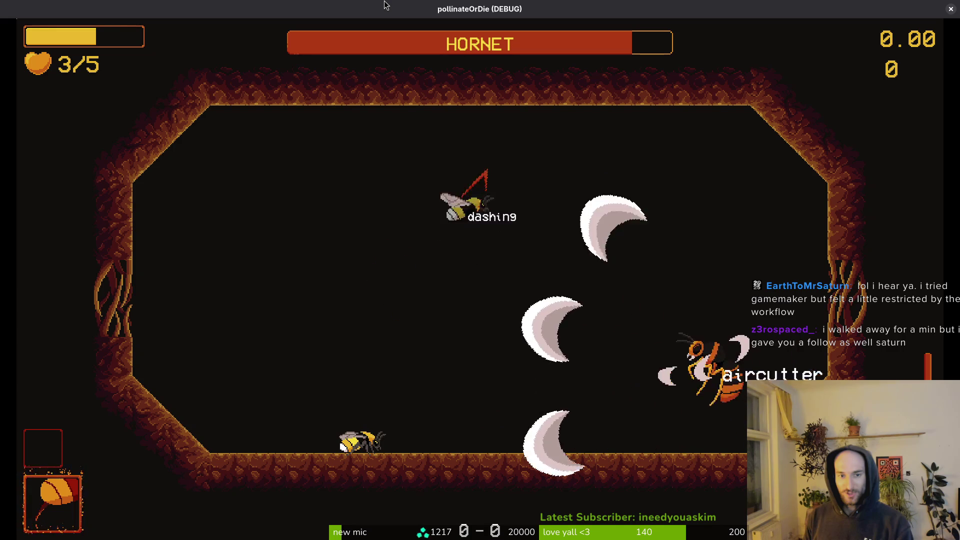
key("Escape")
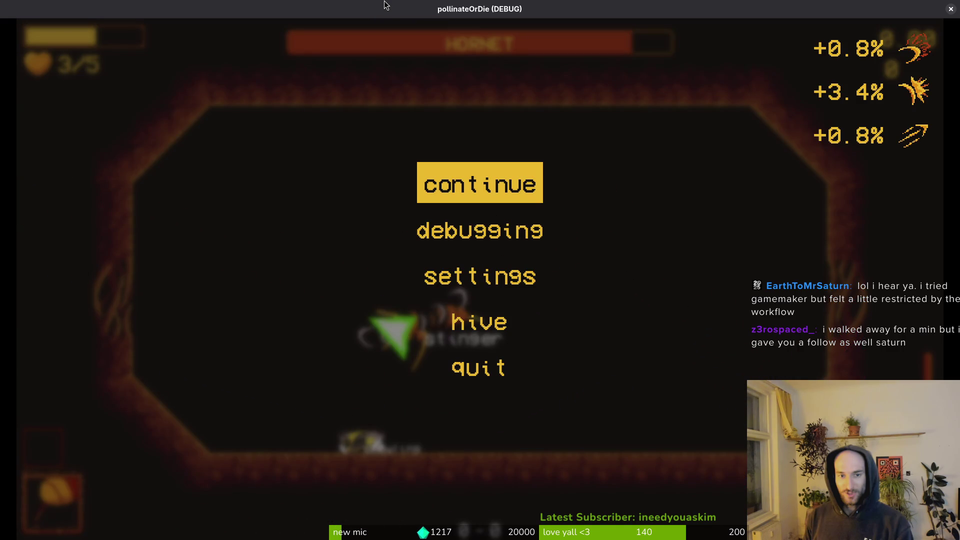
key("alt+Tab")
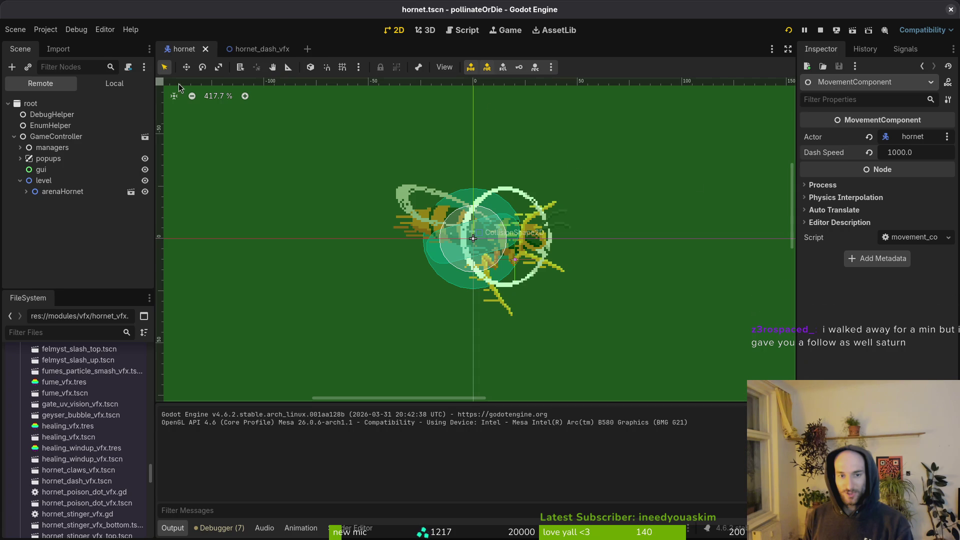
Step: Open the hornet's dash animation and set its snap rate to 18 FPS
left_click(106, 87)
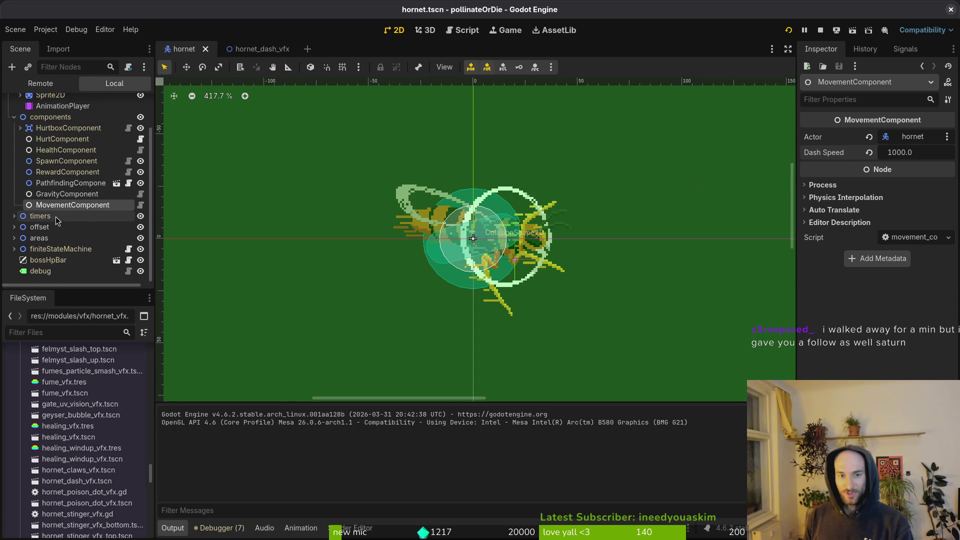
left_click(49, 108)
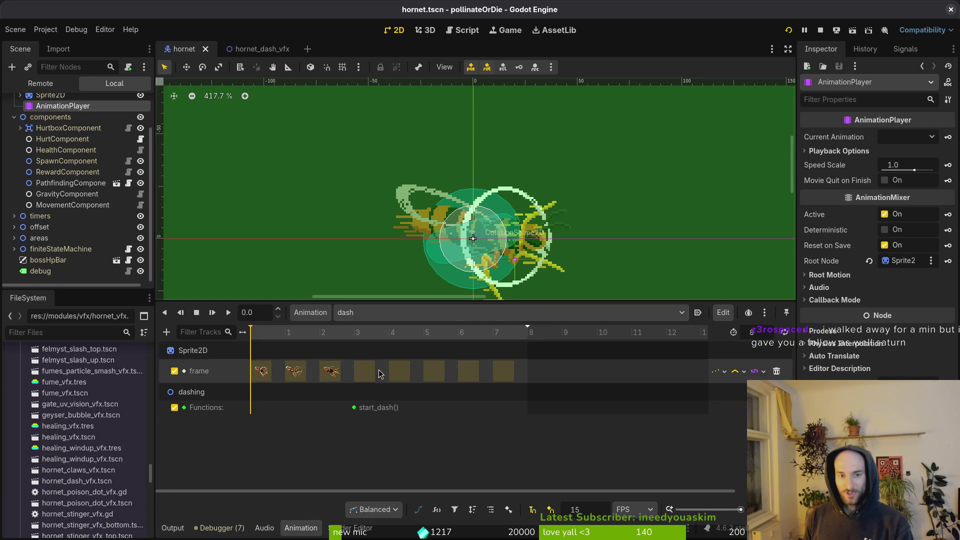
left_click(598, 513)
type("18")
key("Return")
Step: Move the dash frame keys so the last sits on frame 7, start_dash on 3, and save
left_click_drag(295, 372, 303, 381)
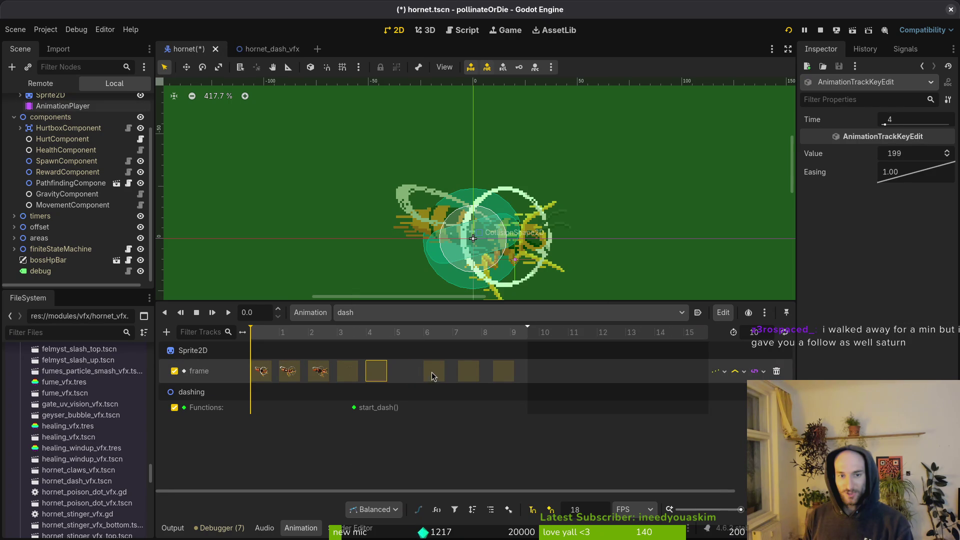
left_click_drag(506, 374, 465, 374)
key("ctrl+s")
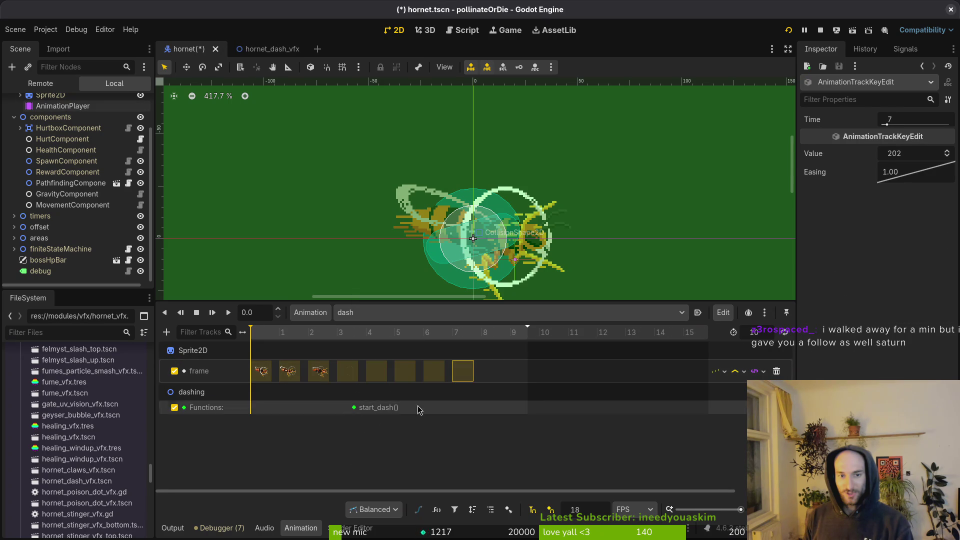
left_click_drag(373, 412, 344, 412)
key("ctrl+s")
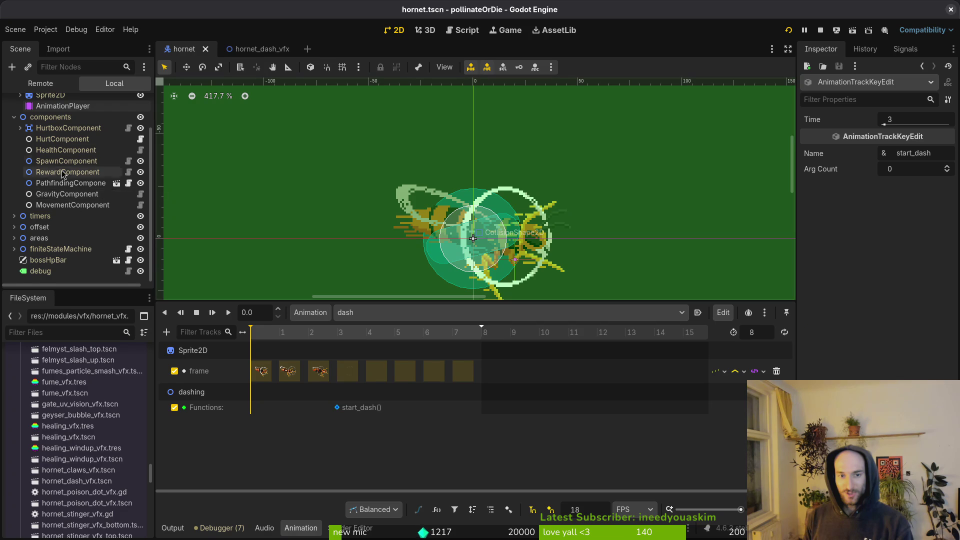
Step: Collapse the components and sprite groups and switch to the hornet_dash_vfx scene
scroll(74, 195, "up", 2)
left_click(14, 158)
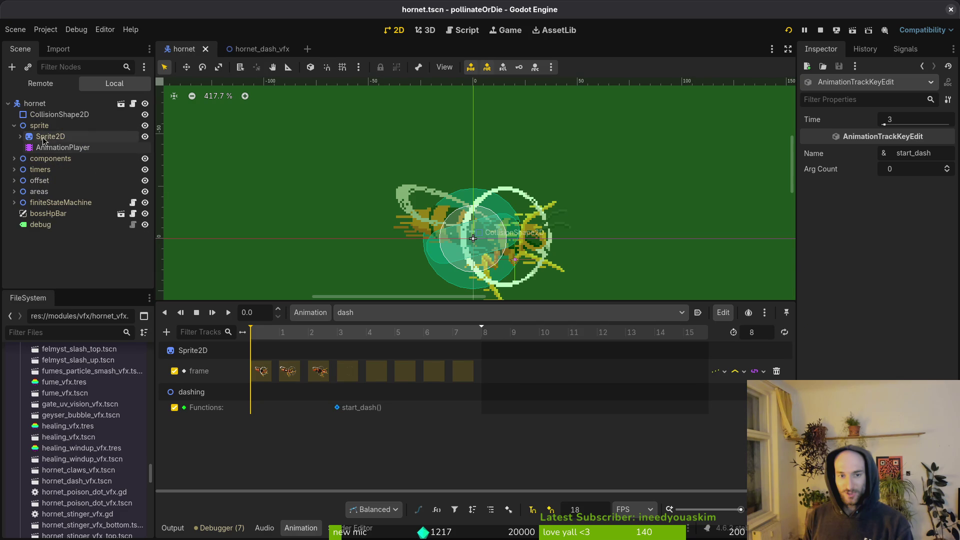
left_click(14, 126)
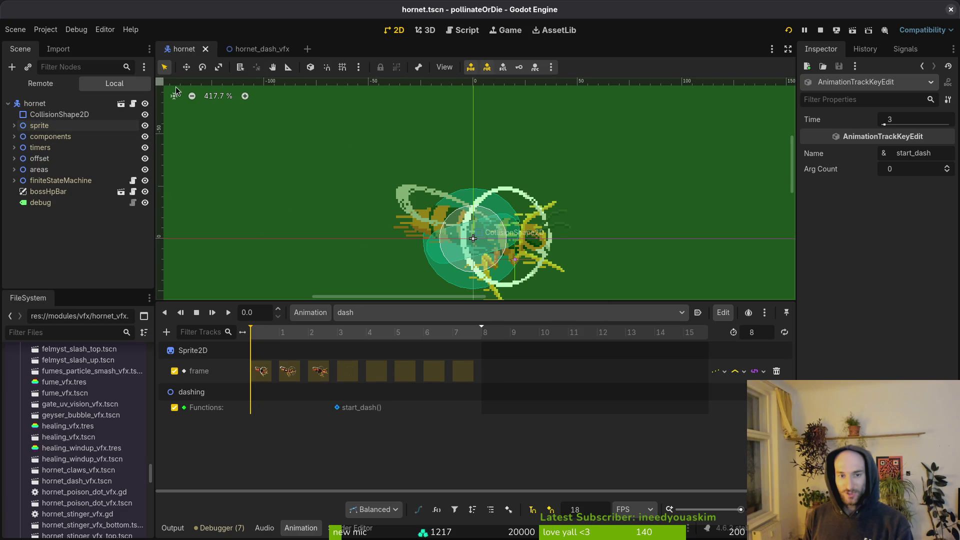
left_click(259, 50)
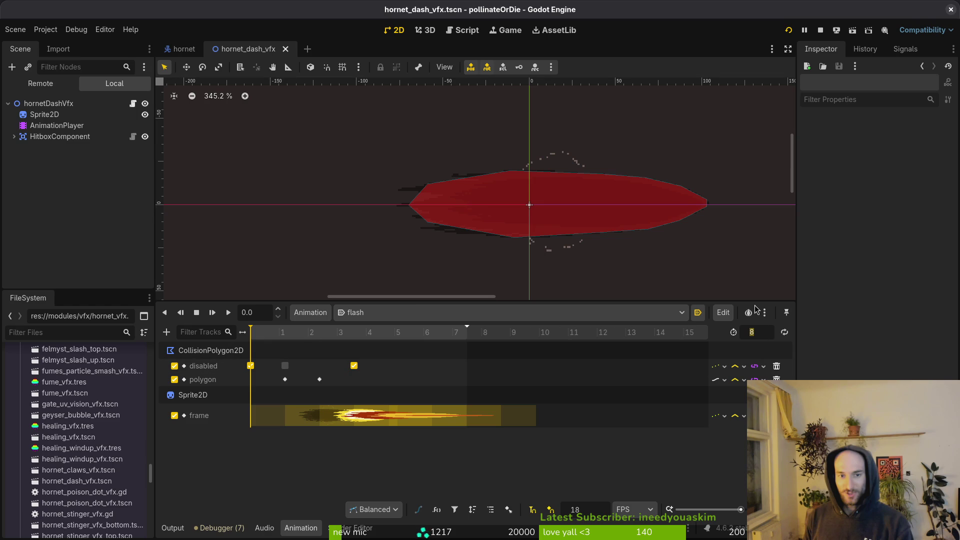
type("4")
Step: Set the flash animation length to 4 and save the dash VFX scene
key("Return")
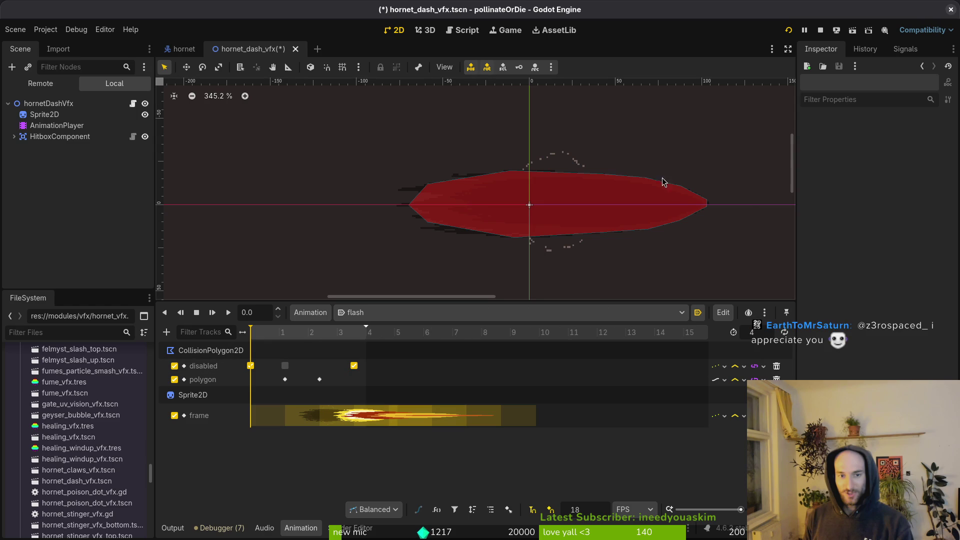
key("ctrl+s")
scroll(315, 368, "up", 4)
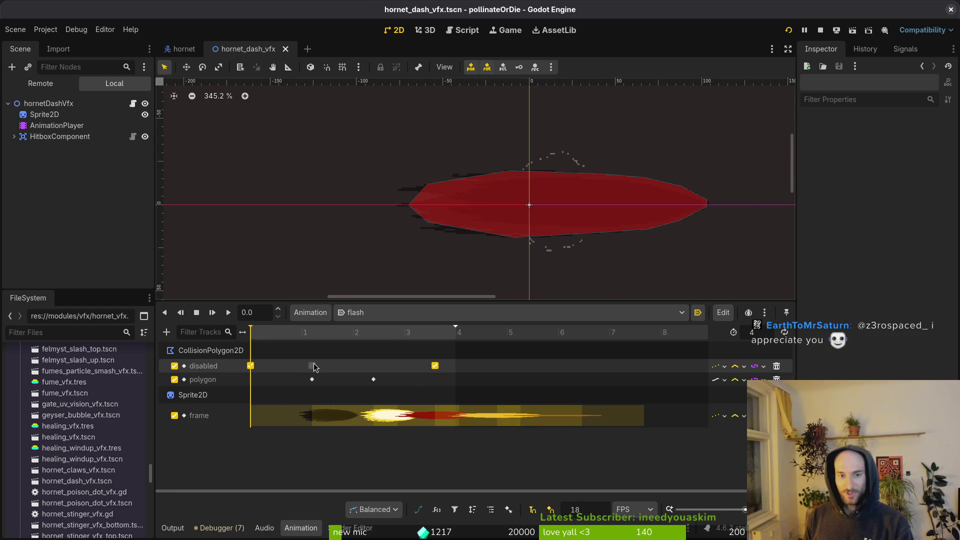
Step: Move the disabled key to time 1, the second polygon key to 2, a frame key to 4, then relaunch the game
left_click_drag(314, 366, 313, 382)
left_click_drag(373, 380, 353, 379)
left_click(318, 424)
key("ctrl+s")
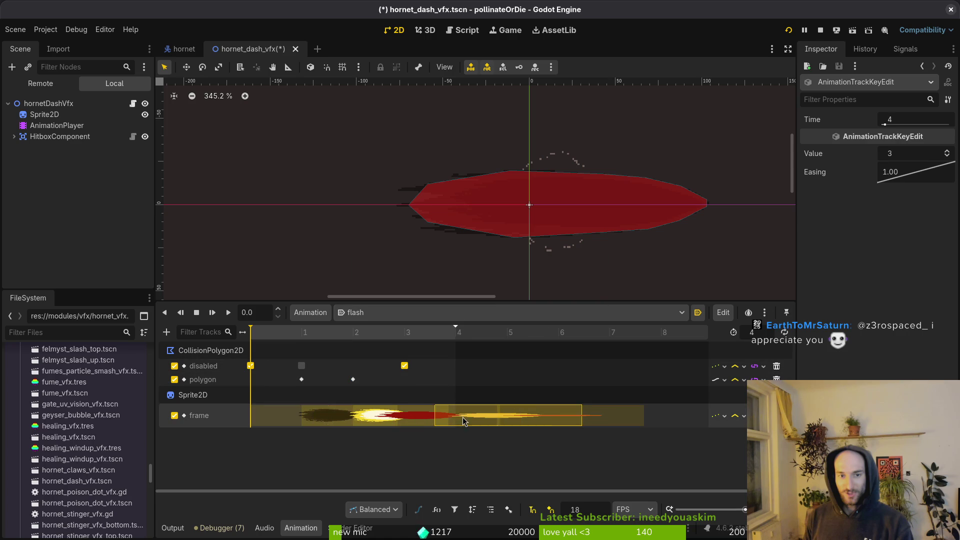
left_click_drag(533, 426, 532, 425)
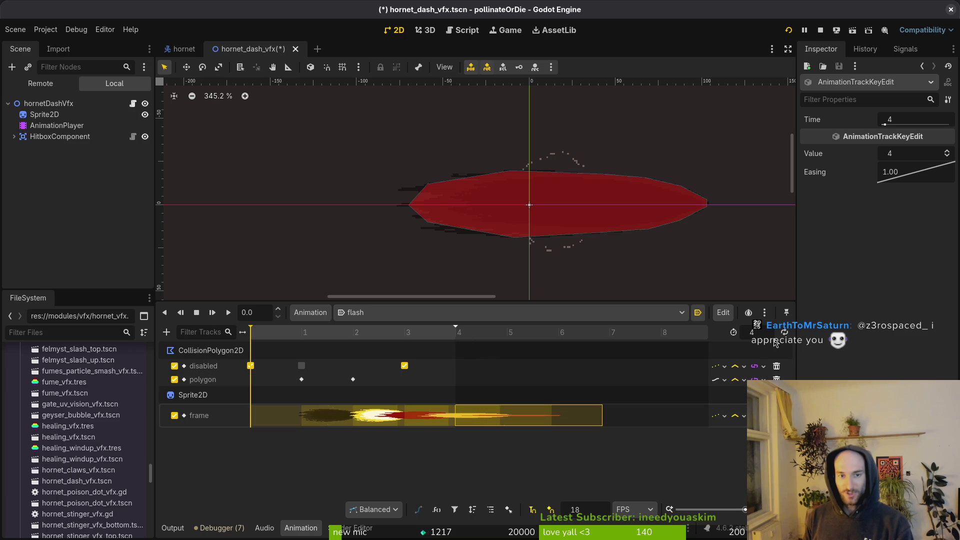
scroll(760, 332, "up", 1)
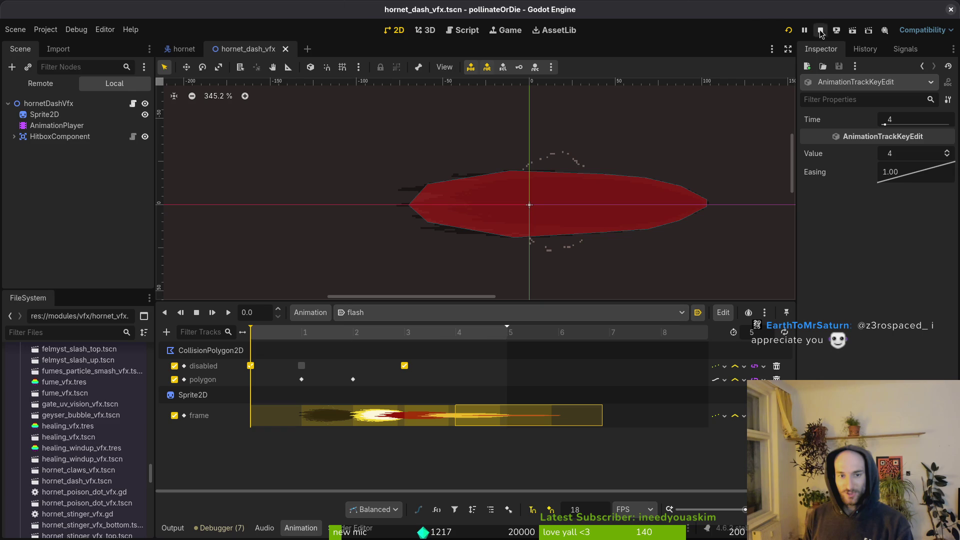
left_click(788, 31)
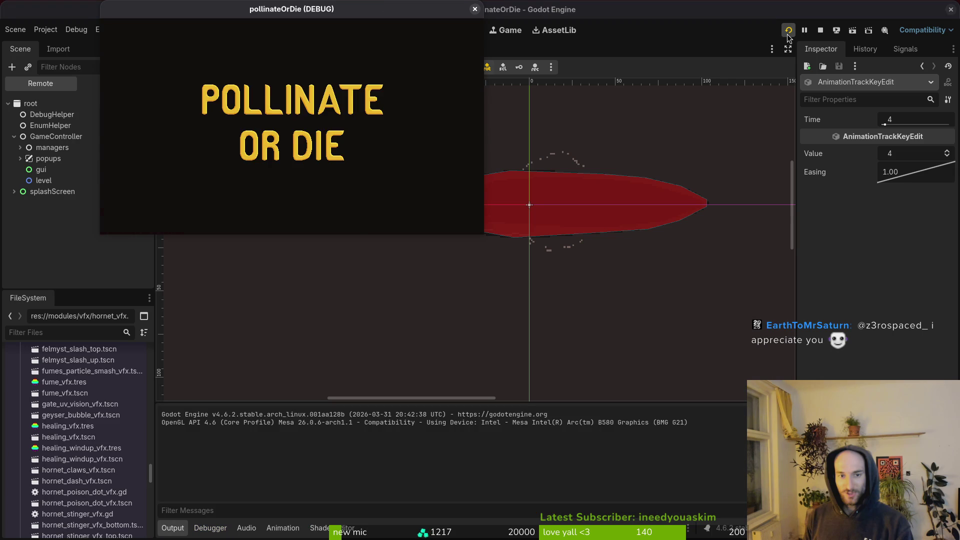
Step: Start playing, maximise the game window and begin the hornet boss fight
key("Return")
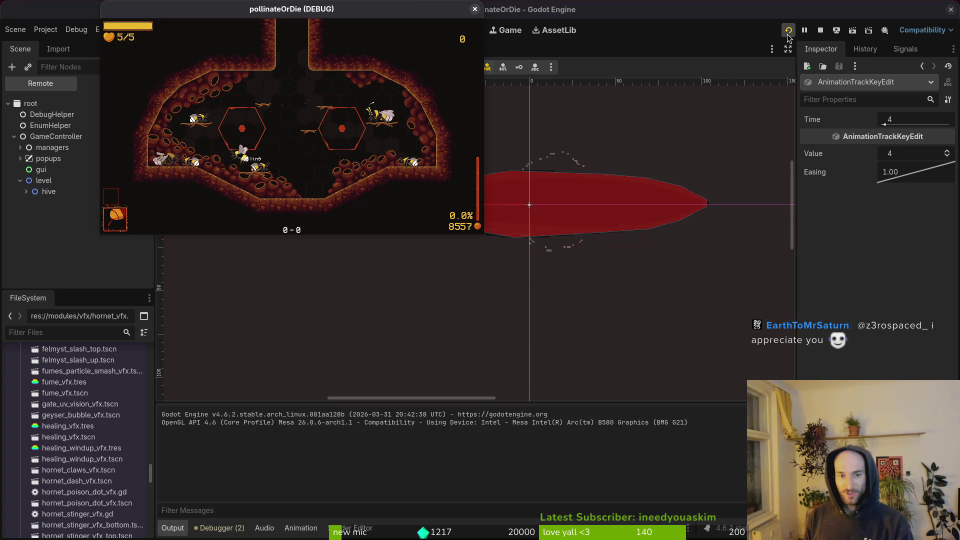
double_click(257, 14)
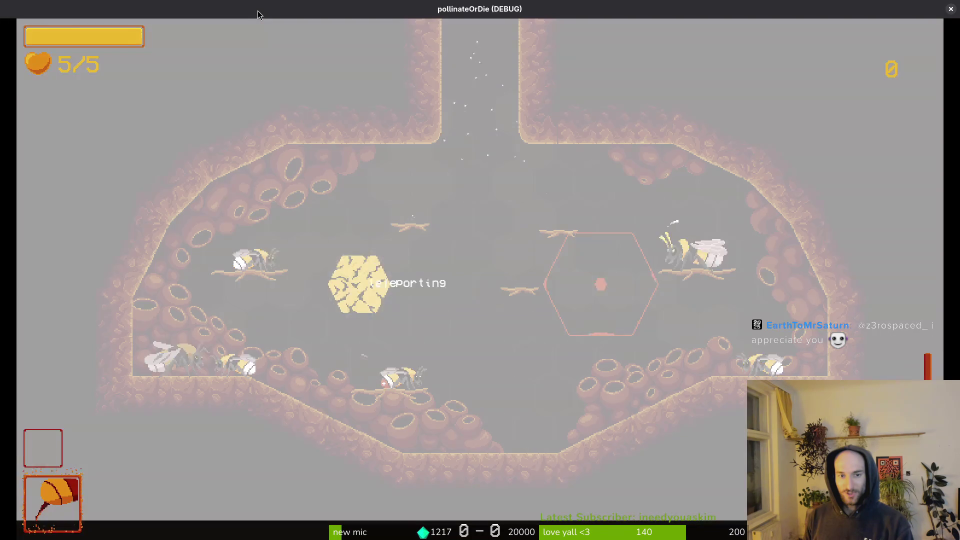
key("Up")
key("Return")
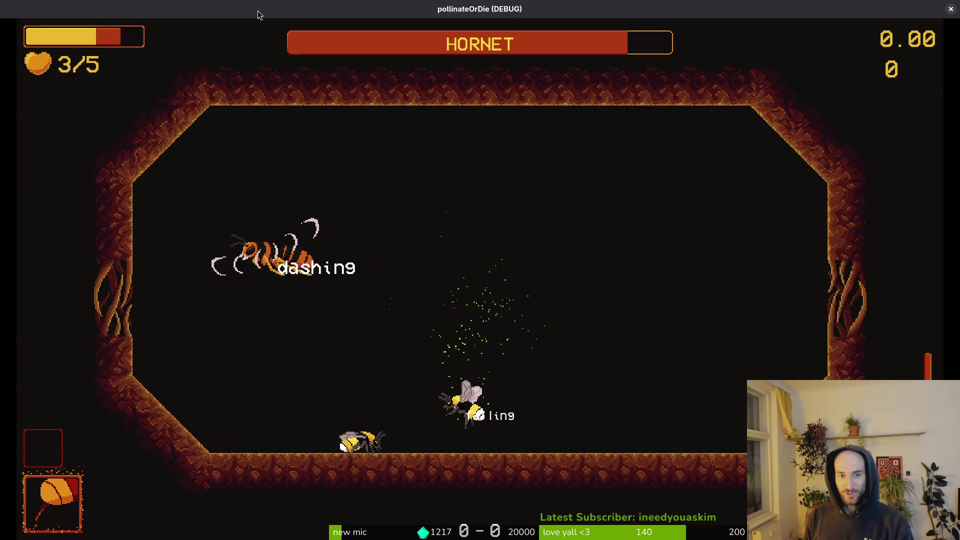
Step: Return to the hive, restart the hornet fight from level select, then close the game
key("r")
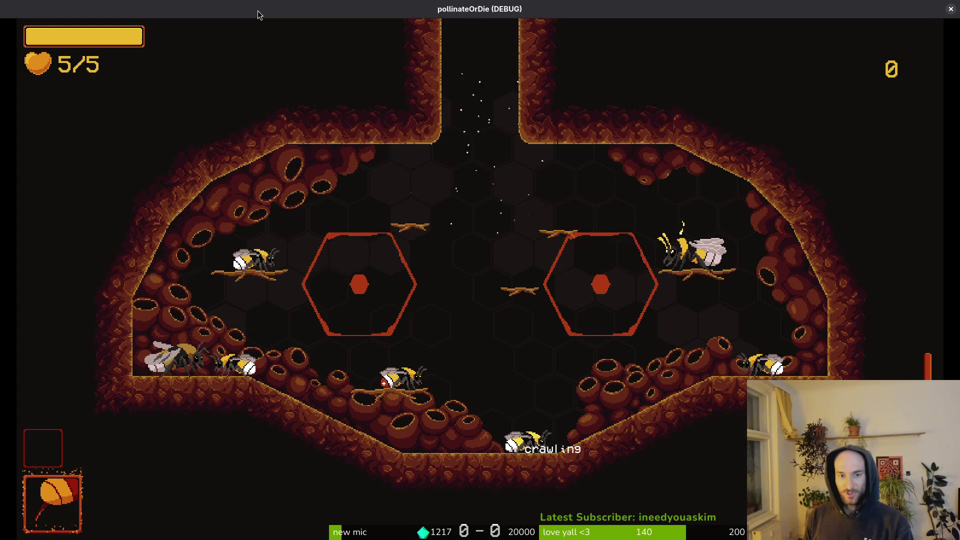
key("a")
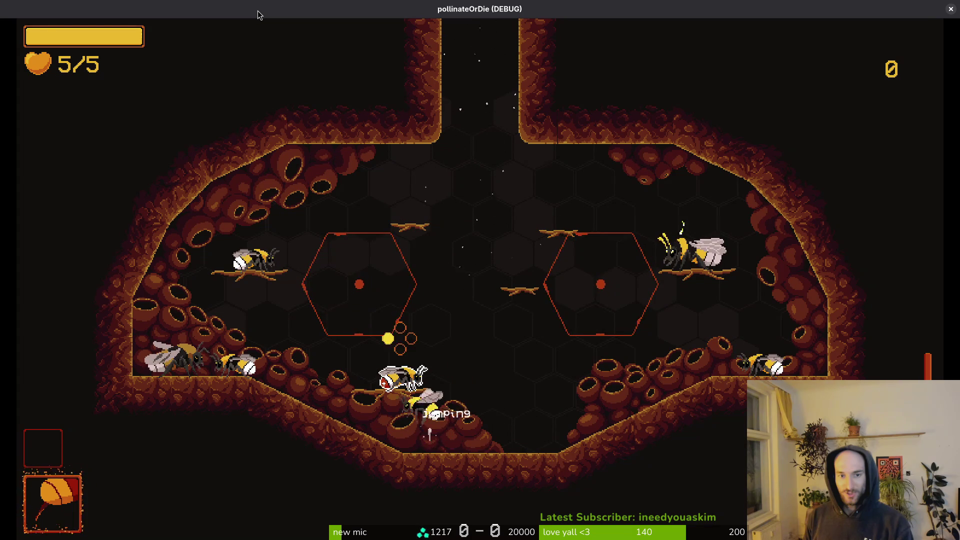
key("Up")
key("Return")
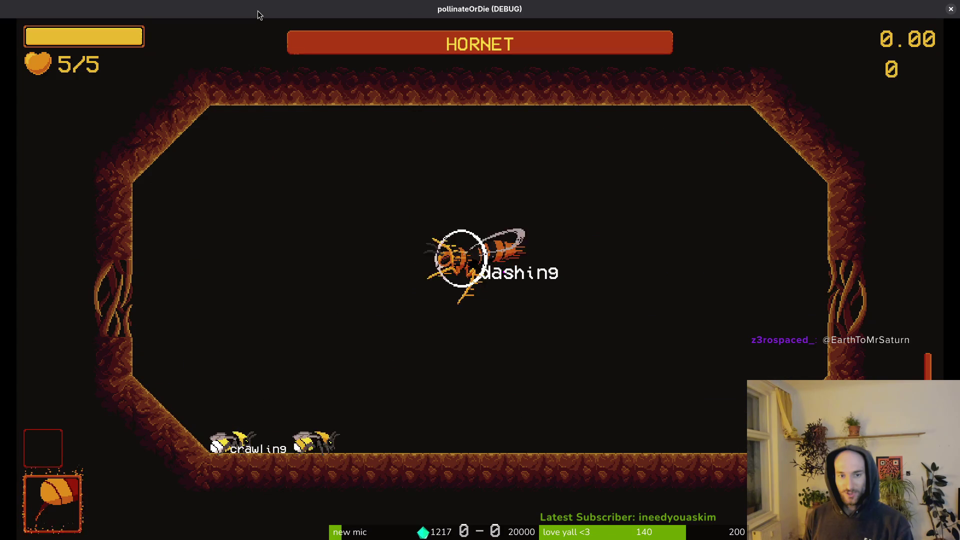
key("alt+F4")
key("space")
Step: Find and open aircutter.gd with the file finder
key("f")
key("f")
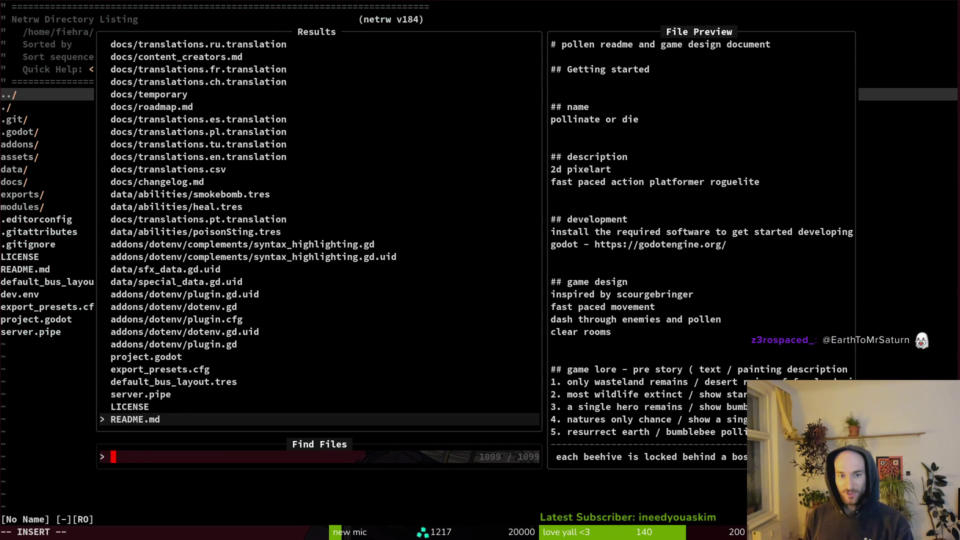
type("ircut")
key("Return")
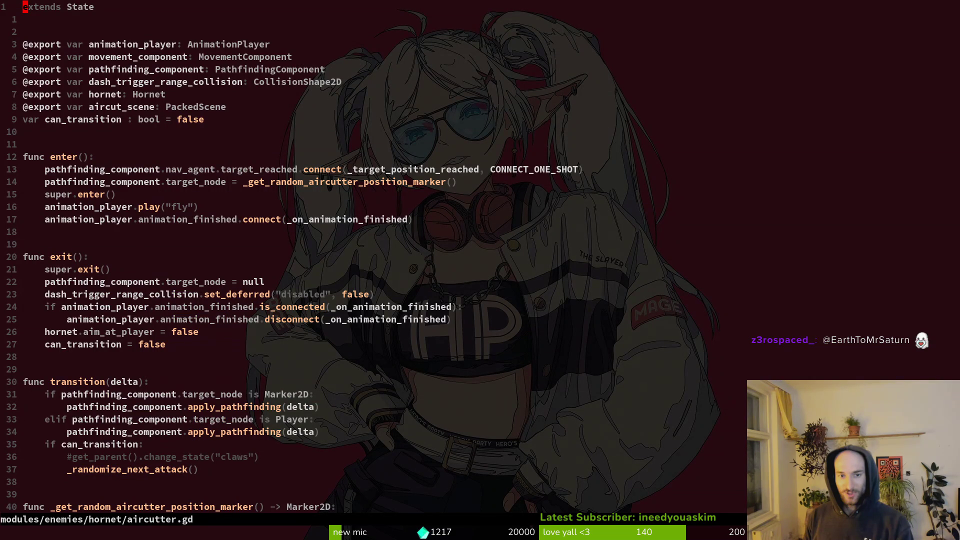
Step: Change the commented state change on line 37 to 'dashing', uncomment it and save aircutter.gd
key("3")
key("7")
key("G")
type("ashing")
key("Escape")
key("j")
key("d")
key("d")
key("u")
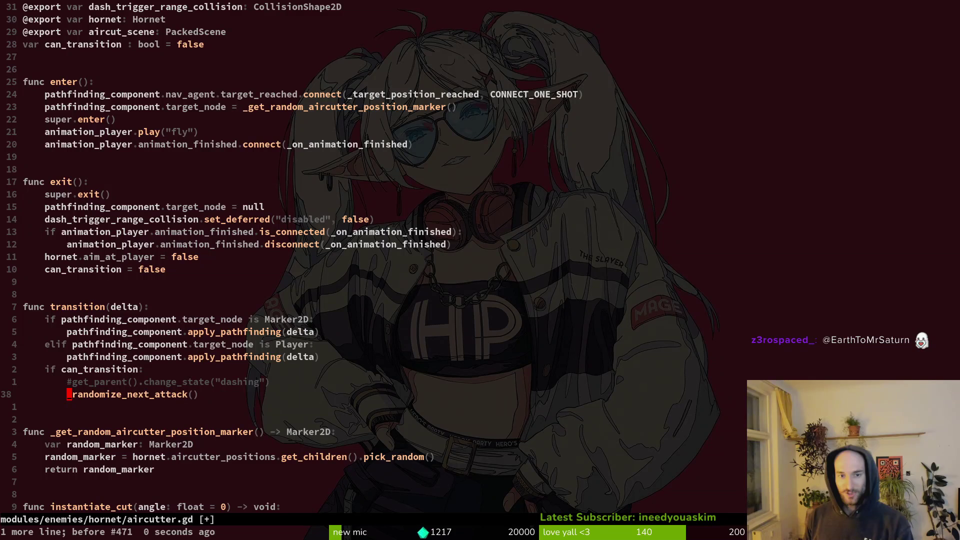
key("Escape")
type("kx:w")
key("Return")
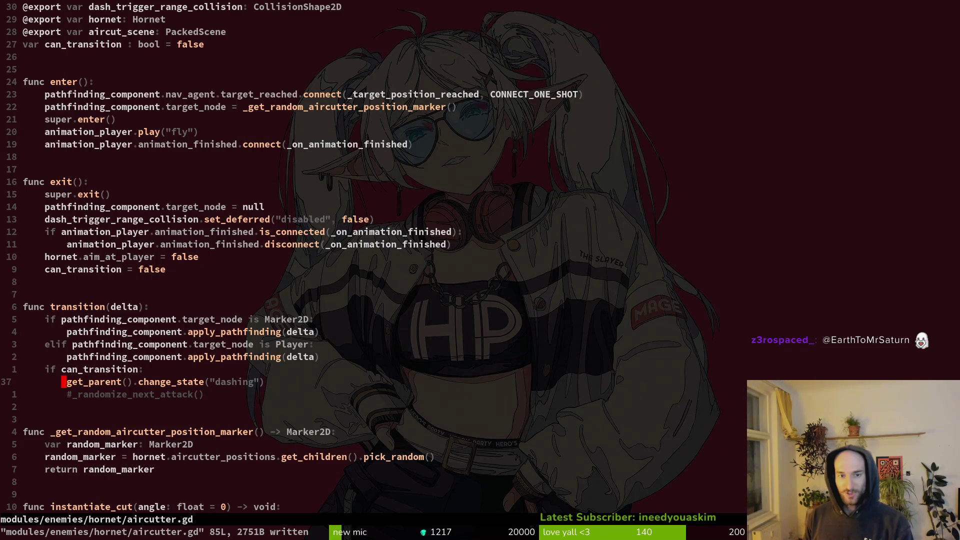
Step: Undo that edit, open claws.gd and change its commented get_parent() state call to 'dashing'
key("u")
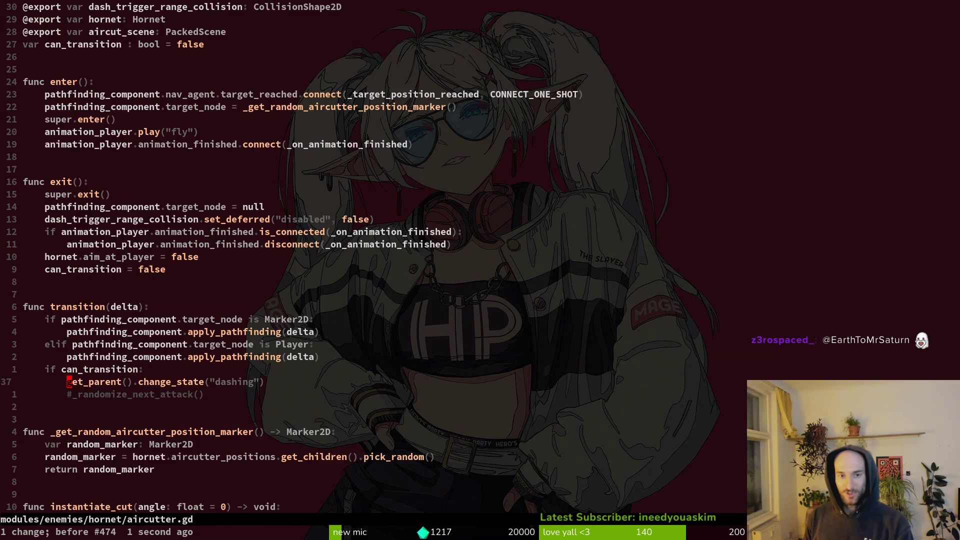
key("minus")
key("j")
key("j")
key("j")
key("Return")
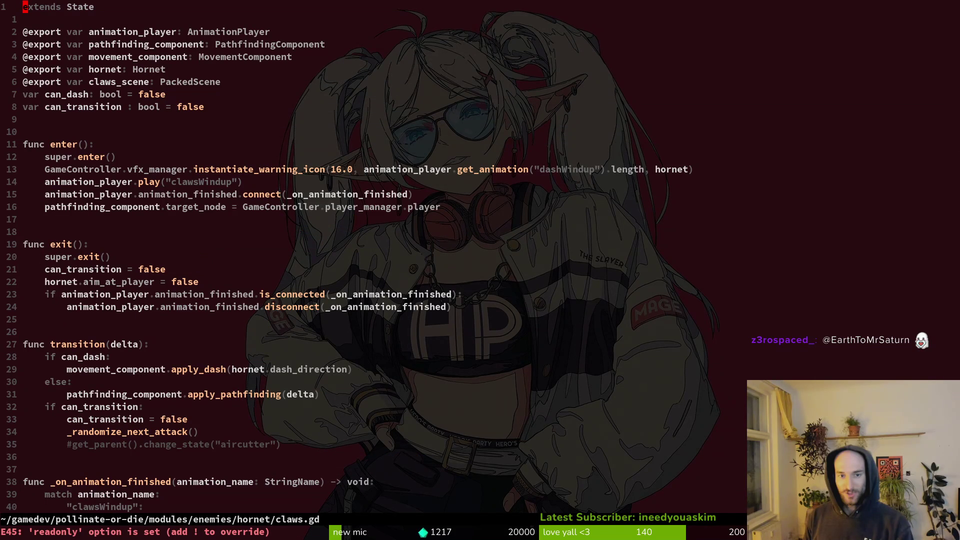
key("3")
key("5")
key("j")
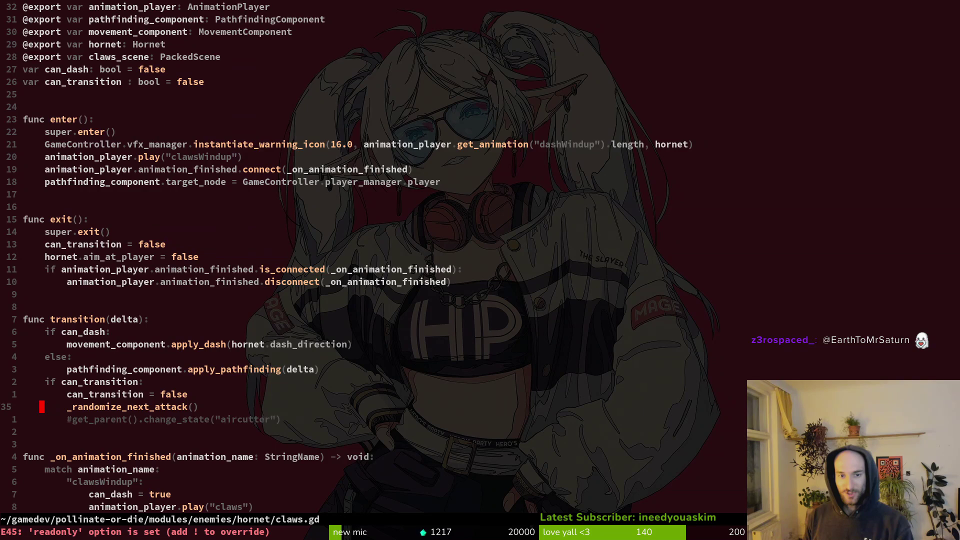
key("w")
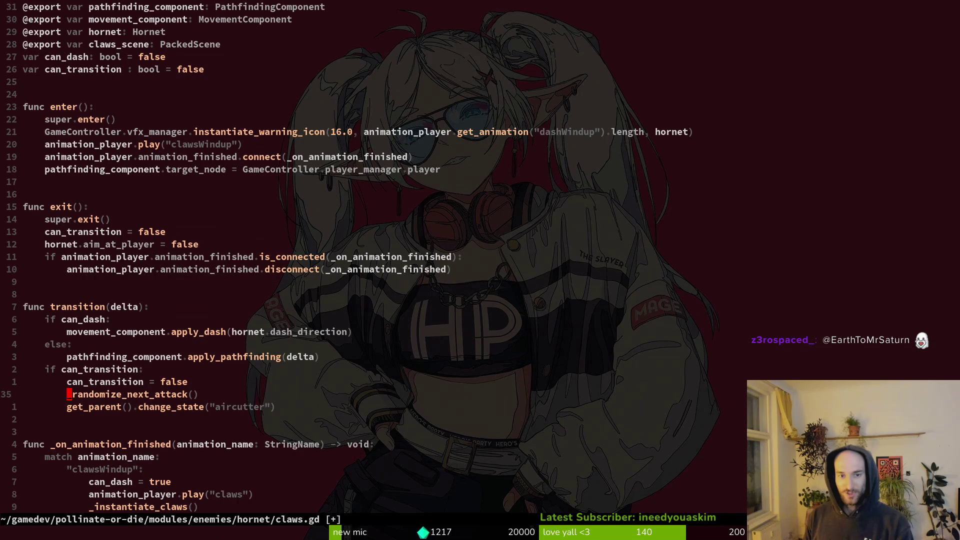
type("dashin")
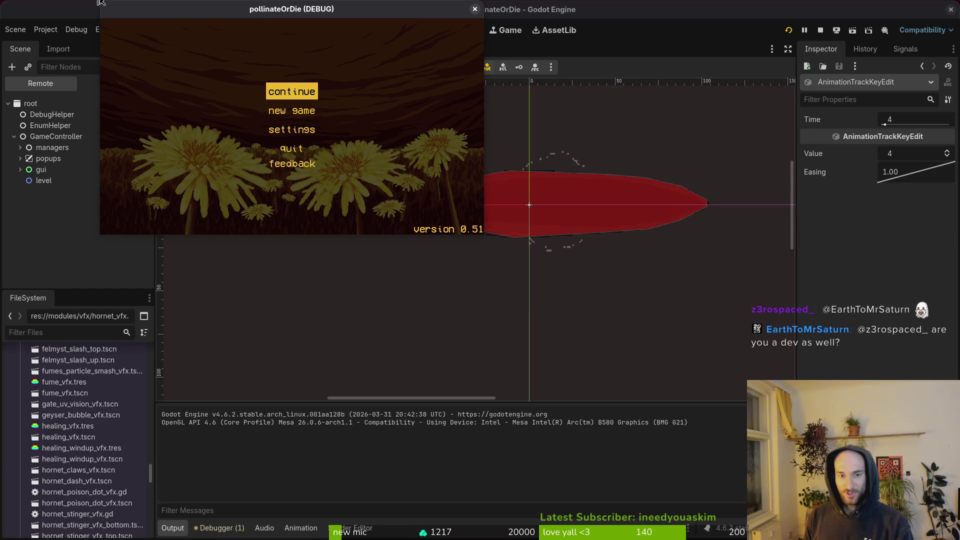
Step: Maximise the debug game, pick hornet from debug level select, fight its dash, then pause
double_click(241, 14)
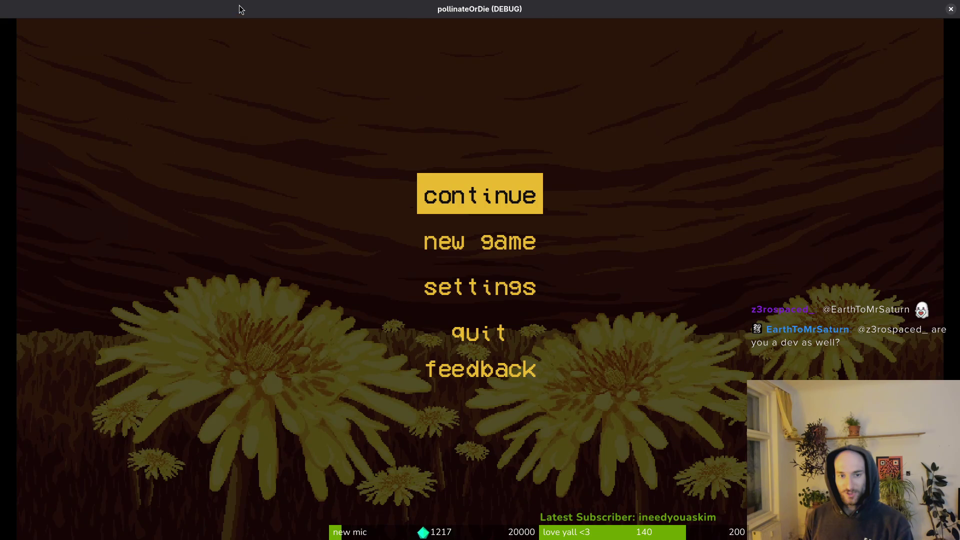
key("Return")
key("Escape")
key("Up")
key("Return")
key("Right")
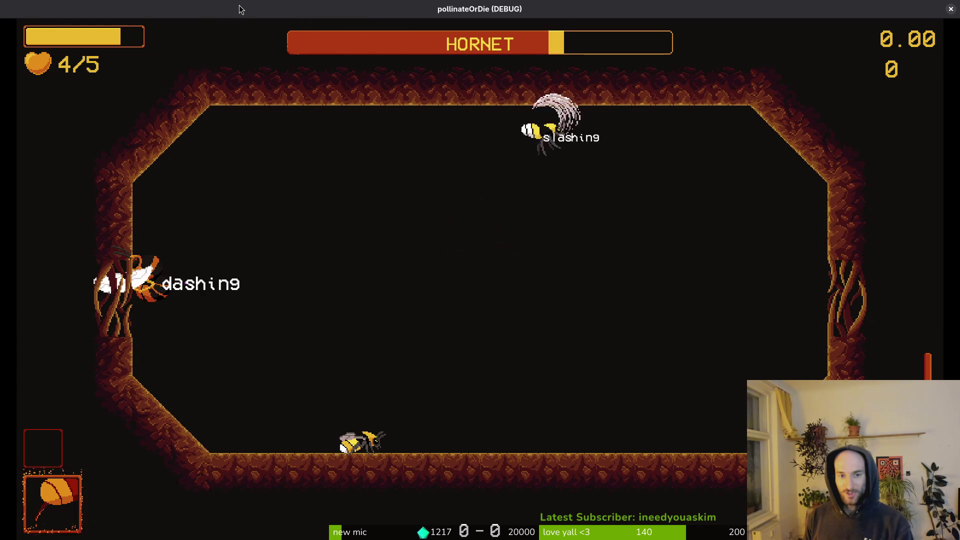
key("Escape")
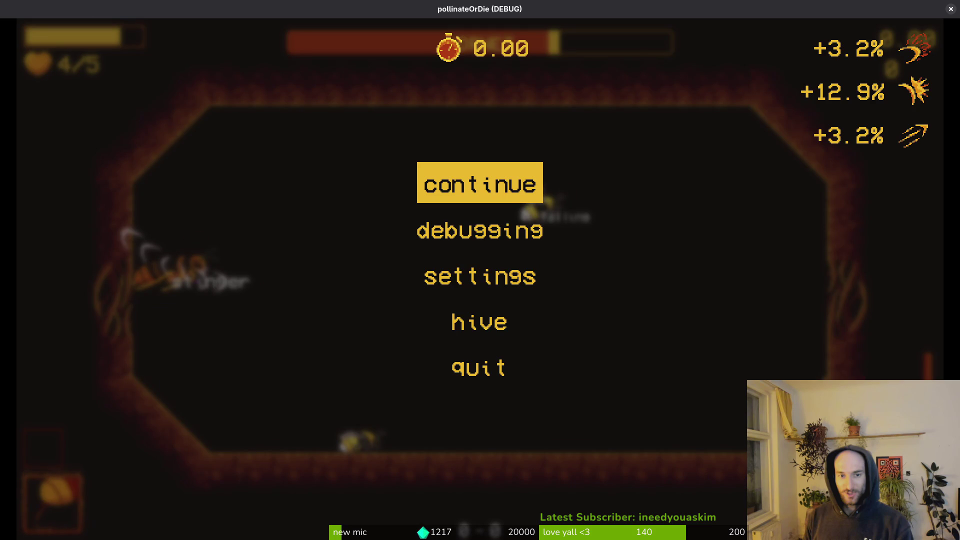
key("alt+Tab")
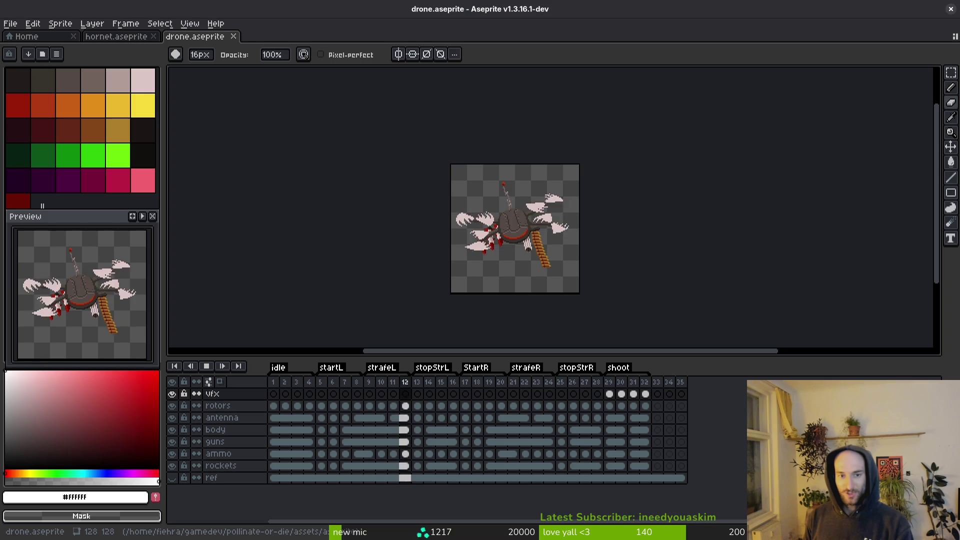
Step: Open hornetDashVfx.aseprite from the recent files and preview the dash animation
left_click(22, 36)
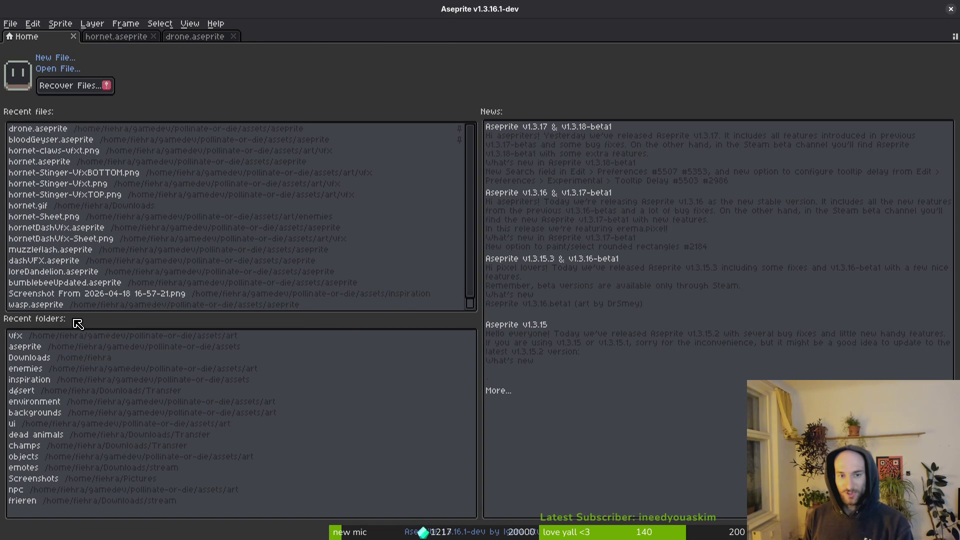
left_click(69, 229)
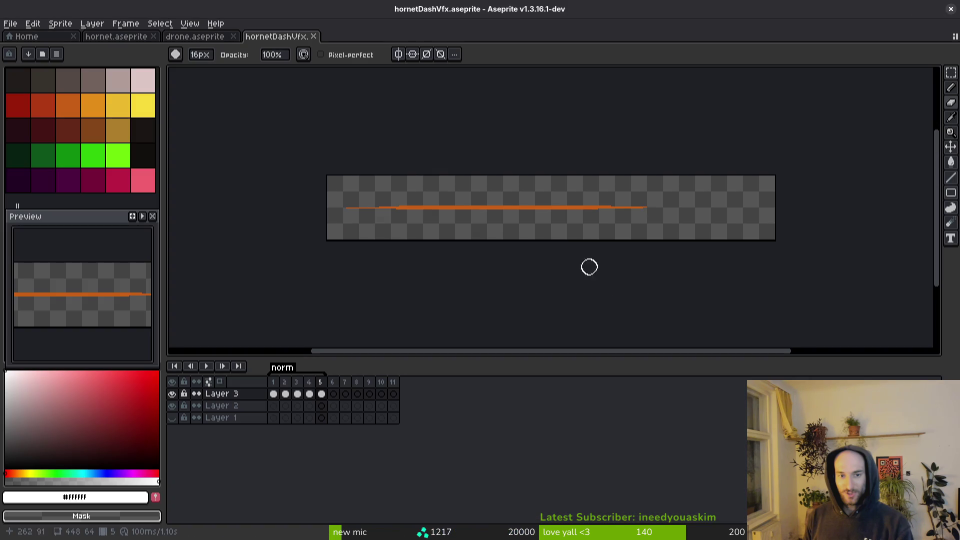
key("i")
key("Return")
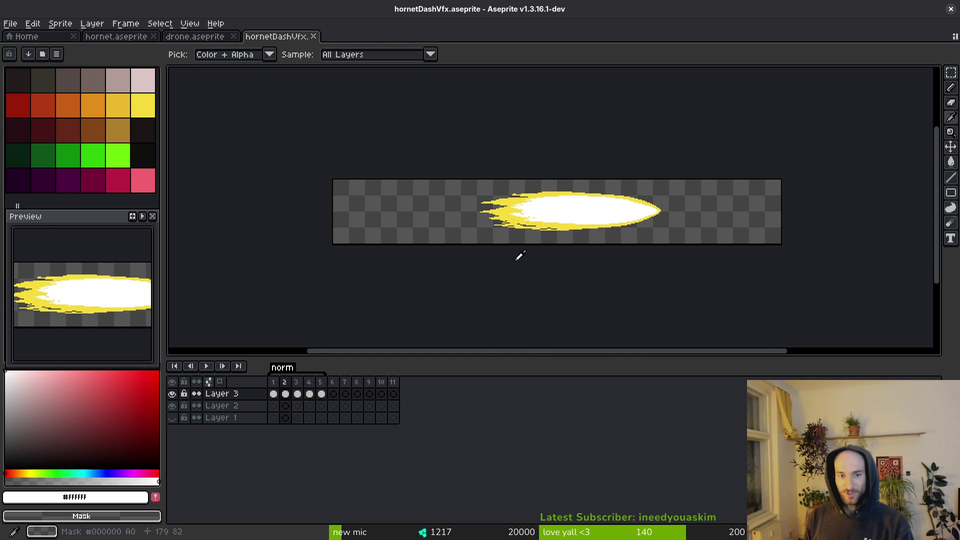
key("b")
Step: Shift the red streak in frame 3 to the right and save the file
left_click_drag(604, 249, 583, 266)
key("m")
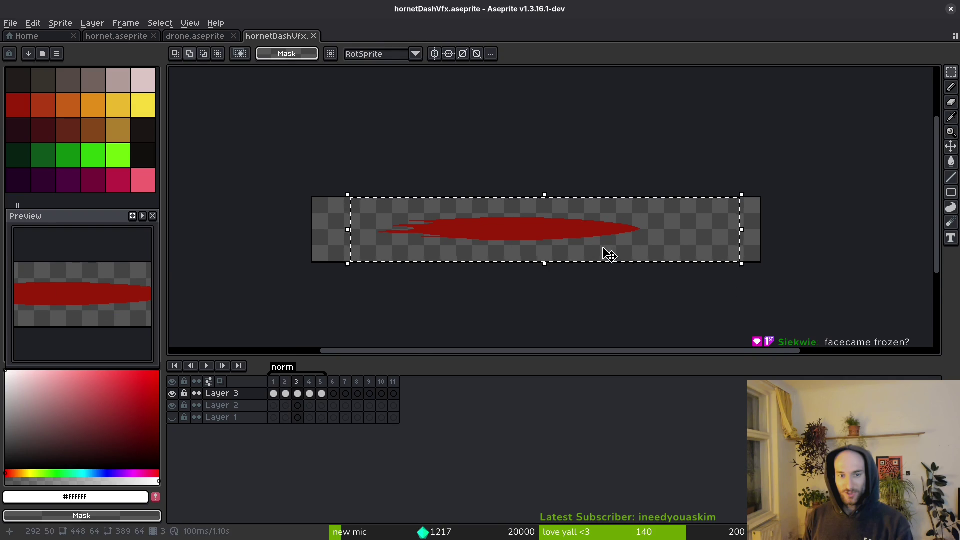
scroll(611, 255, "up", 1)
left_click_drag(542, 229, 572, 231)
key("ctrl+d")
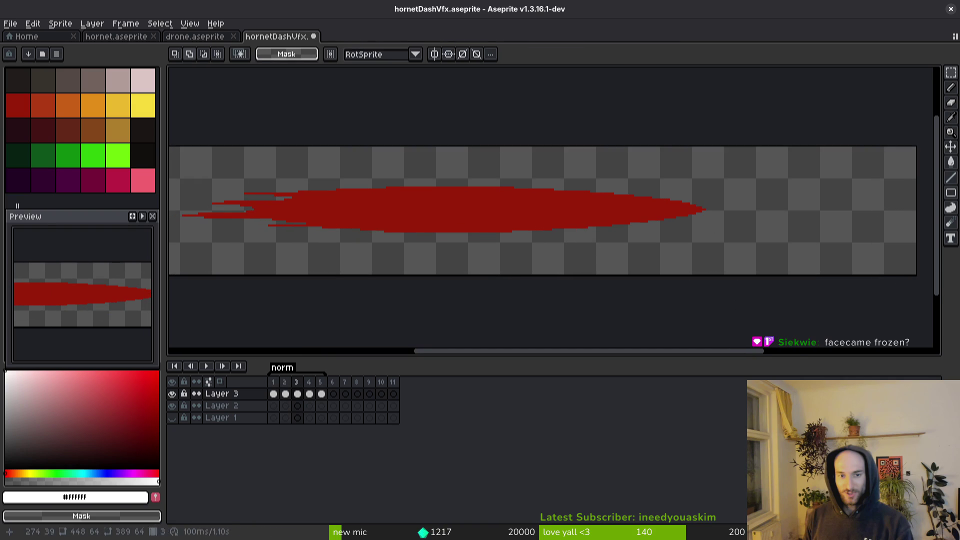
key("ctrl+s")
scroll(543, 243, "down", 2)
scroll(541, 249, "up", 1)
Step: Step to frame 4 and show the neighbouring frame faintly for comparison
key("i")
key("Left")
key("Right")
key("Right")
key("m")
scroll(435, 234, "up", 2)
scroll(435, 234, "down", 2)
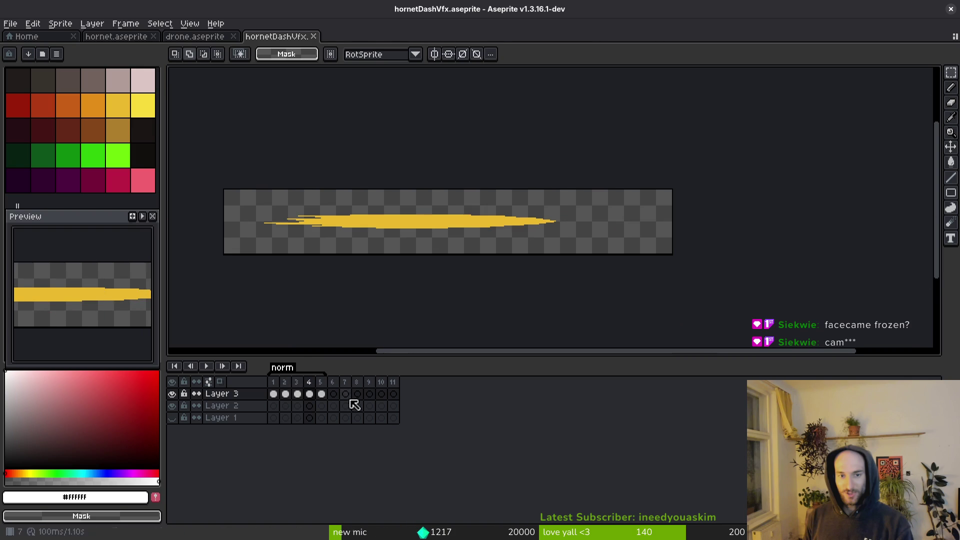
left_click(219, 386)
scroll(450, 250, "up", 1)
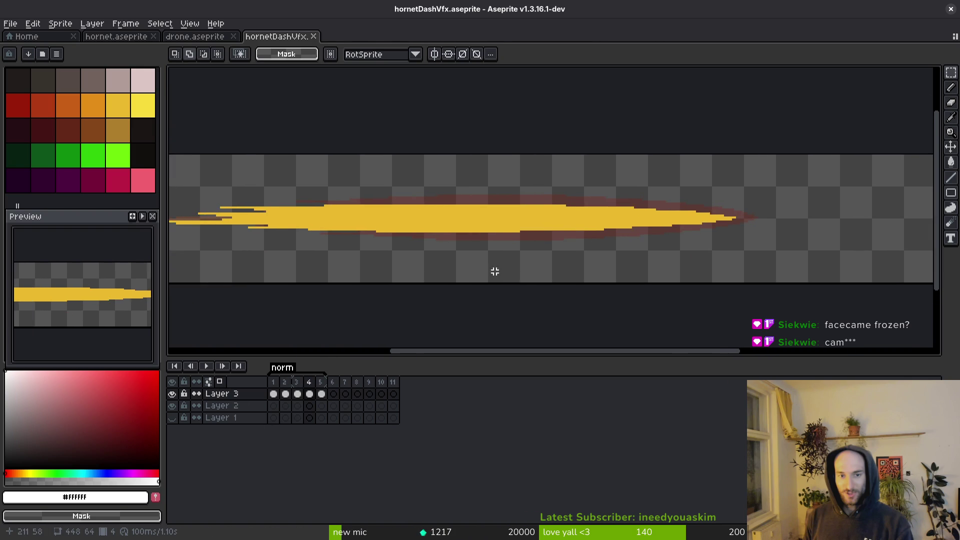
Step: Select the yellow streak in frame 4 and move it 4 pixels right
key("i")
key("m")
mouse_move(250, 174)
left_mouse_down()
mouse_move(810, 275)
mouse_move(767, 274)
left_mouse_up()
left_click(669, 236)
left_click_drag(668, 236, 678, 236)
key("Return")
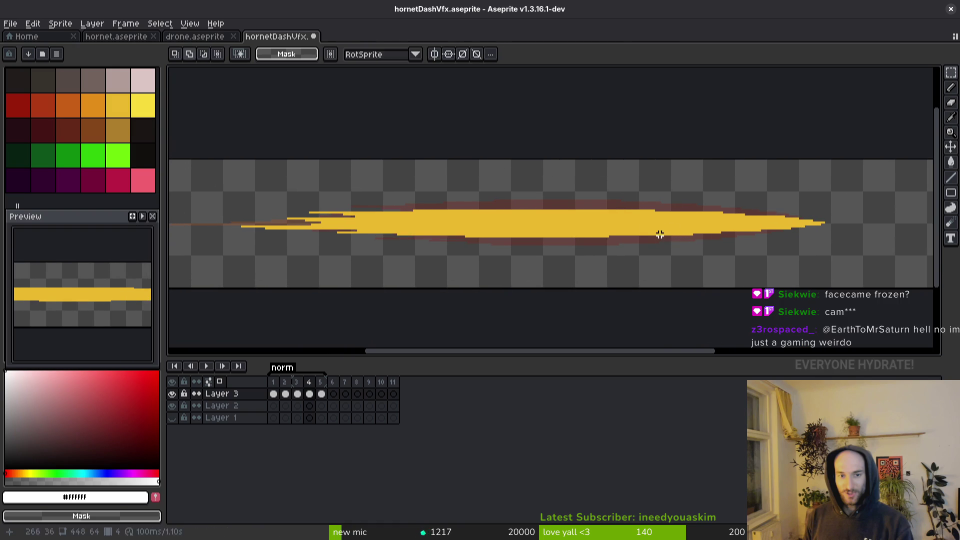
Step: Shift the orange streak in frame 5 to the left and save the file
key("period")
scroll(490, 229, "down", 1)
scroll(694, 227, "up", 3)
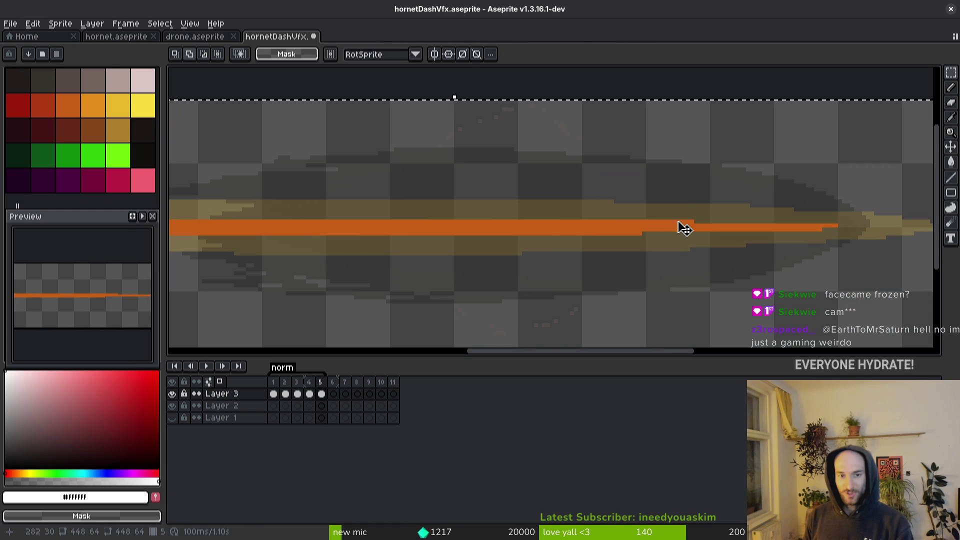
mouse_move(739, 227)
left_mouse_down()
mouse_move(559, 229)
mouse_move(588, 223)
left_mouse_up()
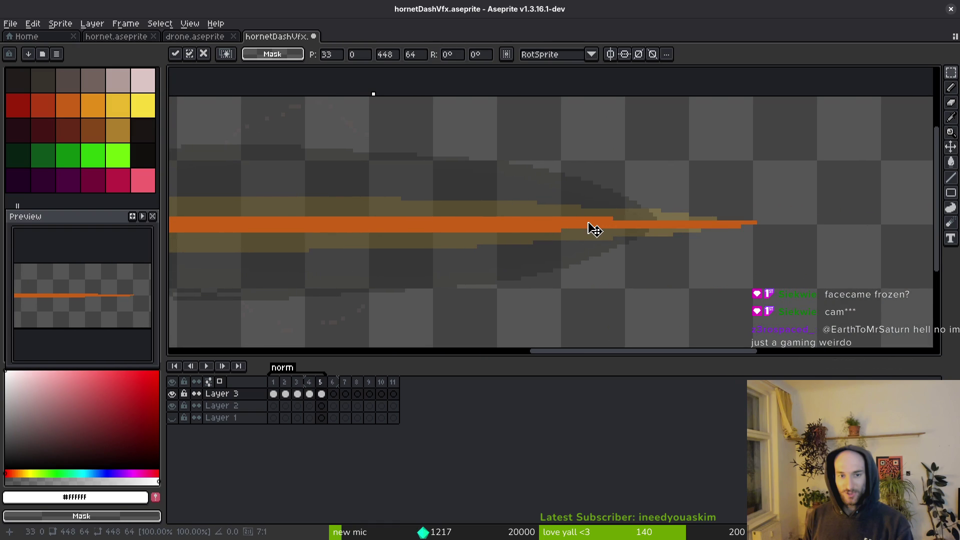
key("ctrl+s")
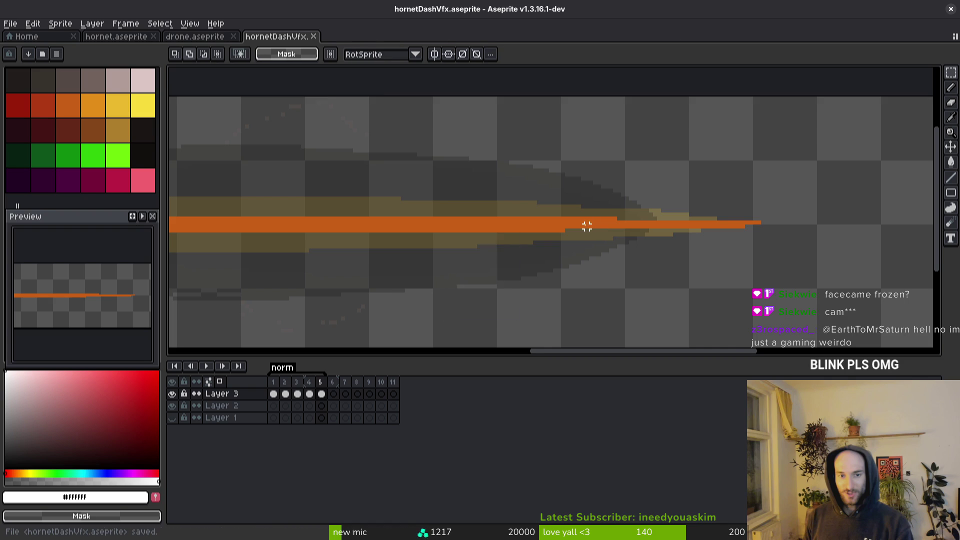
scroll(583, 232, "down", 2)
scroll(597, 229, "down", 1)
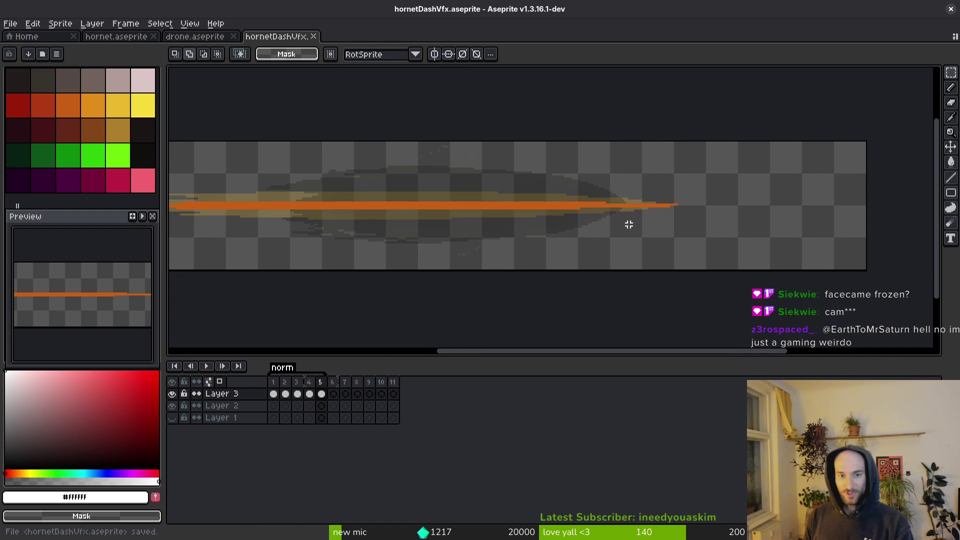
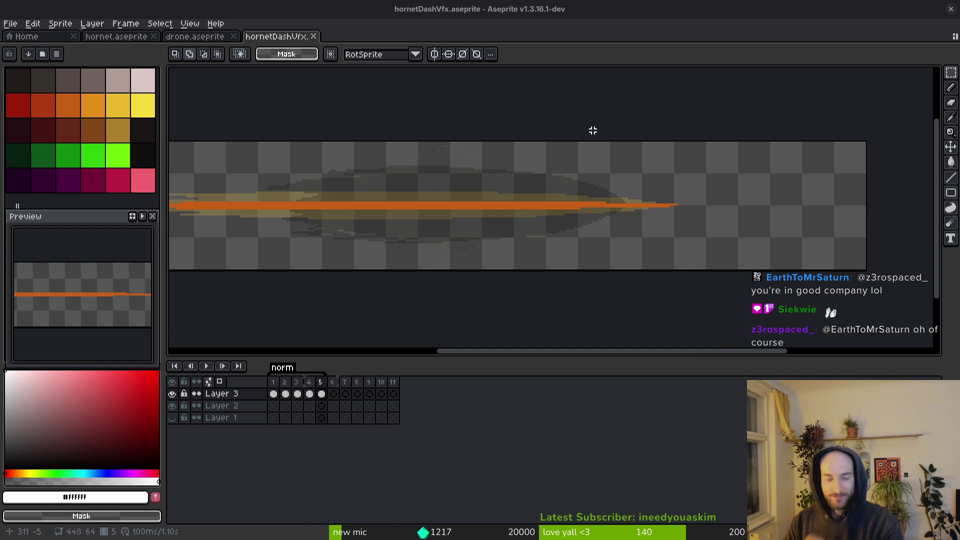
Step: Save hornetDashVfx.aseprite, select the flame area, and preview the animation
scroll(506, 227, "down", 2)
key("ctrl+s")
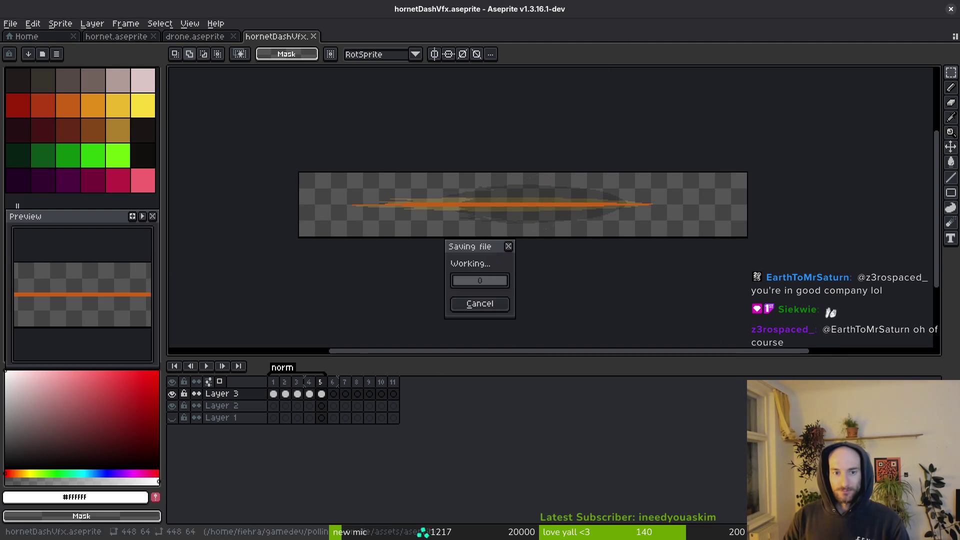
scroll(489, 223, "up", 2)
scroll(408, 187, "down", 2)
left_click_drag(301, 155, 664, 210)
key("Return")
key("alt")
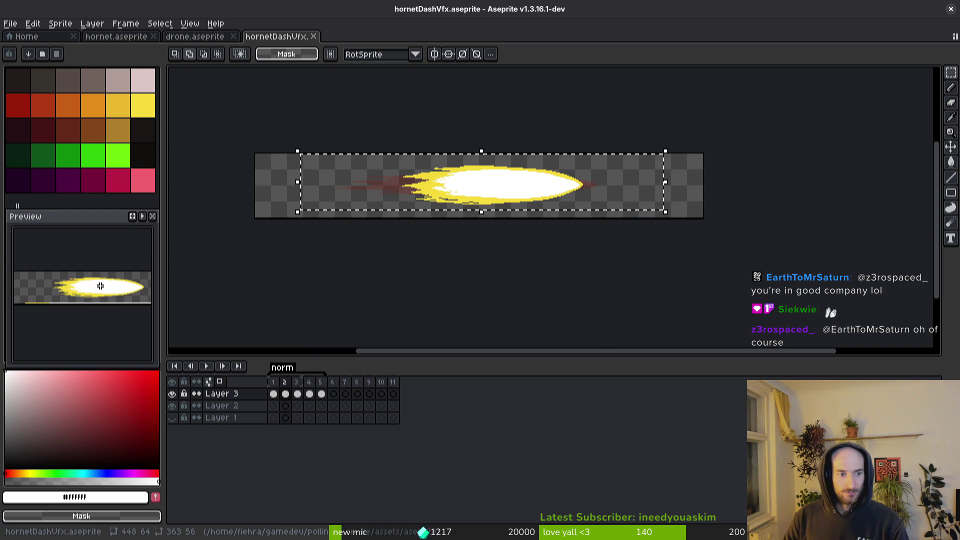
left_click(143, 216)
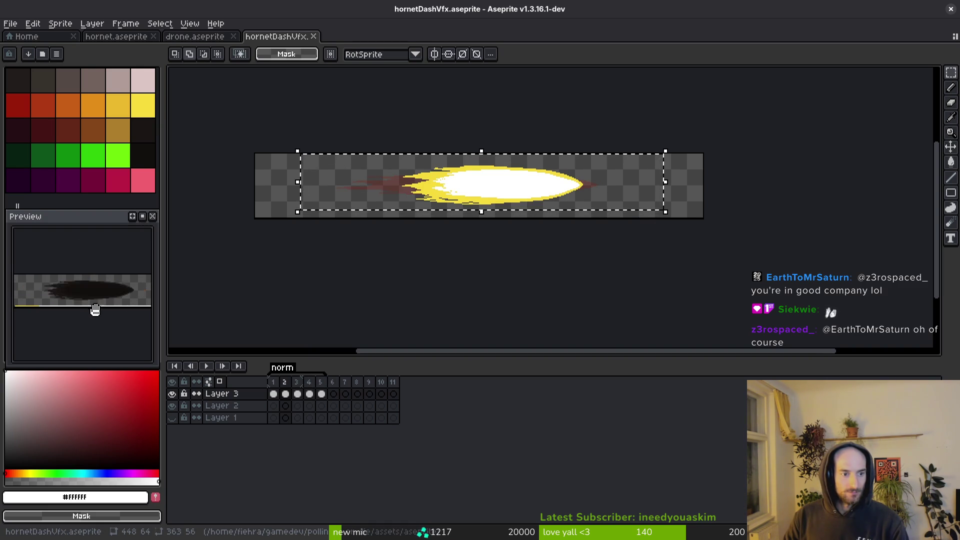
key("ctrl+d")
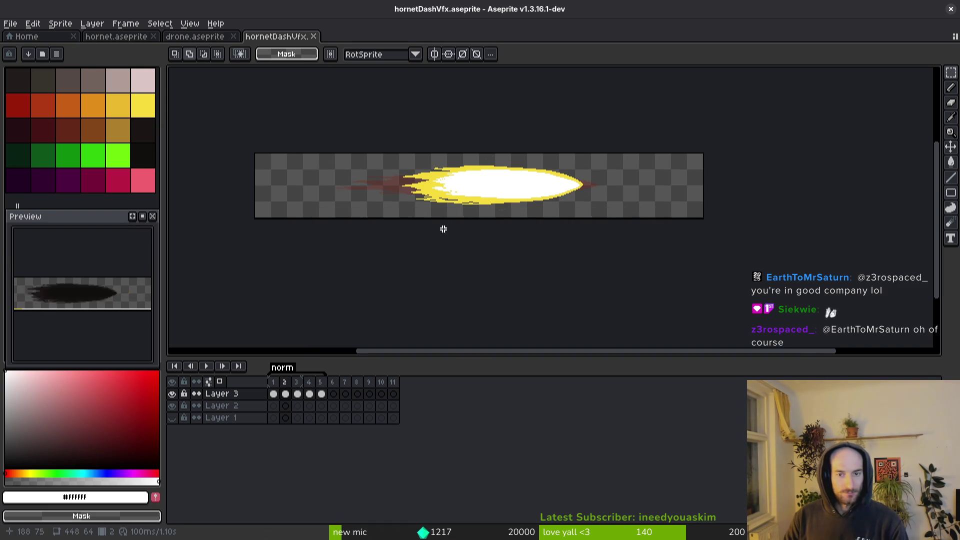
Step: Undo the last flame selection and save the dash effect file again
key("alt")
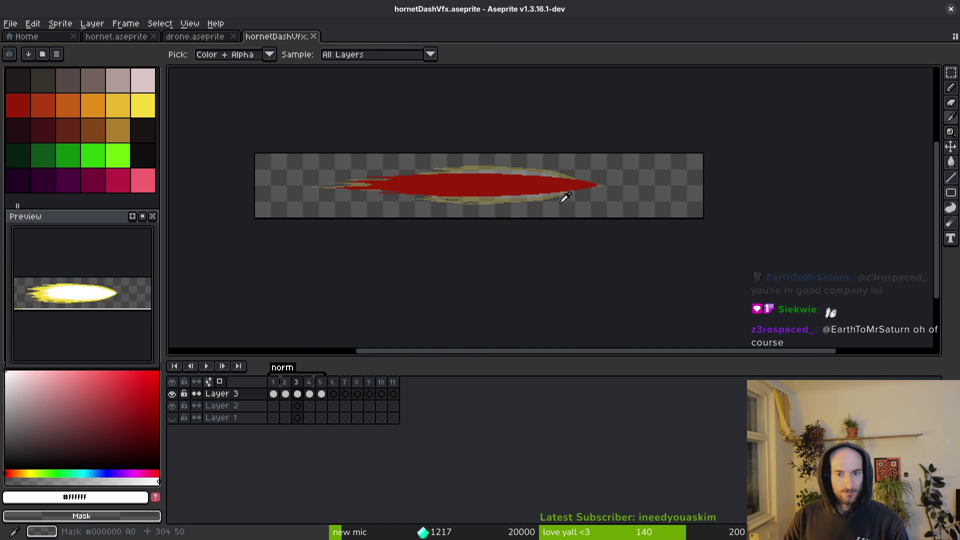
scroll(531, 188, "up", 2)
scroll(524, 190, "down", 2)
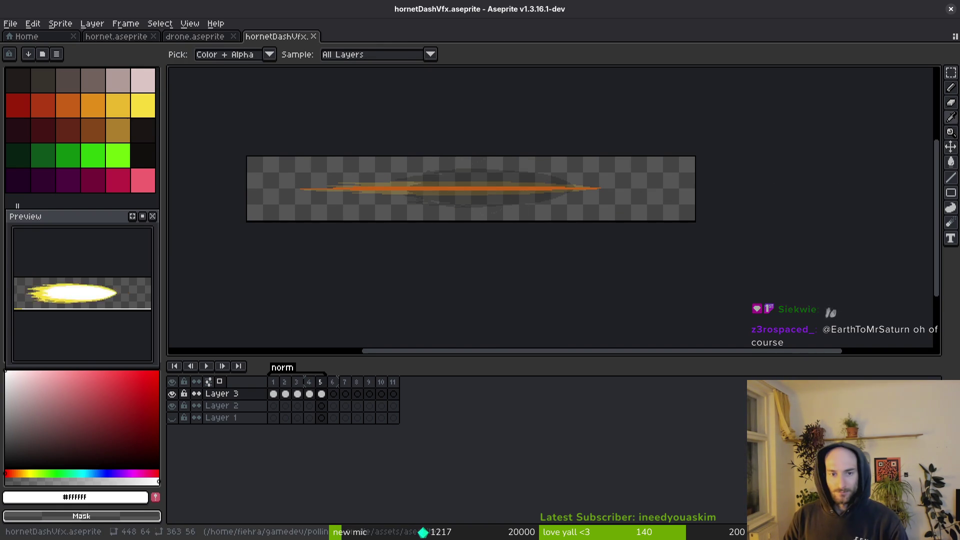
scroll(477, 205, "down", 1)
scroll(490, 212, "up", 3)
scroll(494, 217, "down", 1)
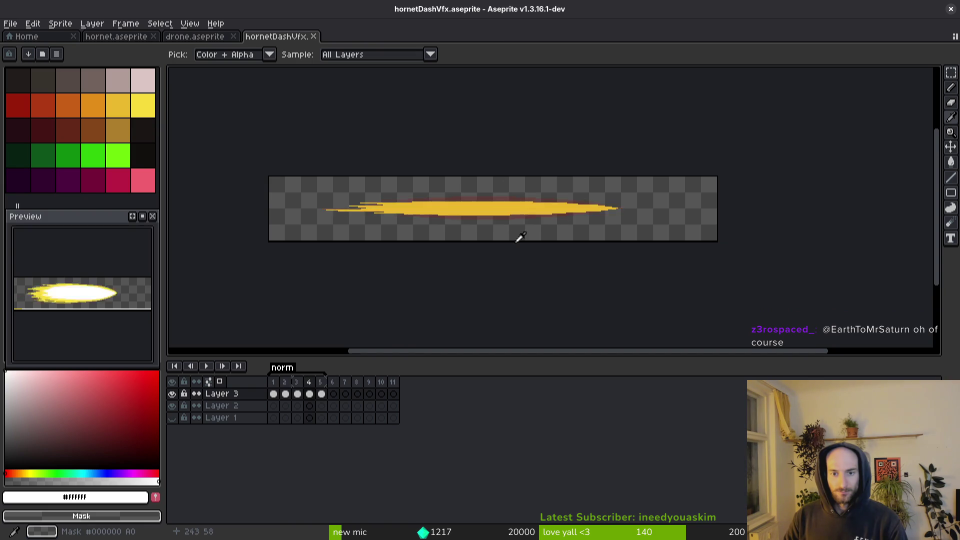
key("ctrl+z")
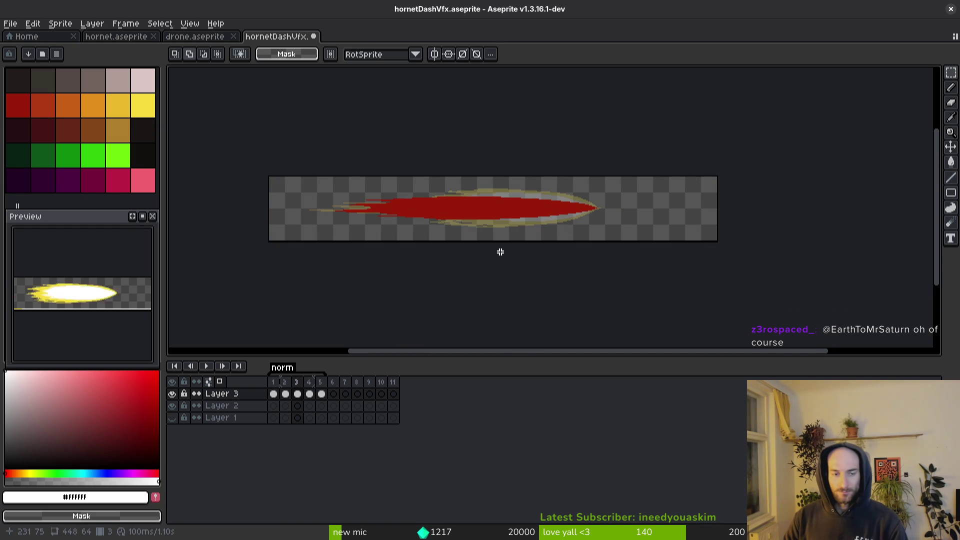
key("ctrl+s")
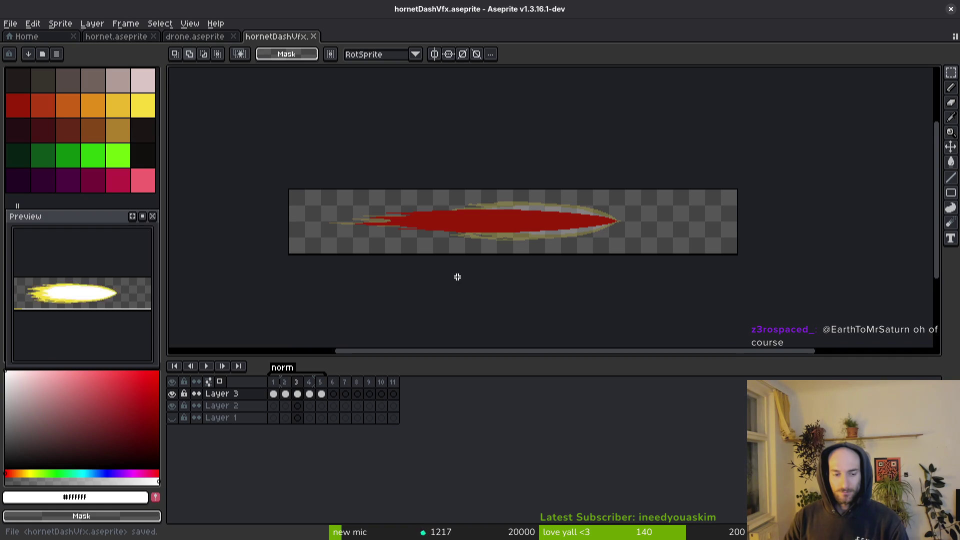
Step: Shift the frame 4 flame about 26 px left and commit the move
mouse_move(353, 183)
left_mouse_down()
mouse_move(593, 260)
mouse_move(650, 254)
left_mouse_up()
scroll(600, 240, "up", 2)
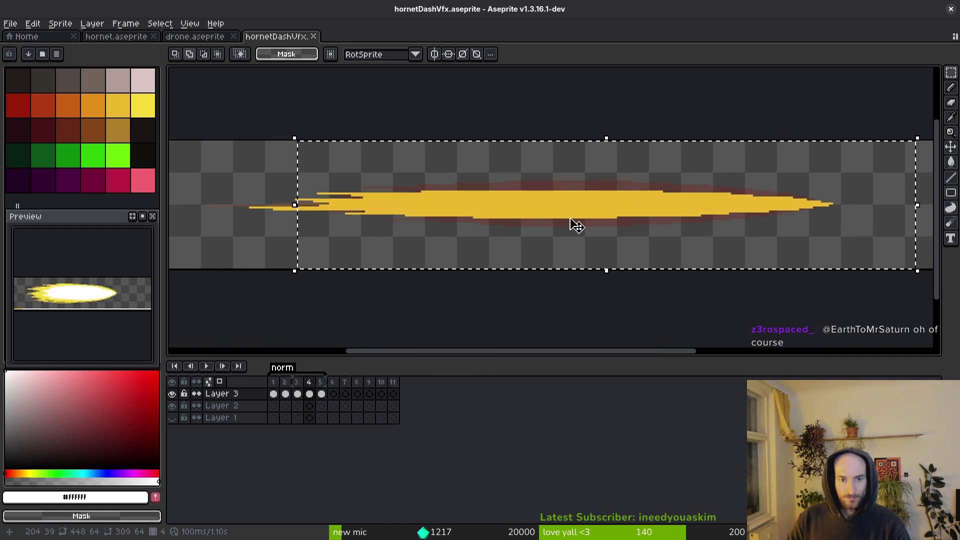
scroll(602, 228, "down", 2)
mouse_move(386, 179)
left_mouse_down()
mouse_move(661, 246)
mouse_move(738, 244)
left_mouse_up()
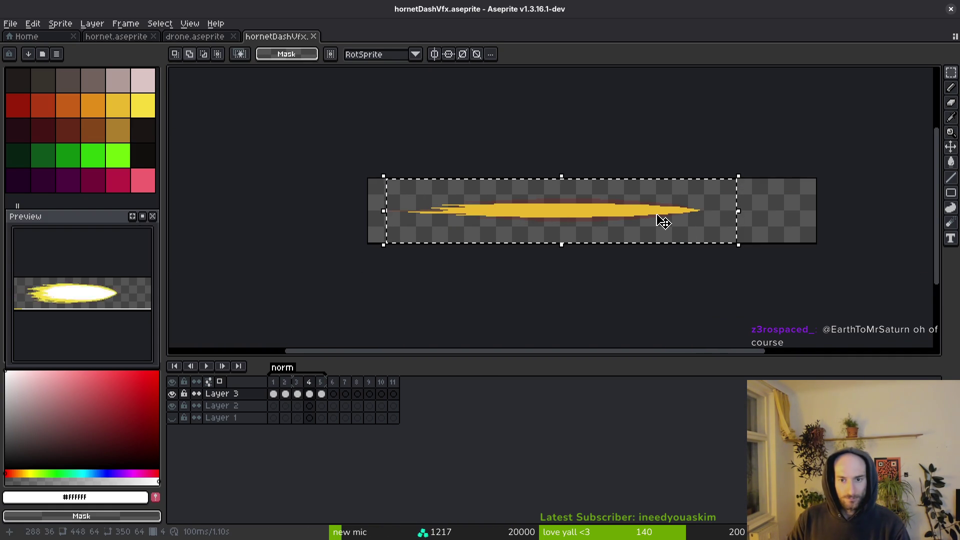
key("Left")
key("Left")
key("Left")
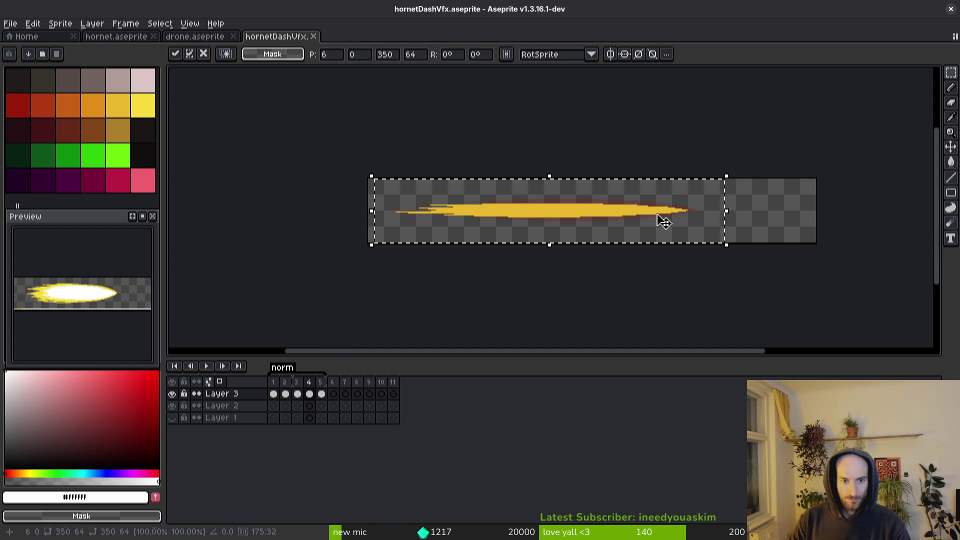
key("ctrl+d")
Step: Shift the frame 5 flame 13 px left and apply the move
key("Right")
mouse_move(768, 187)
left_mouse_down()
mouse_move(450, 302)
mouse_move(363, 300)
left_mouse_up()
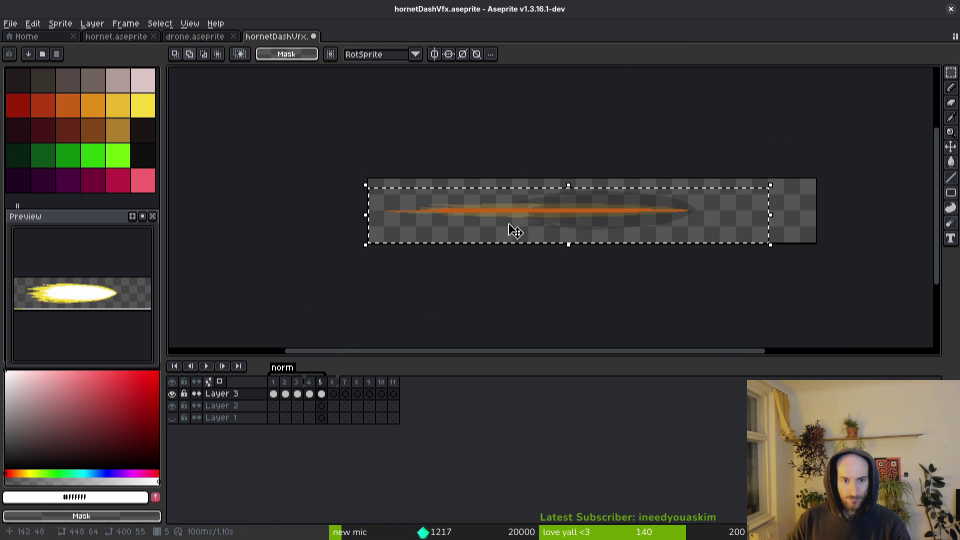
scroll(575, 250, "up", 5)
key("Left")
key("Left")
key("Left")
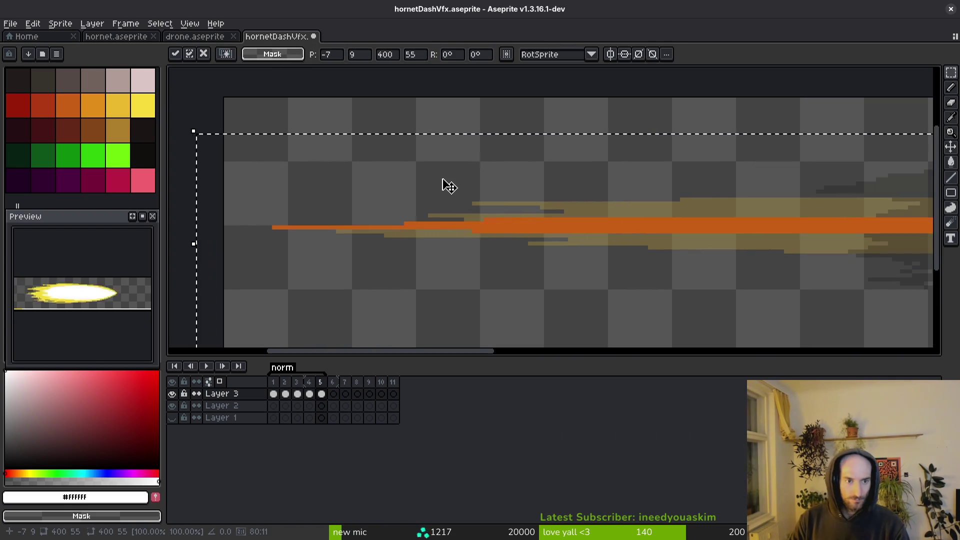
key("Return")
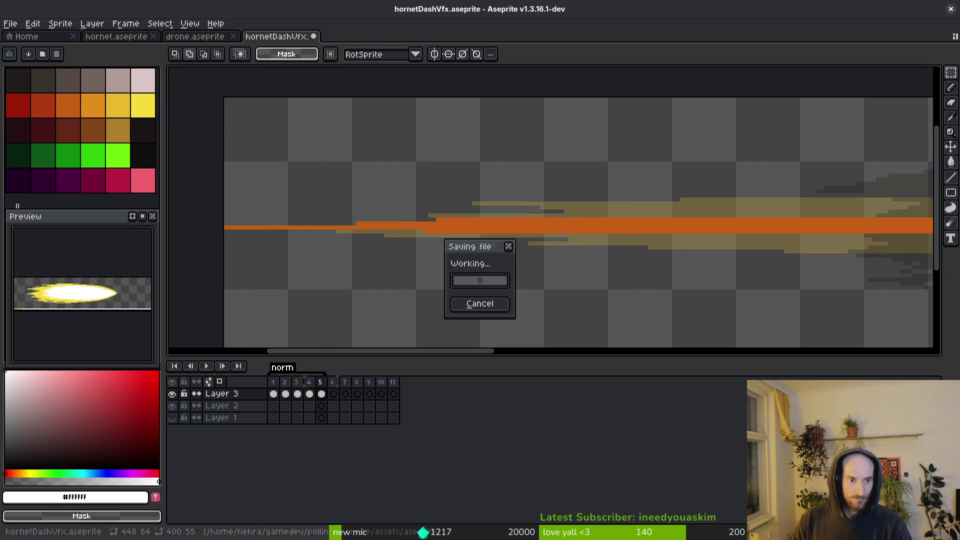
Step: Play the flame animation to check the shifted frames, stopping on frame 3
scroll(725, 210, "down", 5)
scroll(678, 290, "up", 2)
key("Return")
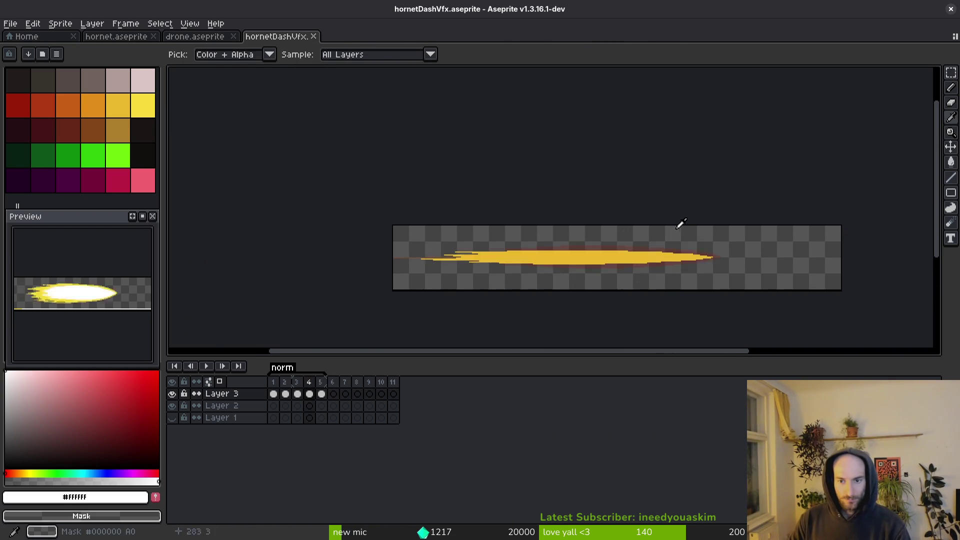
key("Return")
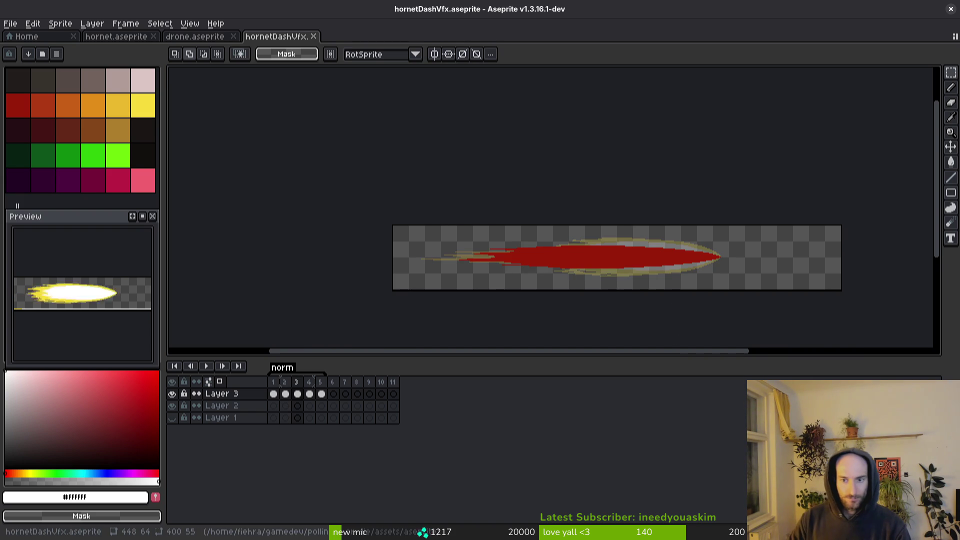
left_click(6, 23)
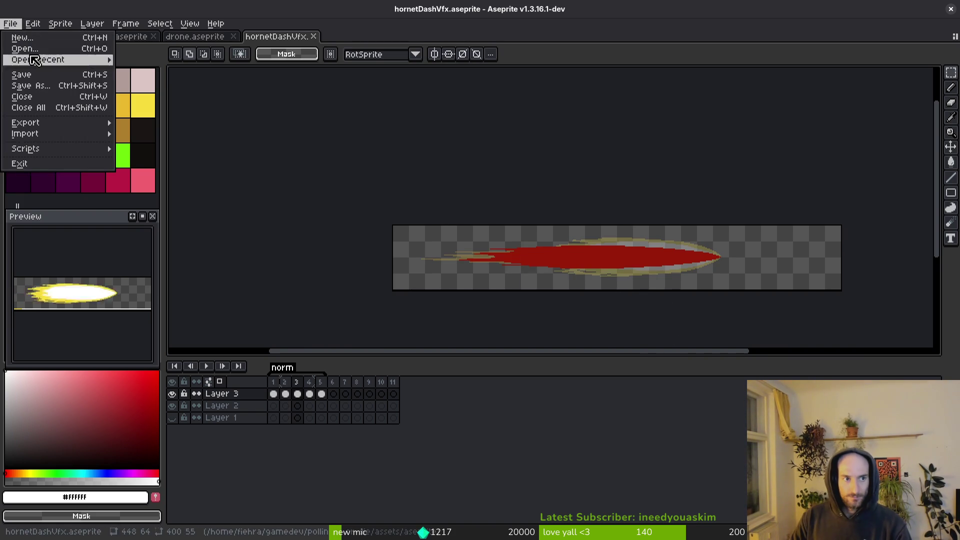
Step: Export the sprite sheet over art/vfx/hornetDashVfx-Sheet.png, confirming the overwrite
key("ctrl+e")
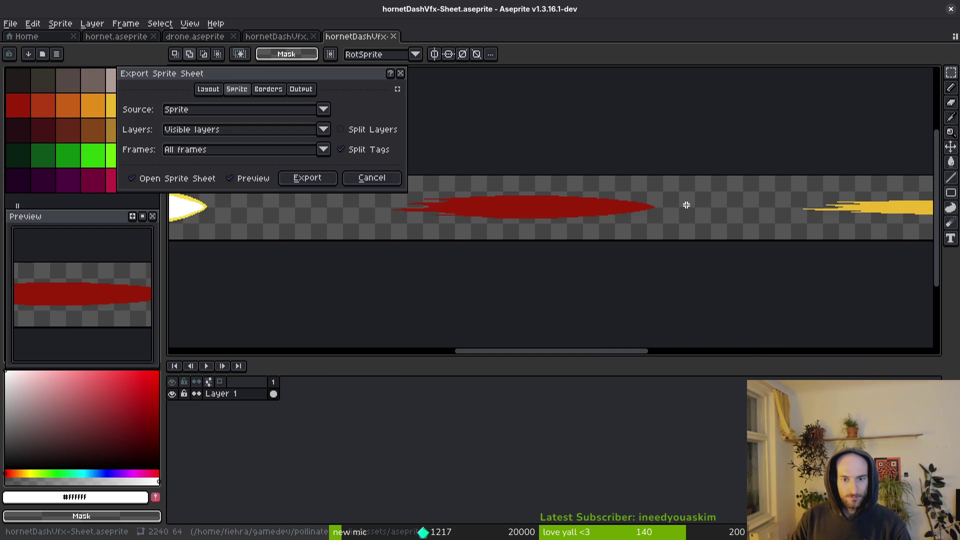
left_click(307, 177)
key("ctrl+shift+e")
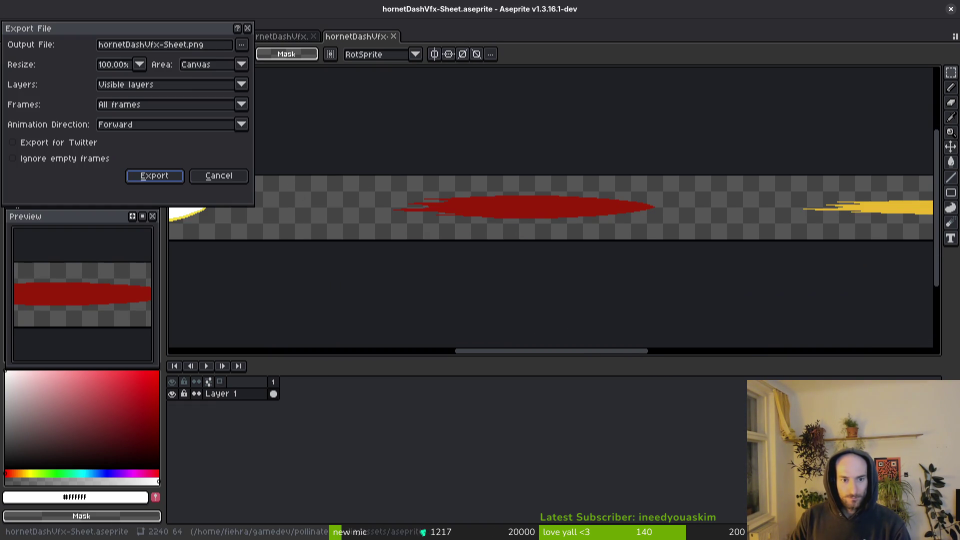
left_click(236, 44)
left_click(245, 60)
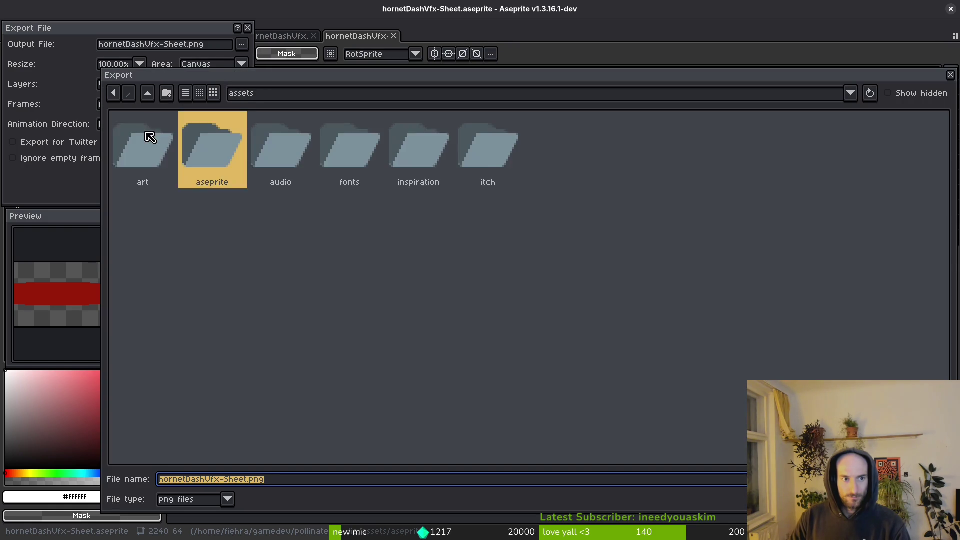
double_click(153, 147)
double_click(385, 235)
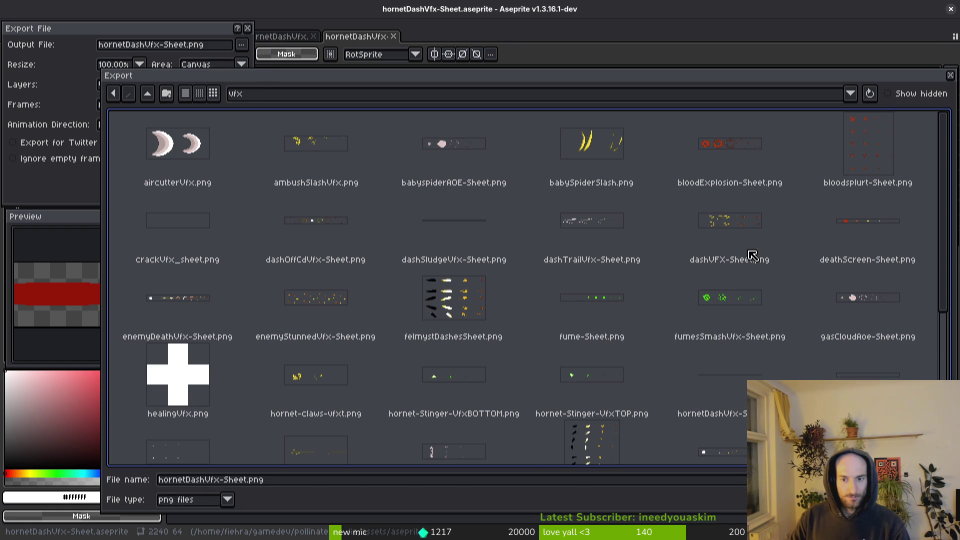
scroll(637, 396, "down", 3)
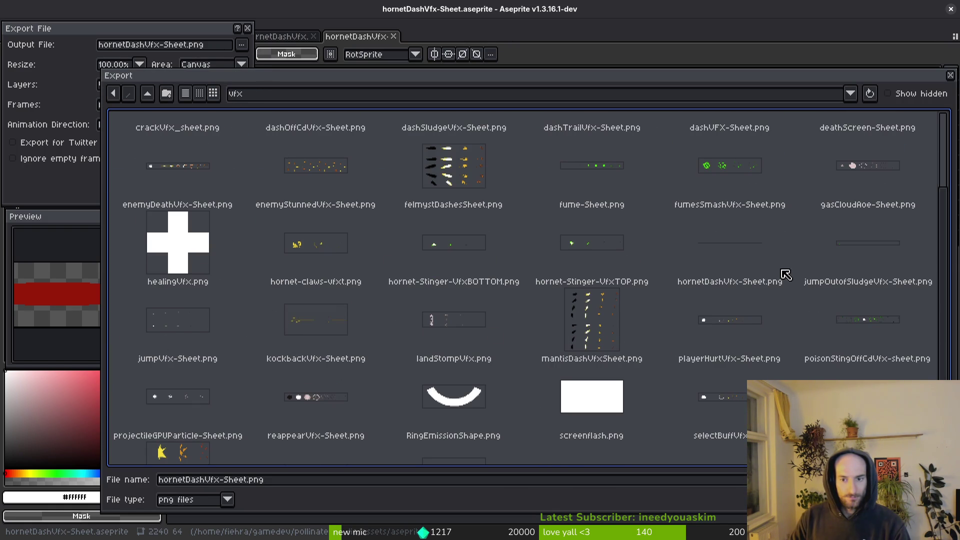
left_click(743, 258)
key("Return")
left_click(405, 302)
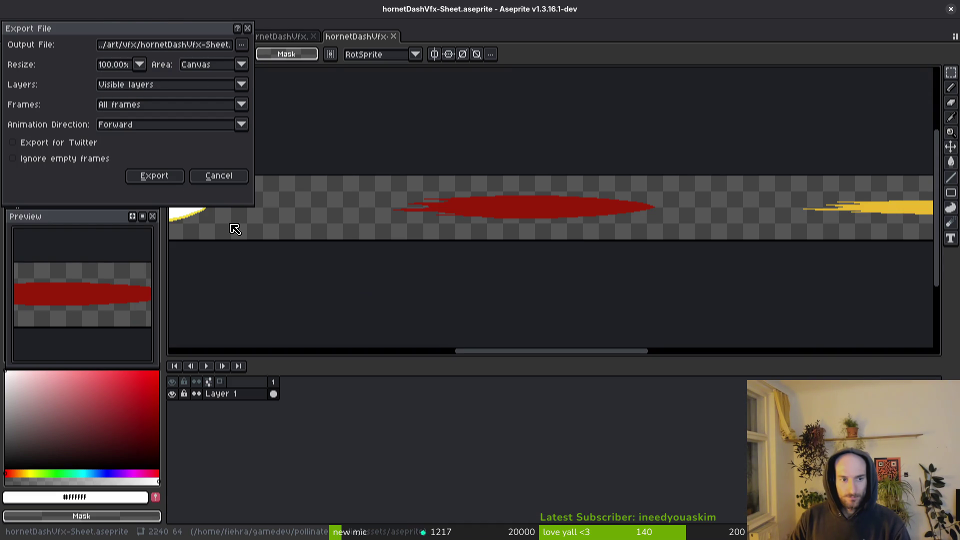
left_click(155, 176)
Step: Return to the Godot editor and restart the running game
key("i")
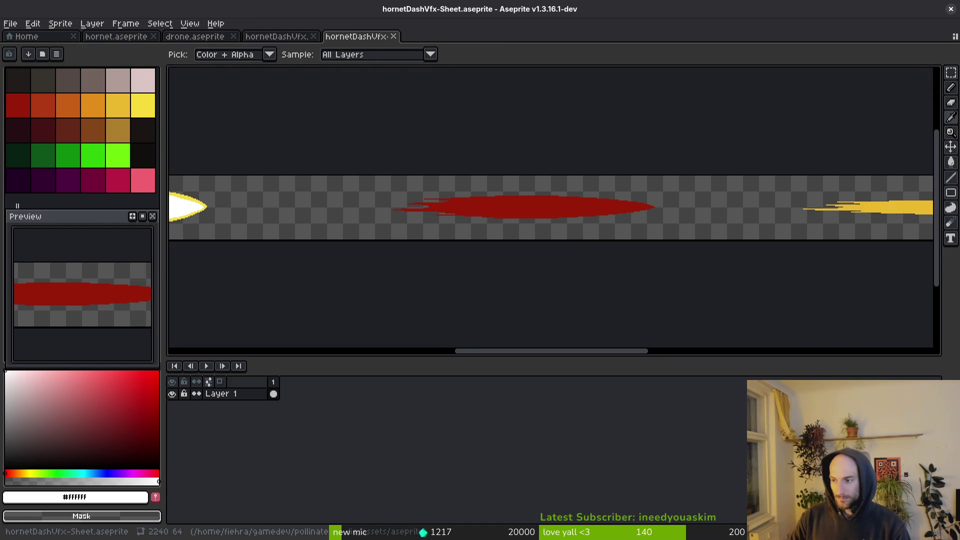
key("alt+Tab")
left_click(821, 31)
Step: Relaunch the game, maximize its window, and teleport into the Hornet arena
key("F5")
key("Return")
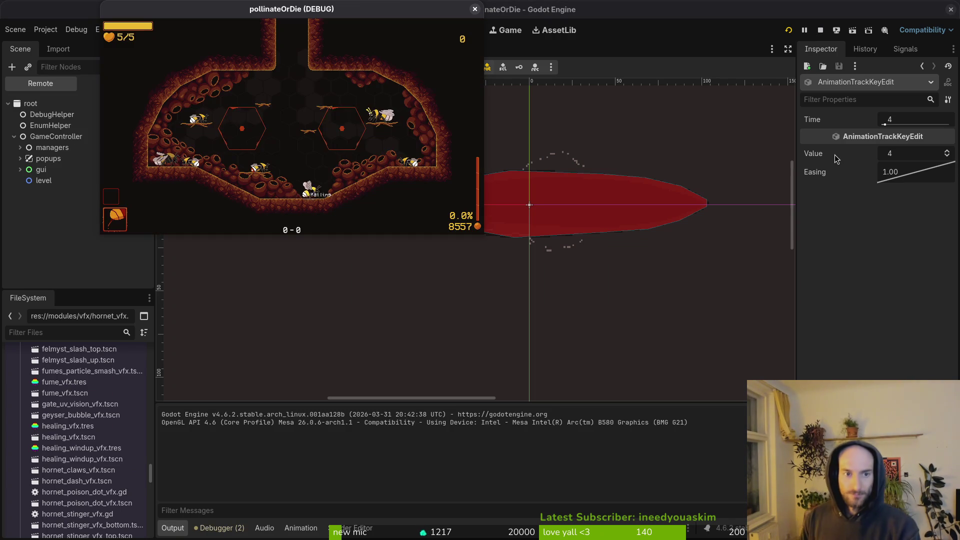
double_click(383, 11)
key("Left")
key("Up")
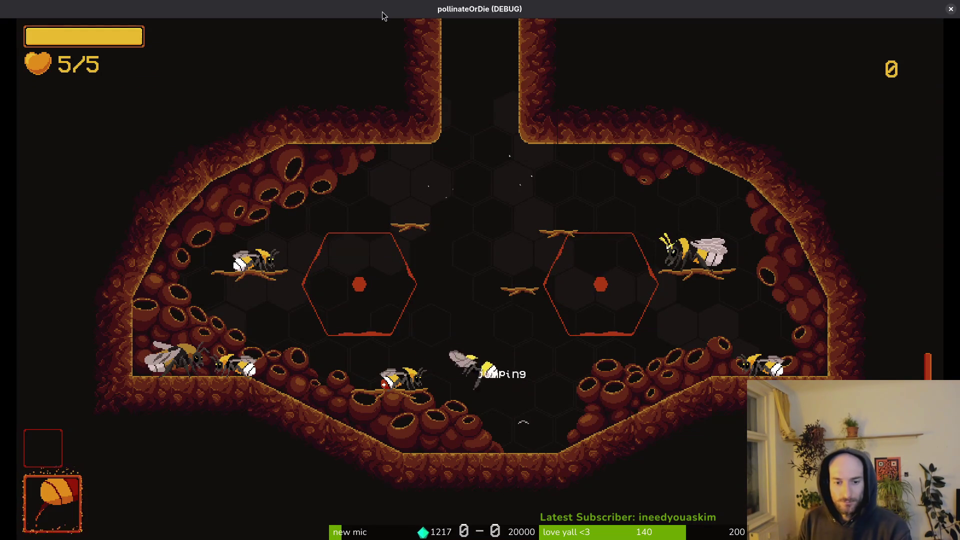
key("Up")
key("Return")
Step: Move the bee right along the floor and bring up the debugging options
key("Right")
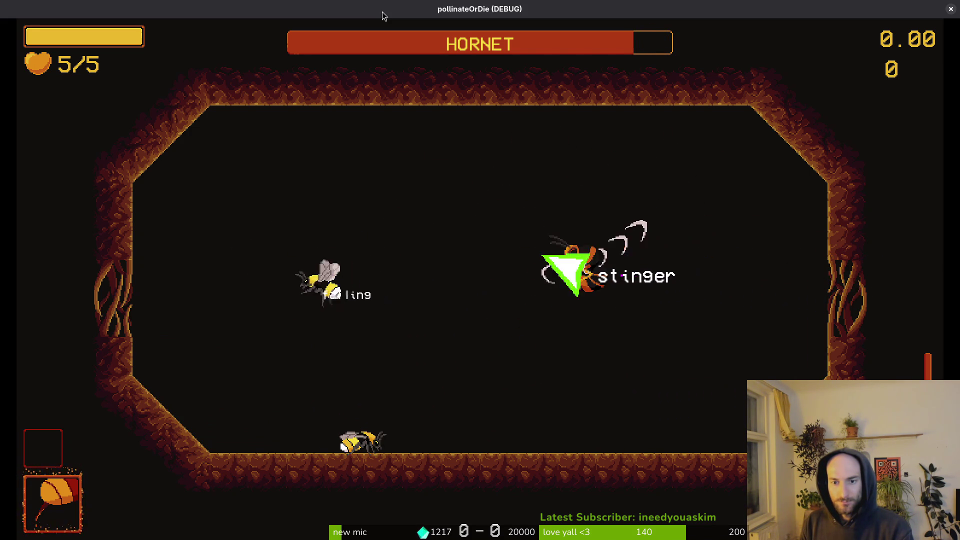
key("F1")
key("Return")
key("Up")
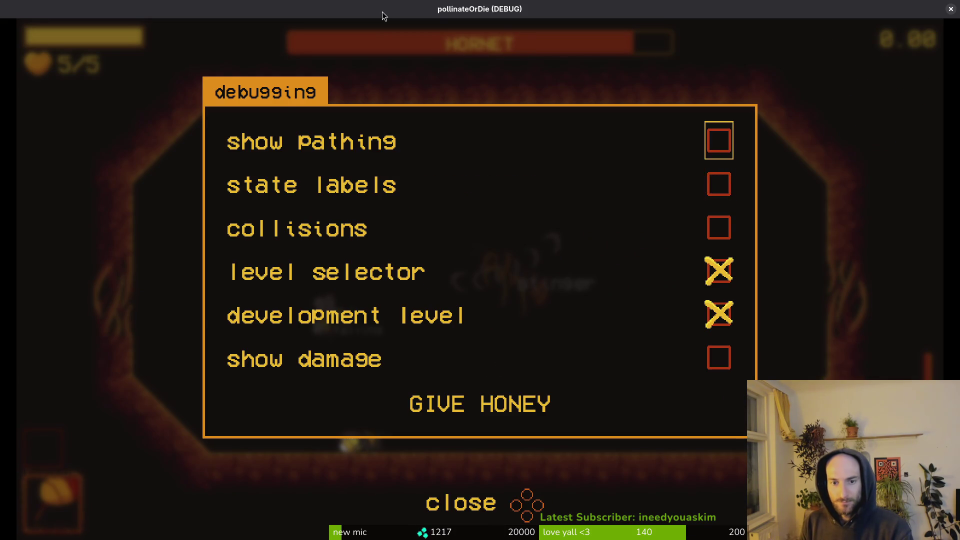
Step: Close the debug options, reload the Hornet arena, and fight the boss to watch its claws
key("F1")
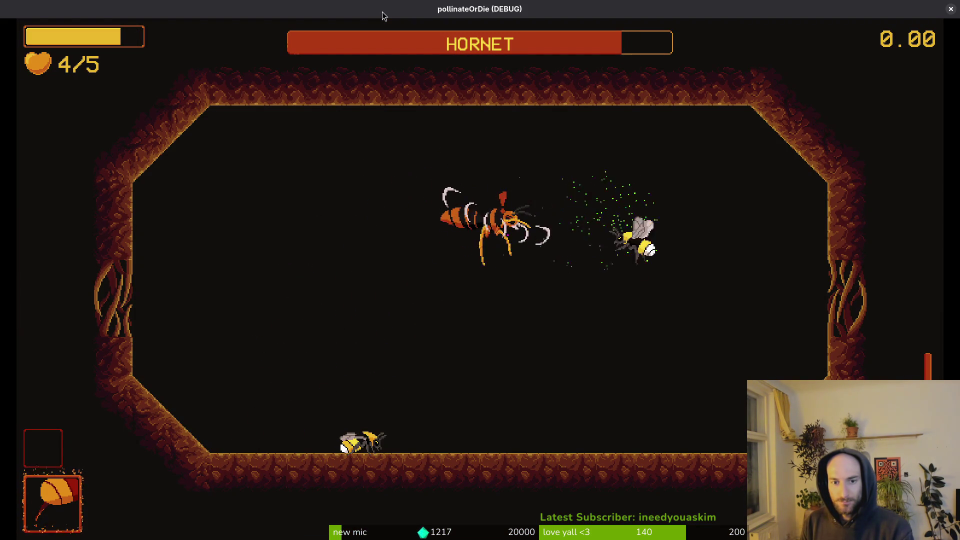
key("F2")
key("Up")
key("Return")
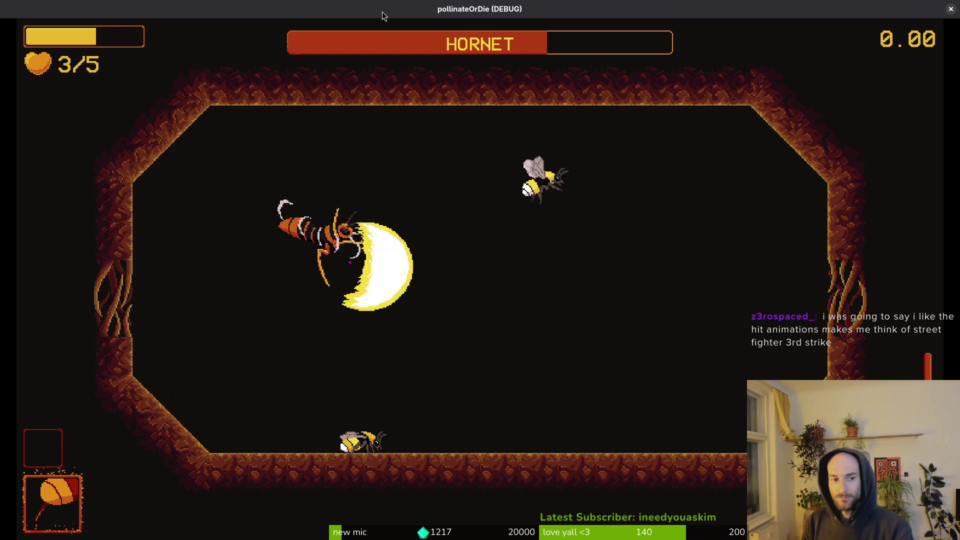
key("Escape")
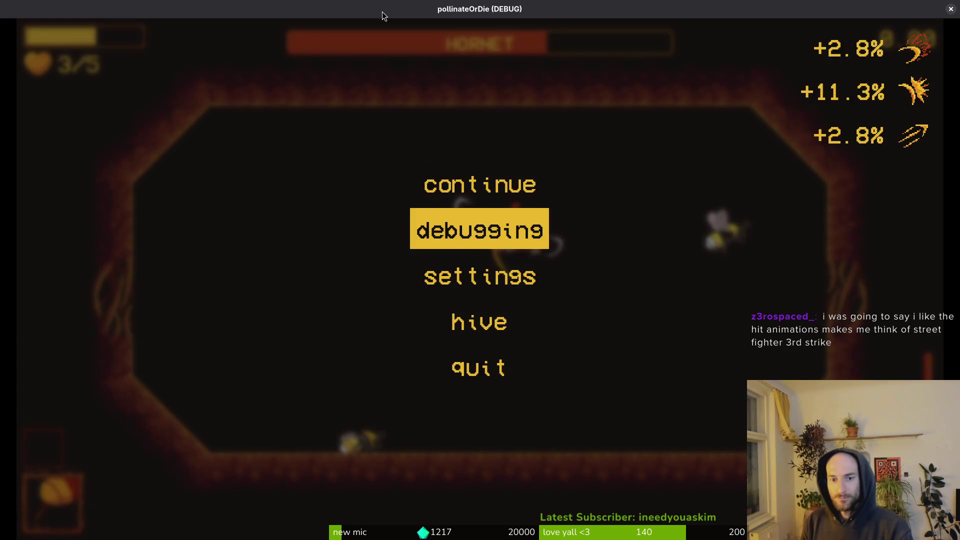
Step: Dismiss the debug panel, keep fighting the Hornet, pause, and return to Godot
key("Return")
key("Down")
key("Down")
key("Down")
key("Escape")
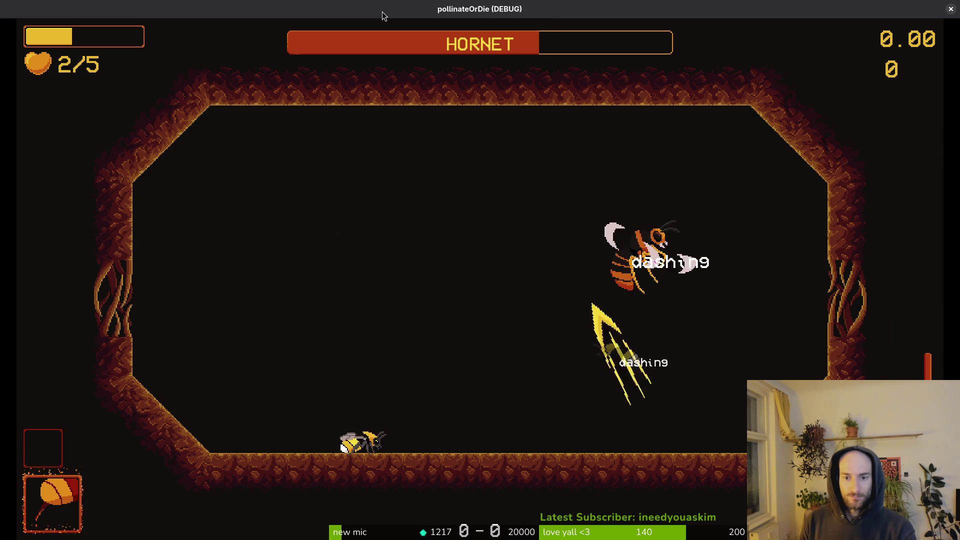
key("Escape")
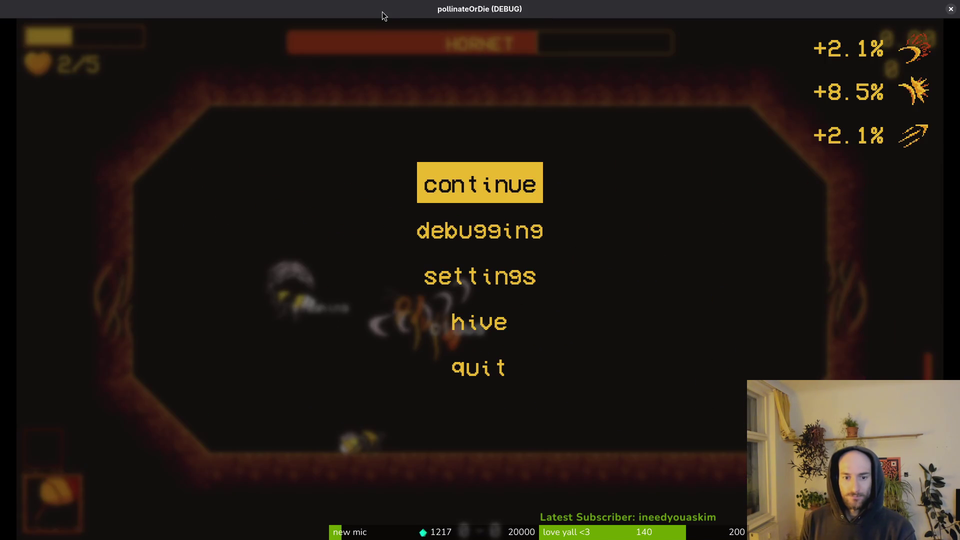
key("alt+Tab")
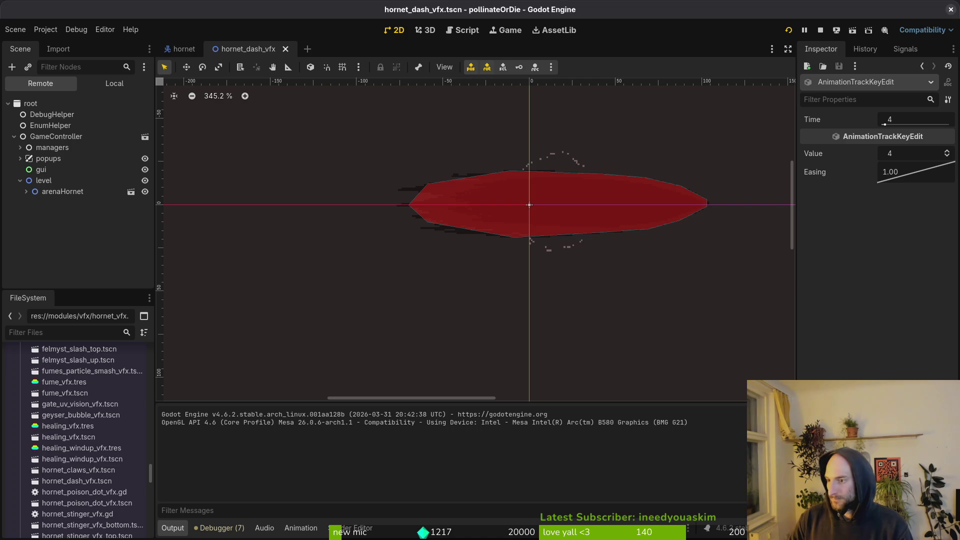
Step: Quick-open hornet_claws_vfx.tscn via 'horcla', show its local node tree, then go to the code editor
key("shift+alt+o")
type("horcla")
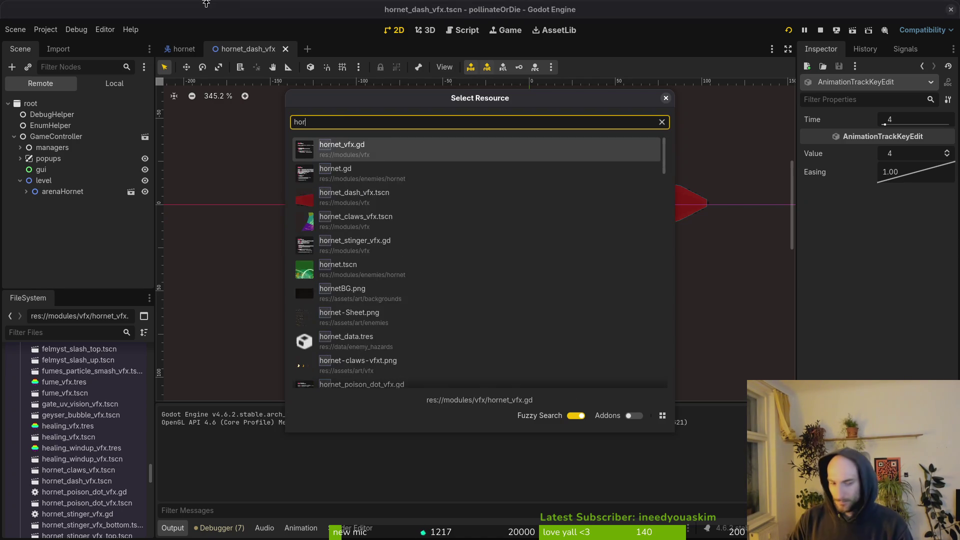
key("Return")
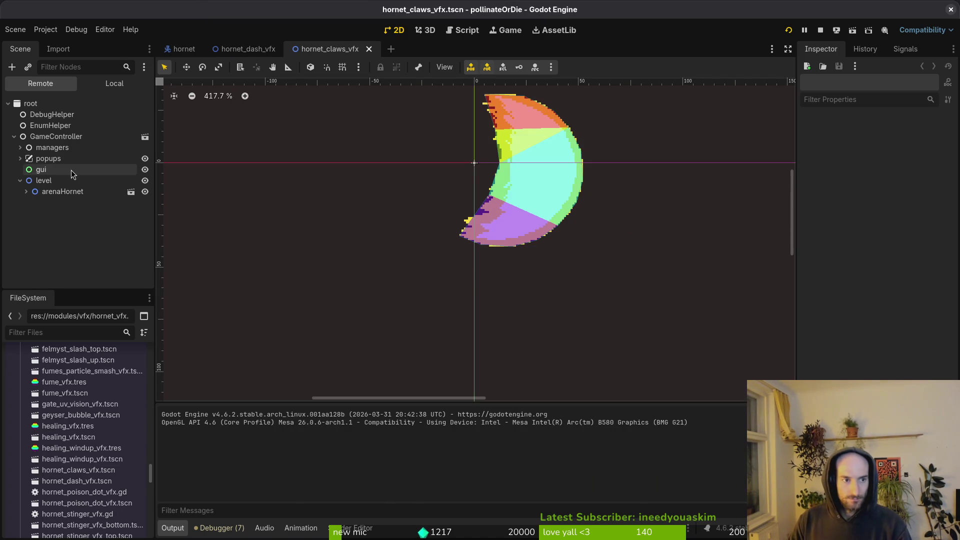
left_click(115, 83)
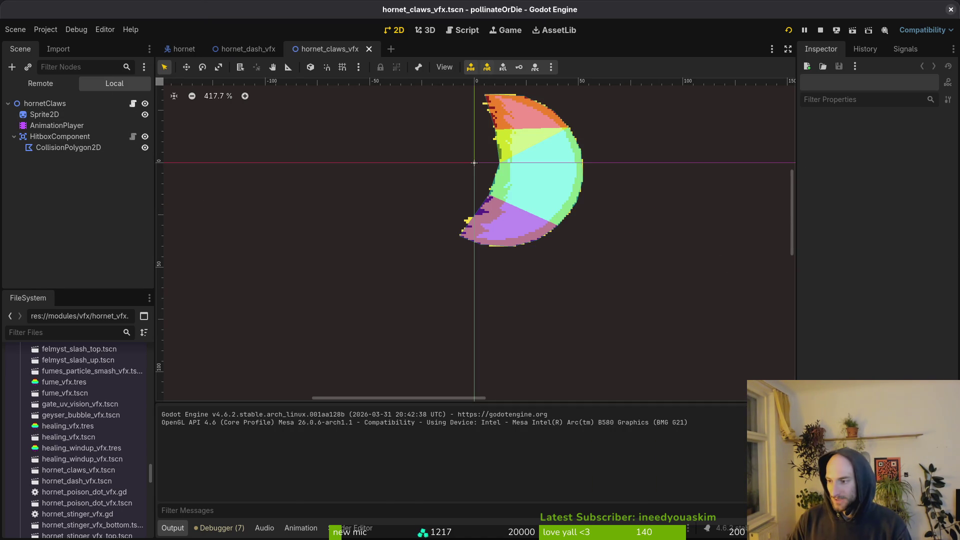
key("alt+Tab")
key("space")
Step: Find and open claws.gd in Neovim's file finder
key("f")
key("f")
type("cl")
key("ctrl+q")
key("Return")
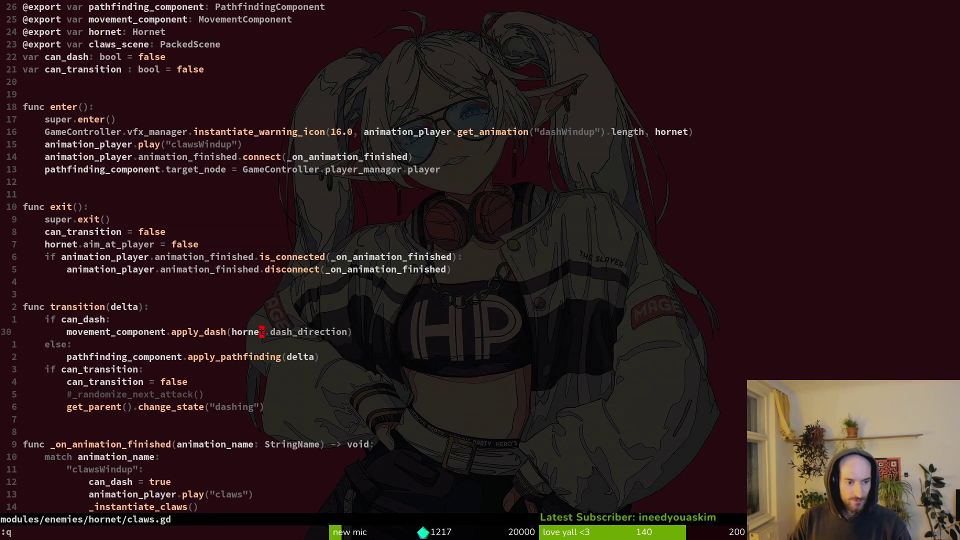
key("space")
key("f")
key("f")
type("claws")
key("Return")
Step: Review claws.gd's flip_h check and scale lines plus its recovery, transition and enter functions
key("G")
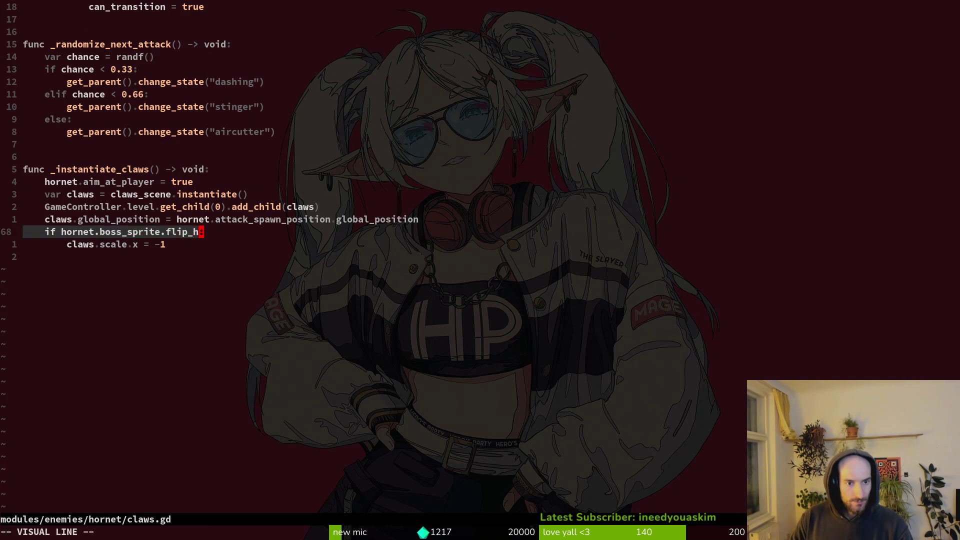
key("V")
key("j")
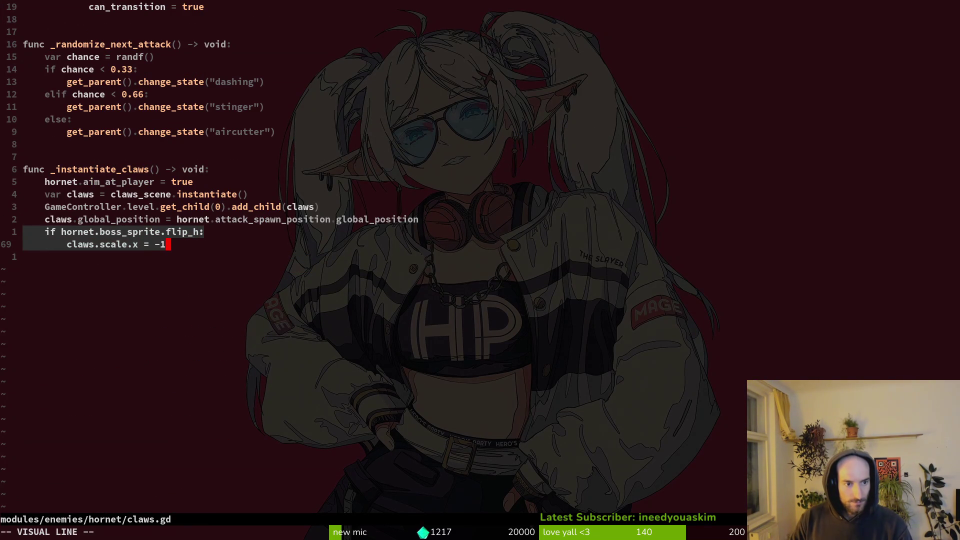
key("Escape")
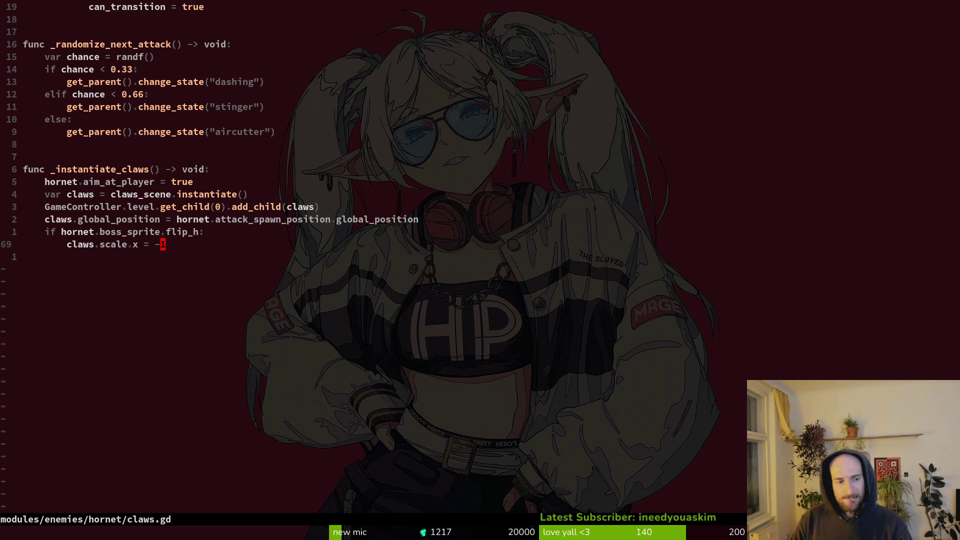
key("ctrl+u")
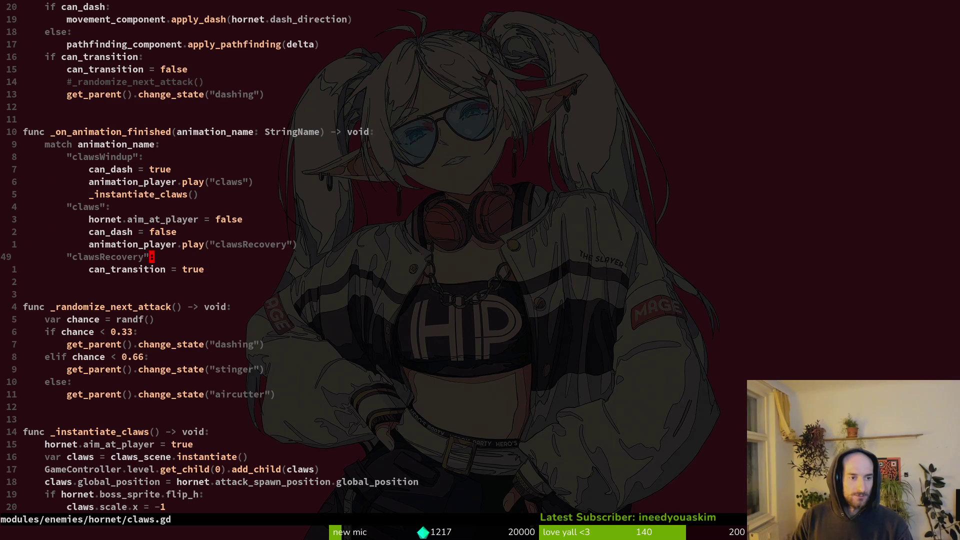
key("ctrl+u")
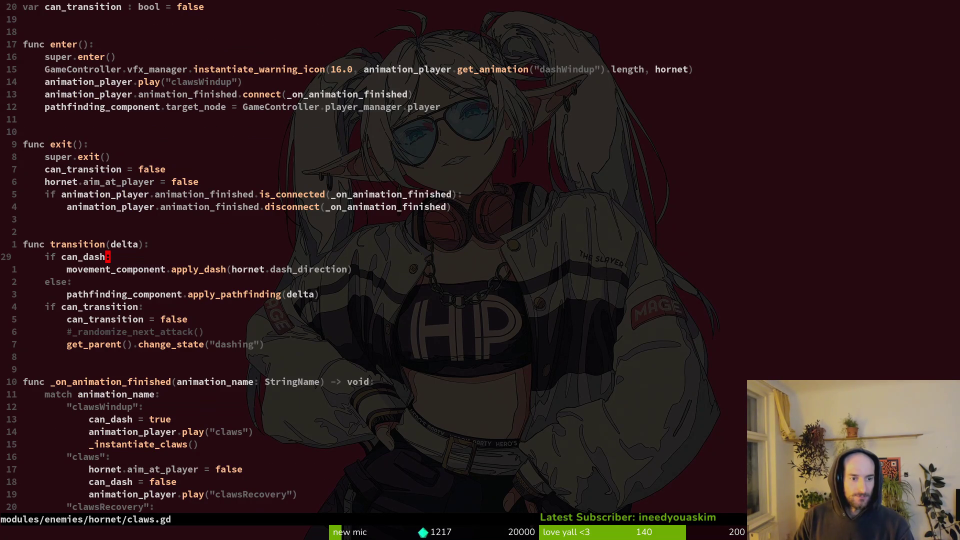
key("ctrl+u")
key("ctrl+d")
key("ctrl+d")
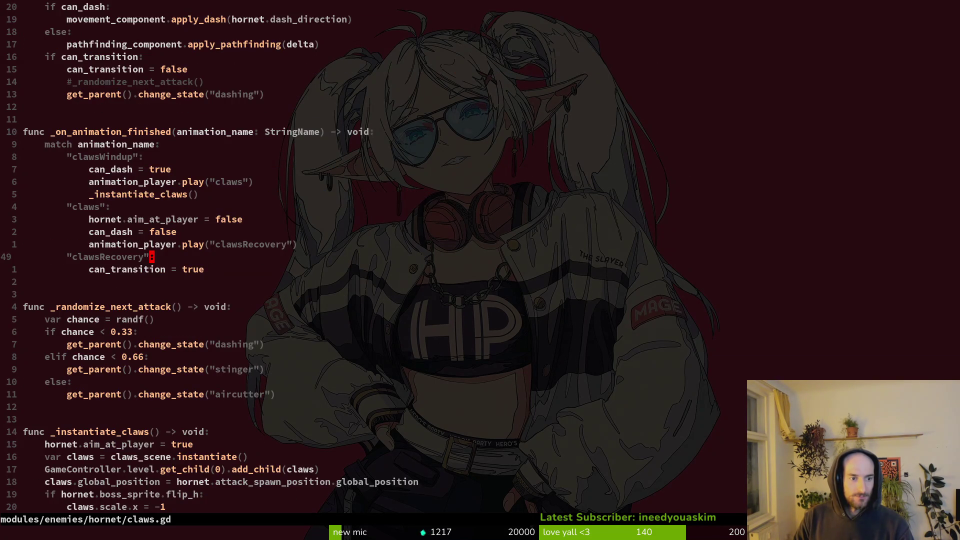
Step: Open hornet.gd at its flip_h lines, then relaunch the game from Godot
key("space")
key("f")
key("f")
type("hor")
key("Up")
key("Up")
key("Up")
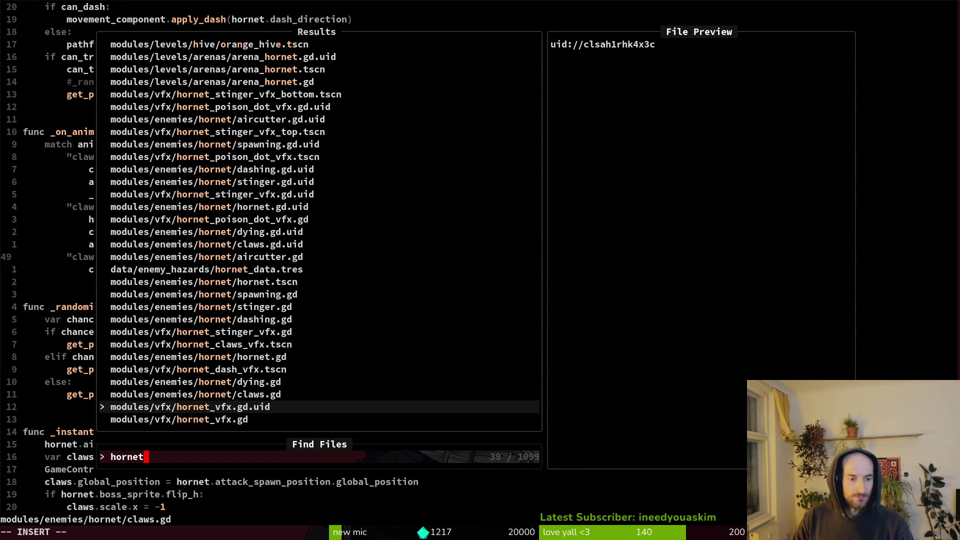
key("Return")
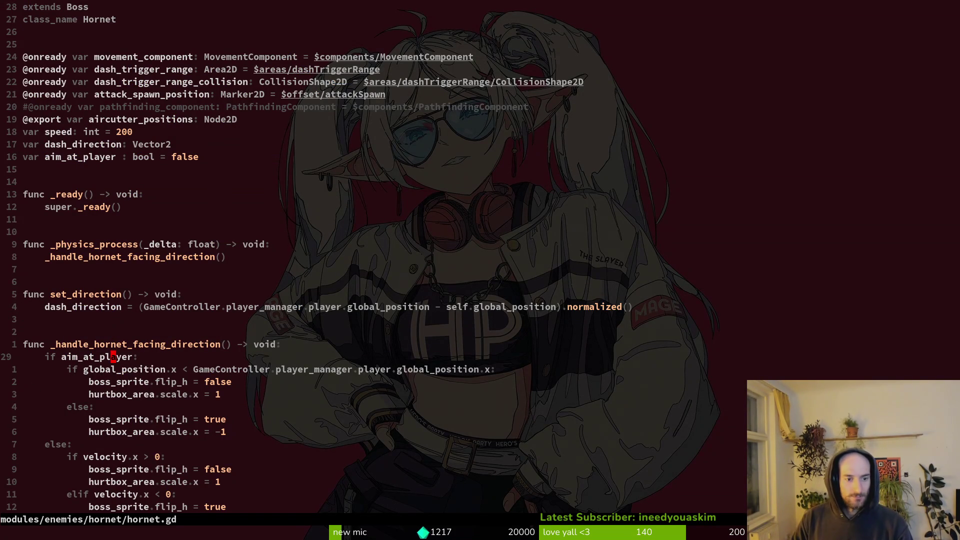
key("5")
key("j")
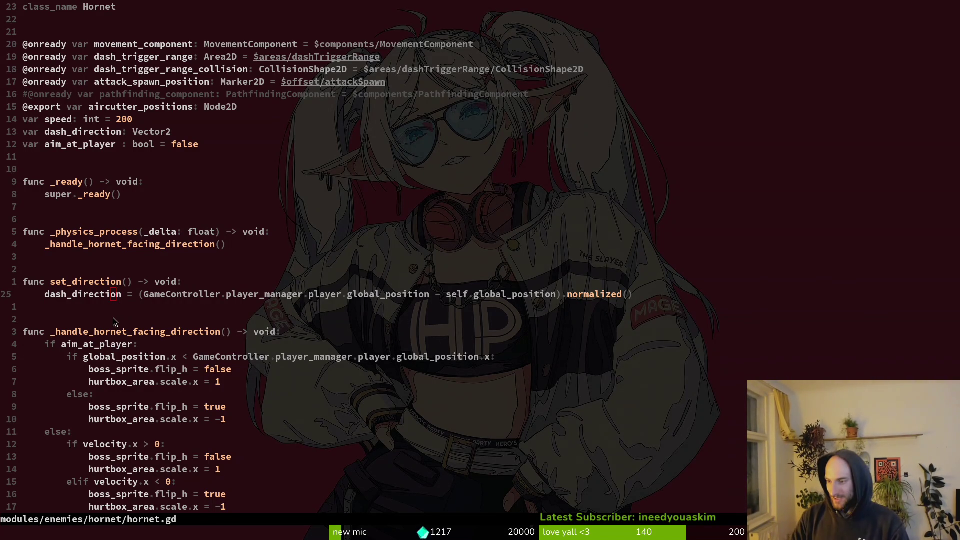
key("alt+Tab")
key("F5")
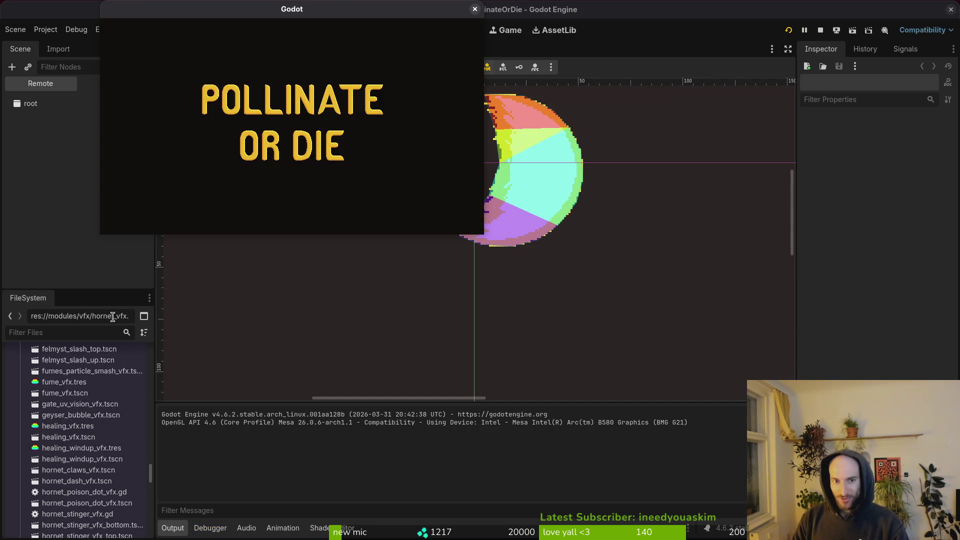
Step: Start the game, load the Hornet level via debug select, fight, pause, and return to Neovim
key("Return")
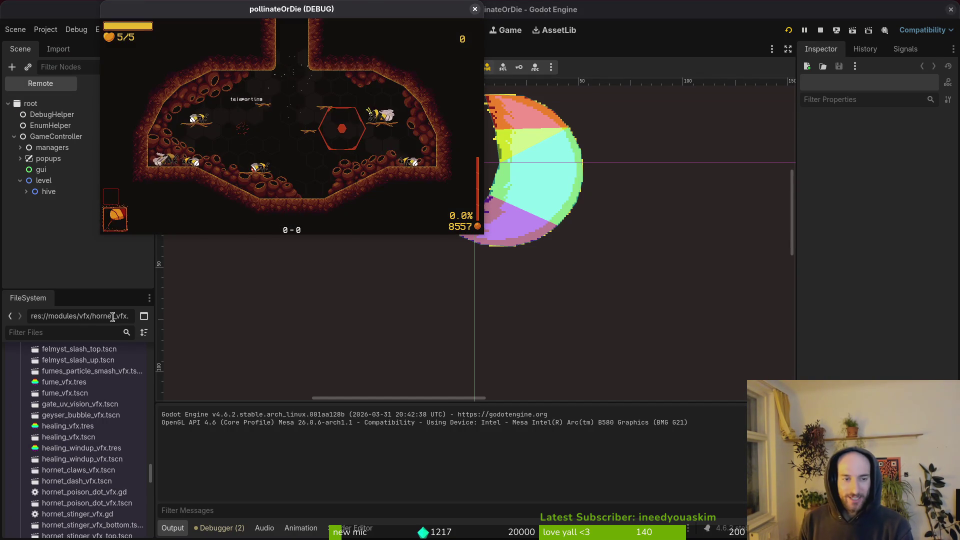
key("Escape")
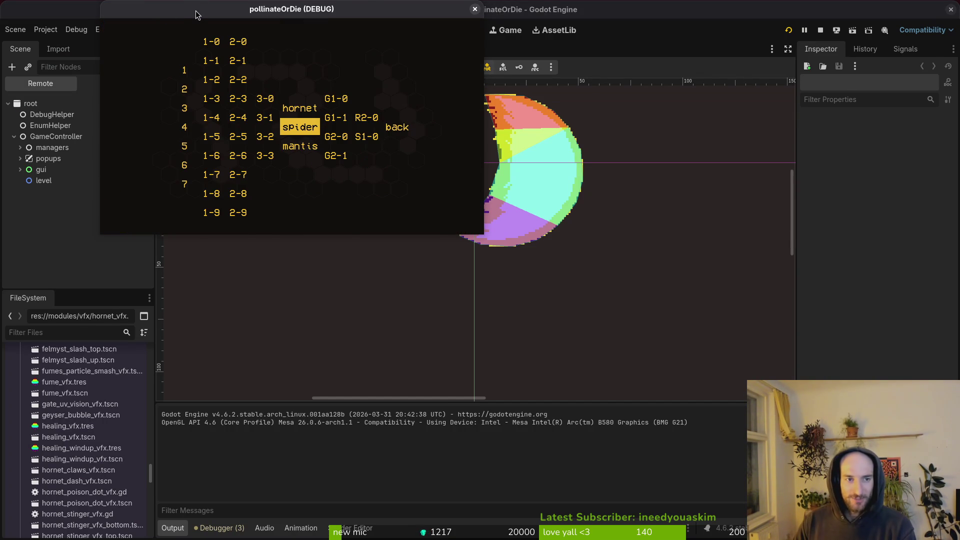
double_click(195, 11)
key("Up")
key("Return")
key("Escape")
key("Escape")
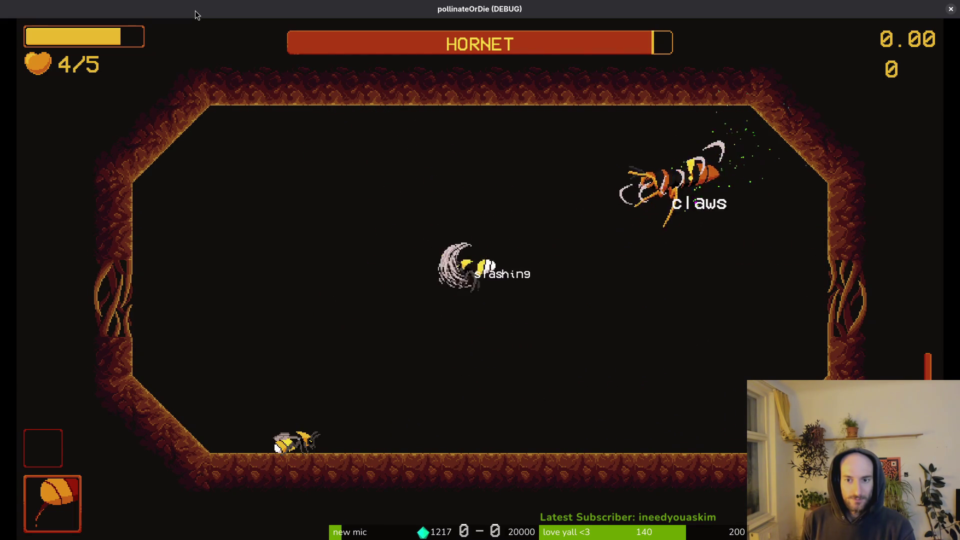
key("Escape")
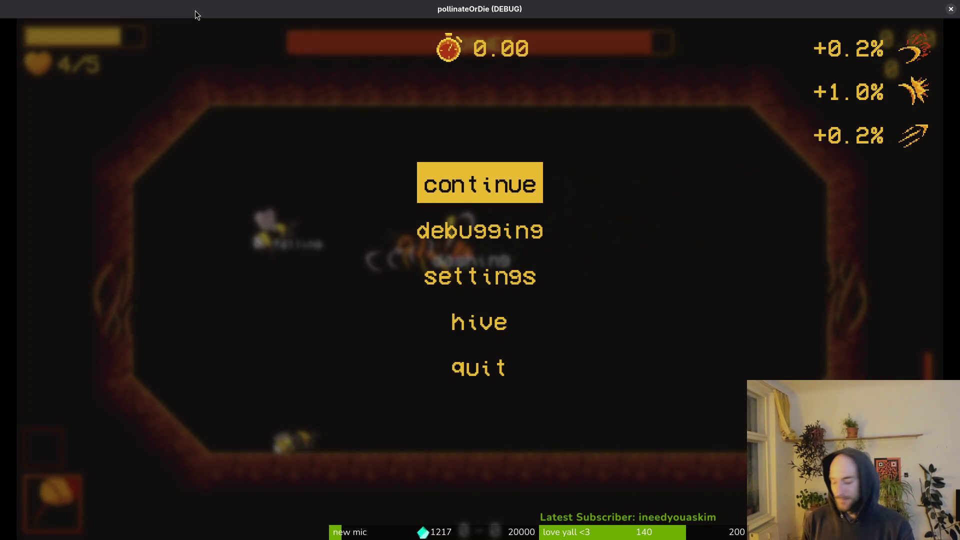
key("alt+Tab")
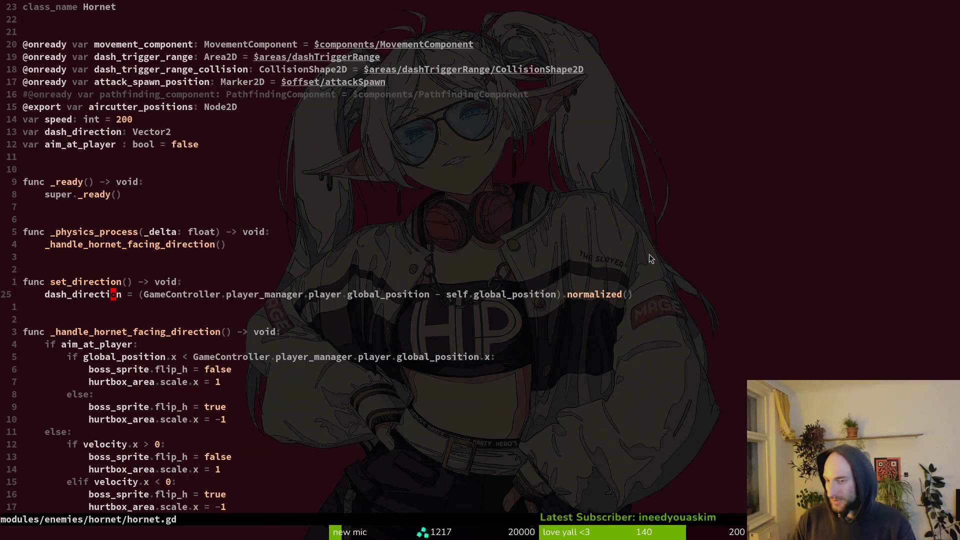
Step: Set the hornetClaws root node's Scale x to -1.0, then return to the code editor
key("alt+Tab")
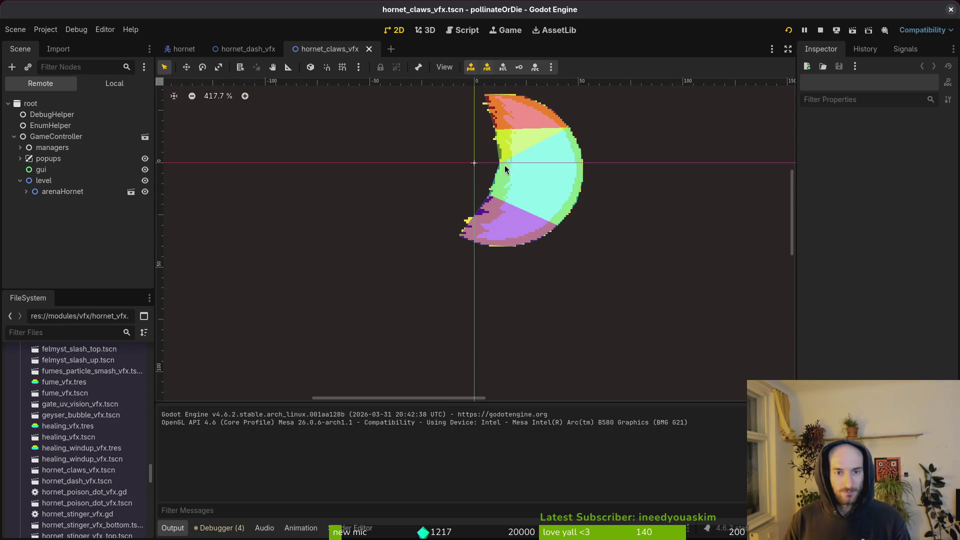
left_click(114, 83)
left_click(45, 103)
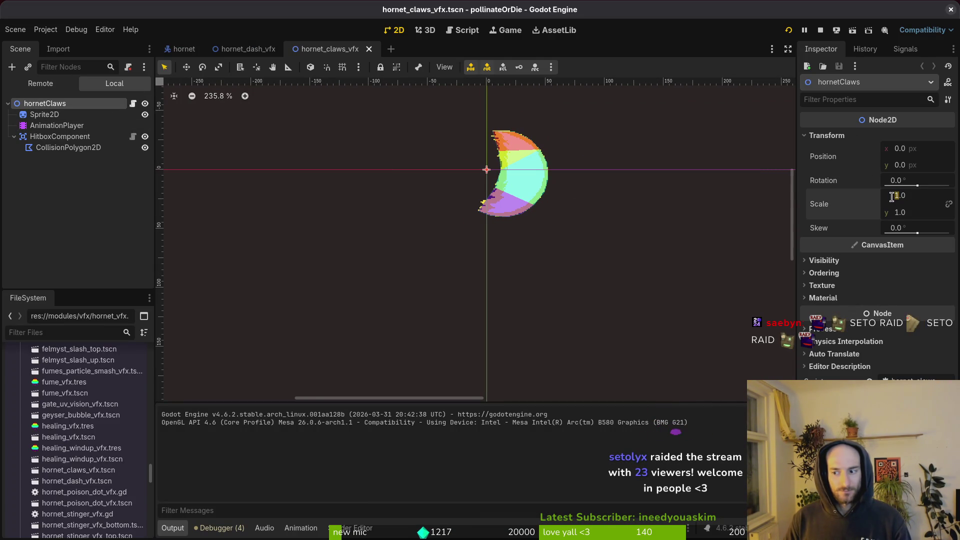
type("-1")
key("Return")
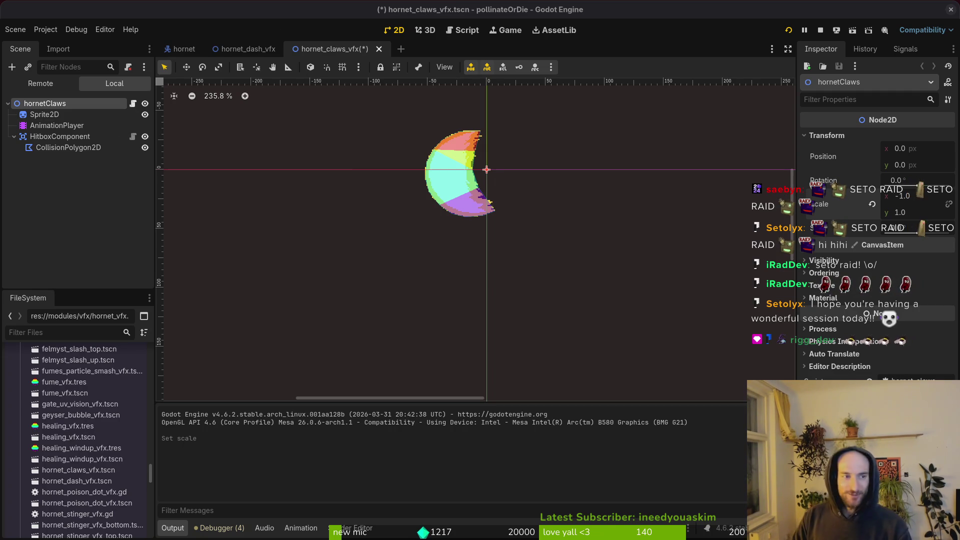
key("alt+Tab")
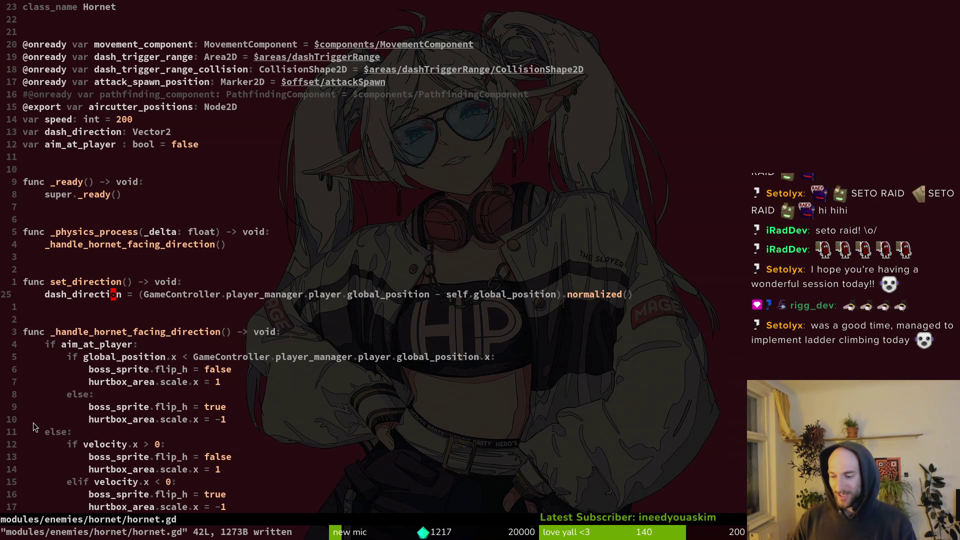
Step: Review hornet.gd's facing direction function and save hornet.gd
scroll(33, 426, "down", 2)
key("j")
key("j")
key("j")
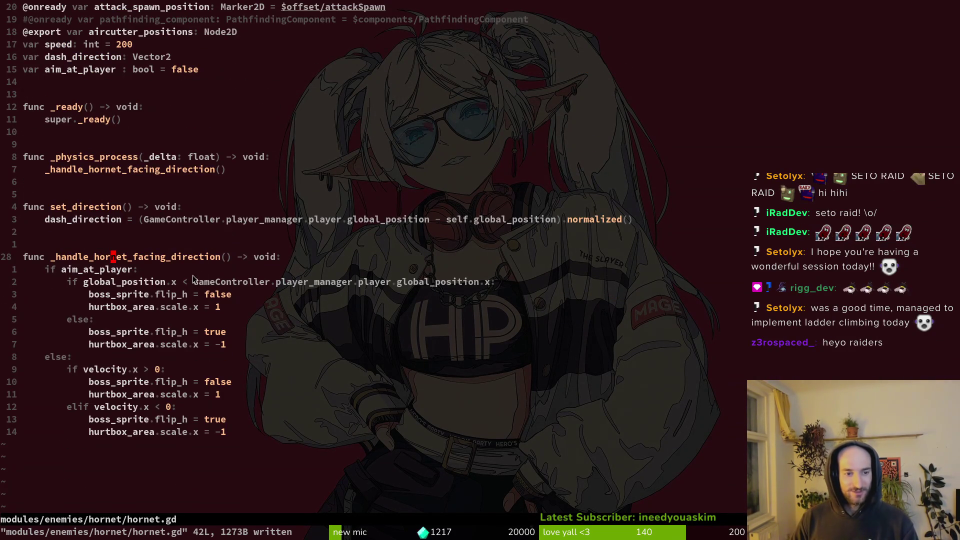
scroll(265, 323, "down", 3)
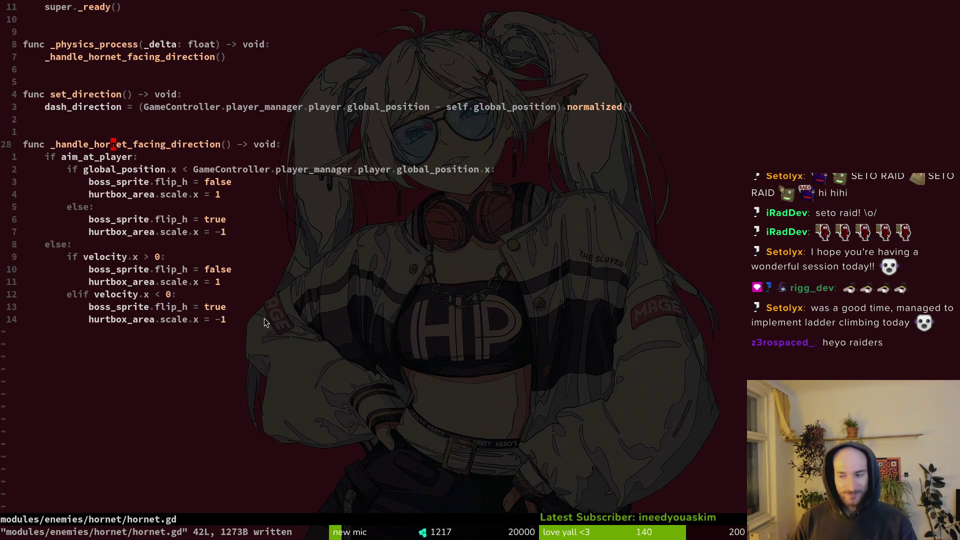
scroll(172, 269, "up", 1)
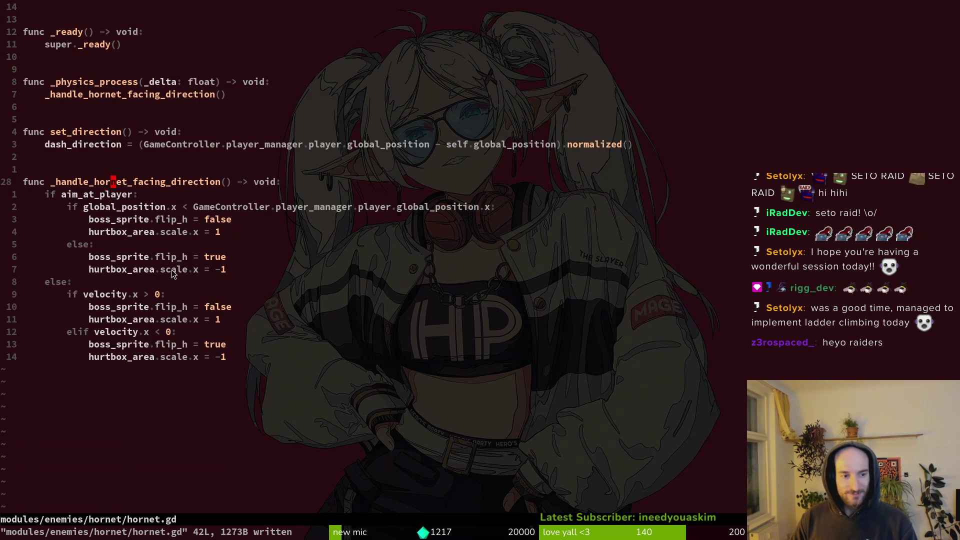
scroll(185, 295, "up", 2)
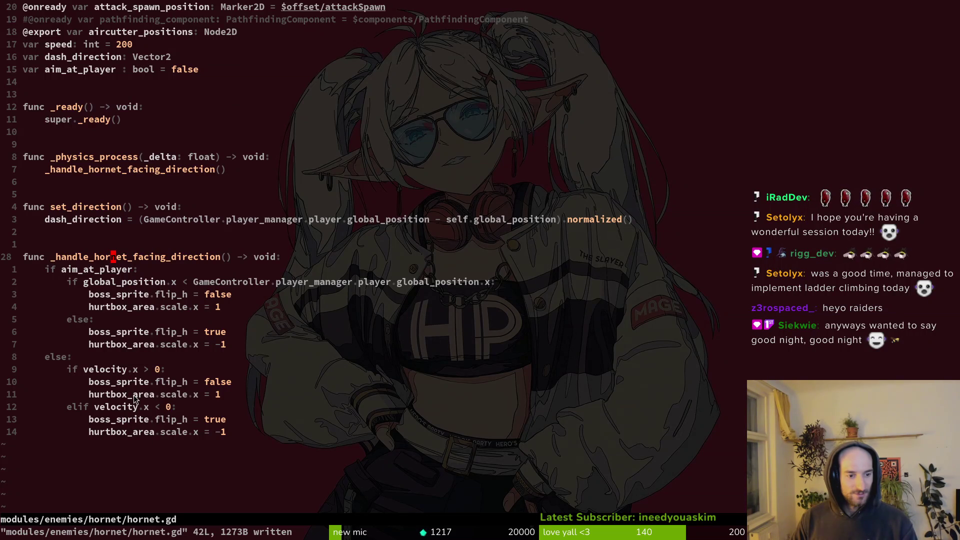
key("ctrl+s")
Step: Switch to claws.gd, check the scale flip line in the spawn code, and save it
key("ctrl+6")
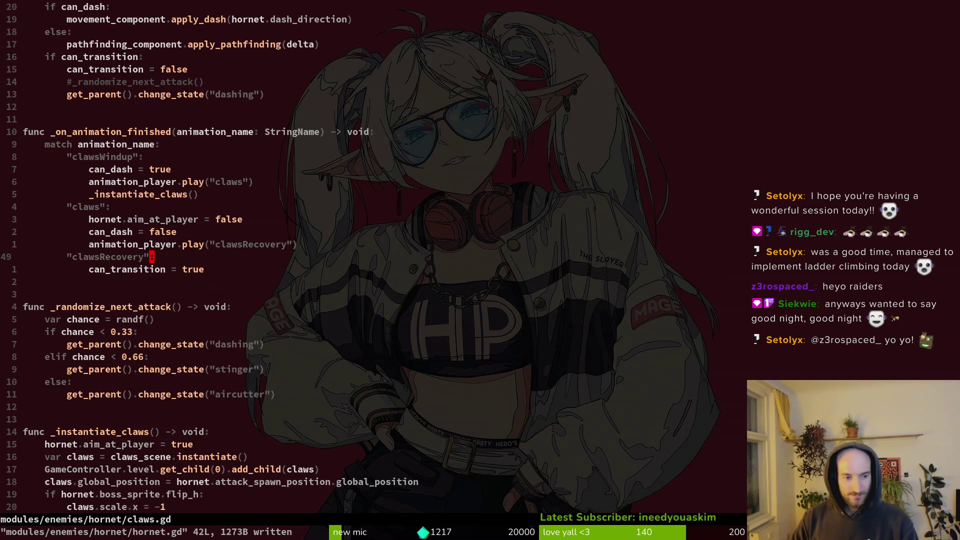
key("ctrl+d")
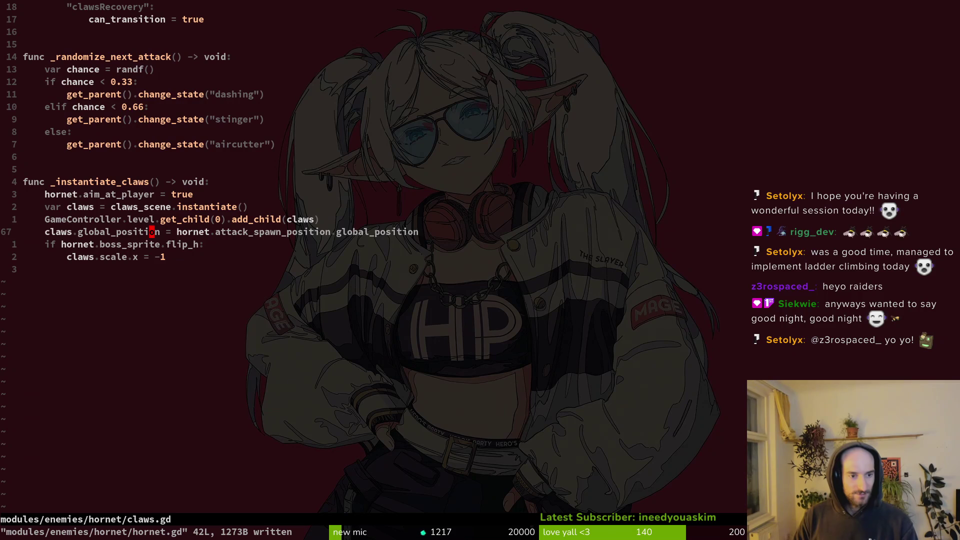
key("j")
key("k")
key("j")
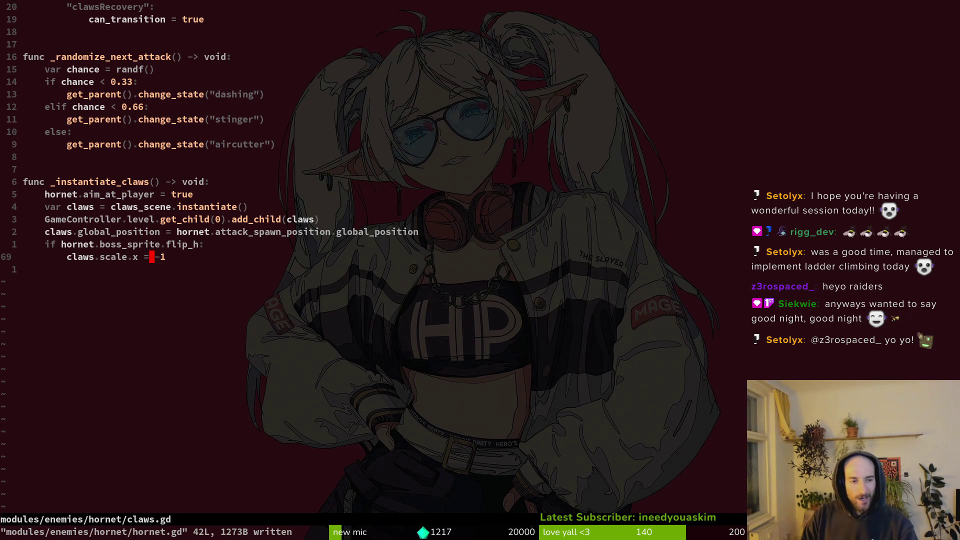
key("ctrl+s")
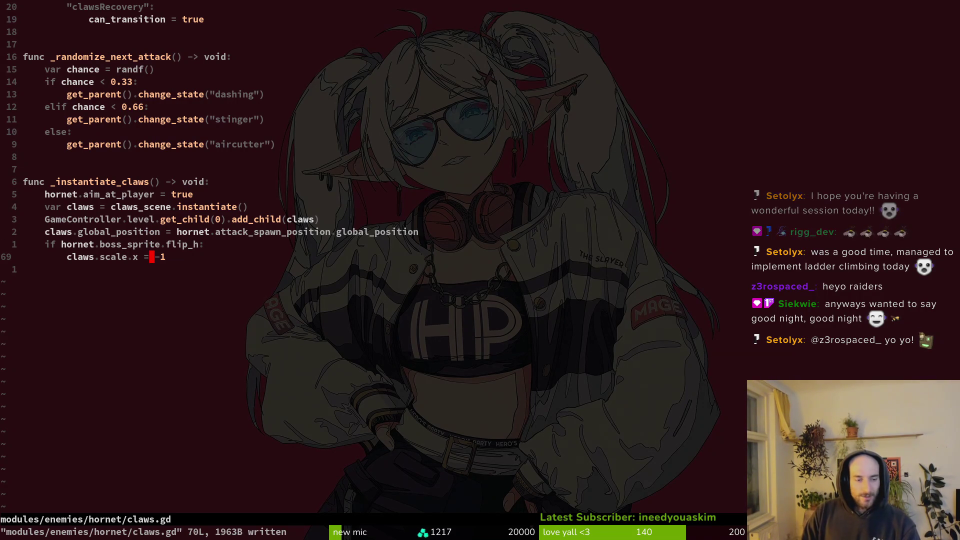
Step: Open stinger.gd in a vertical split, copy its flip_h check, and switch to the game
key("space")
key("f")
key("f")
type("stinger")
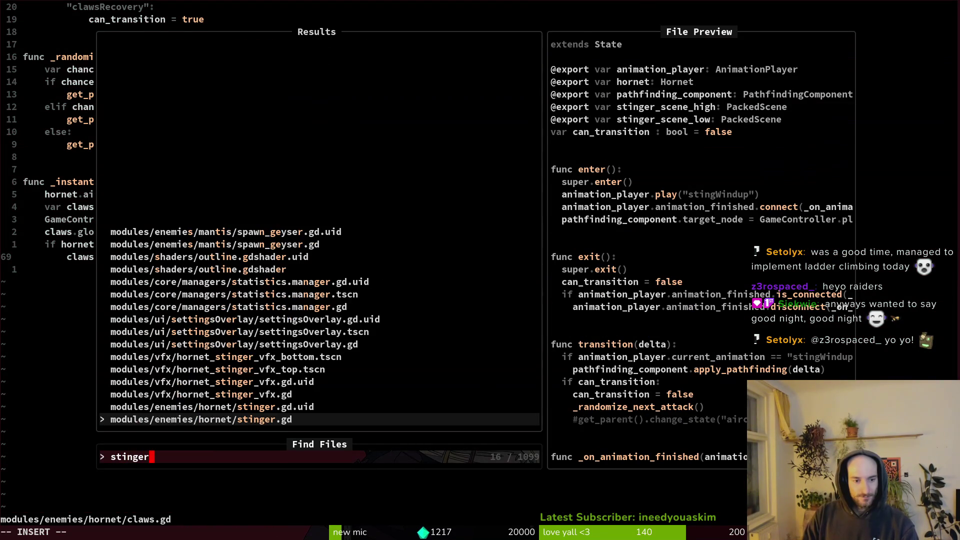
key("ctrl+v")
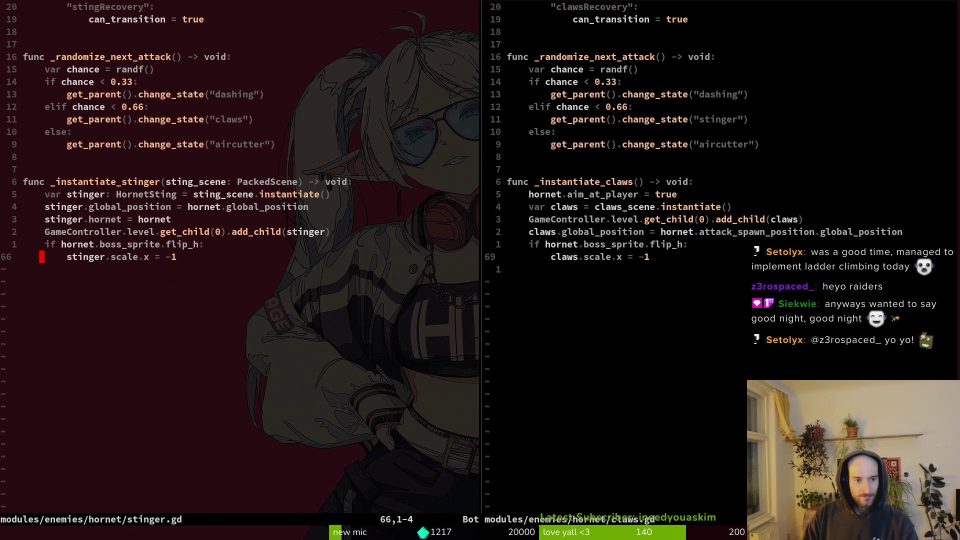
key("k")
key("V")
key("y")
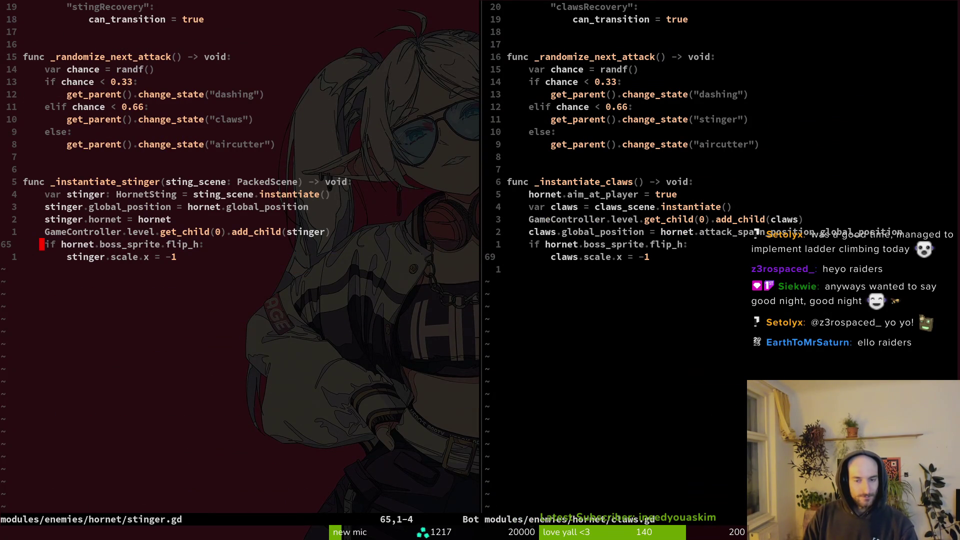
key("alt+Tab")
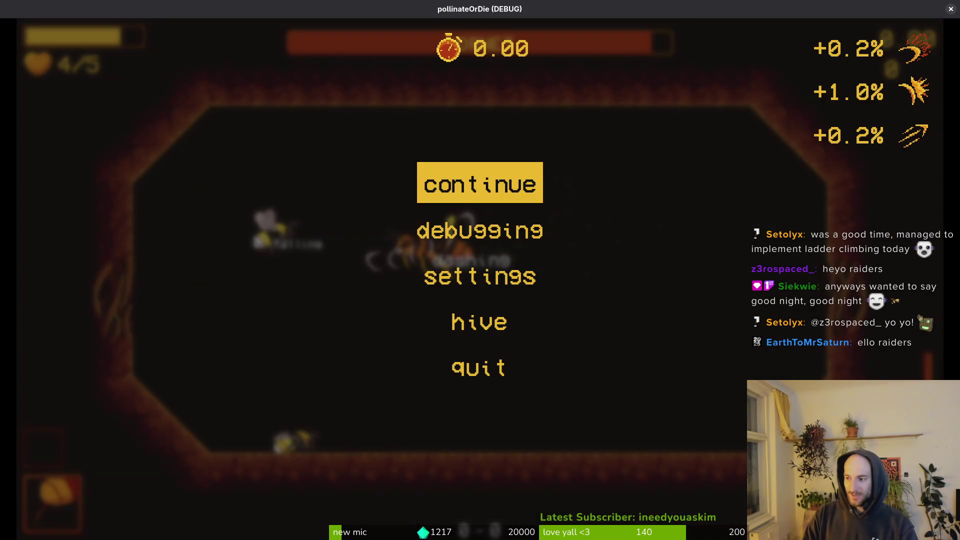
Step: Resume the hornet fight, dash and slash at the hornet through its aircutter, then close the game
key("Escape")
key("shift")
key("j")
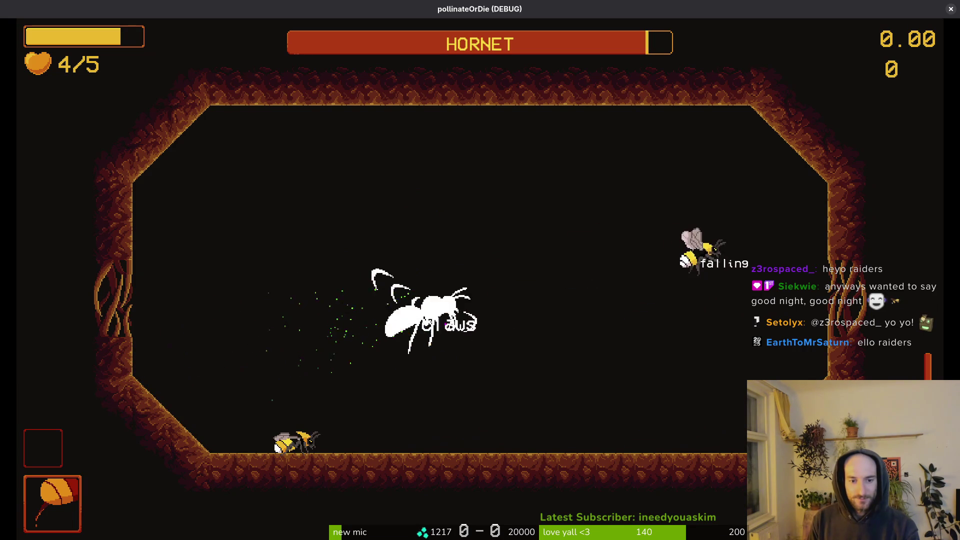
key("shift")
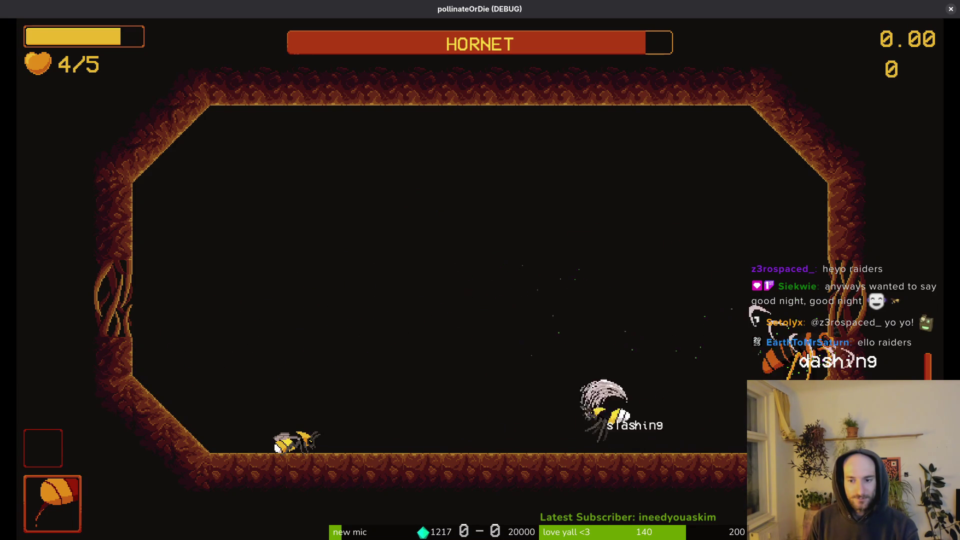
key("j")
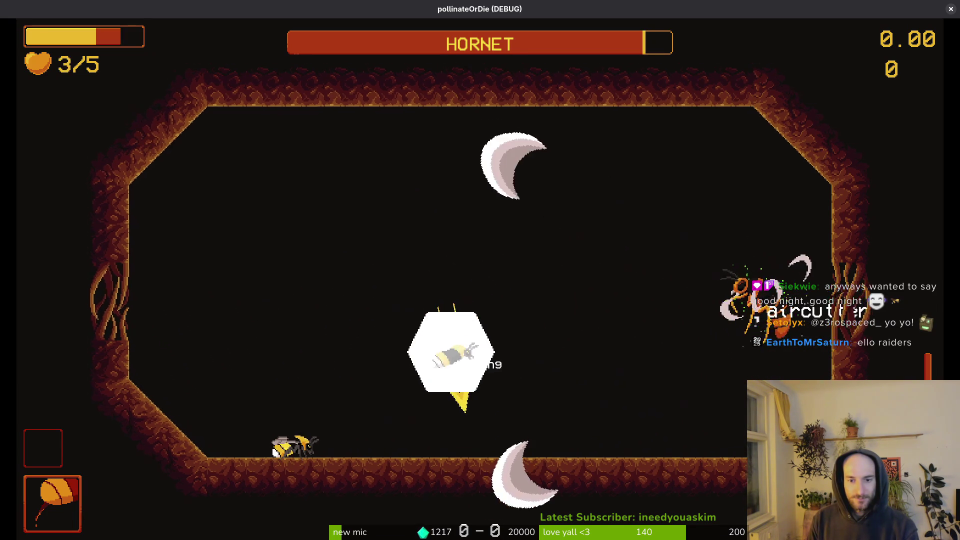
key("shift")
key("j")
key("shift")
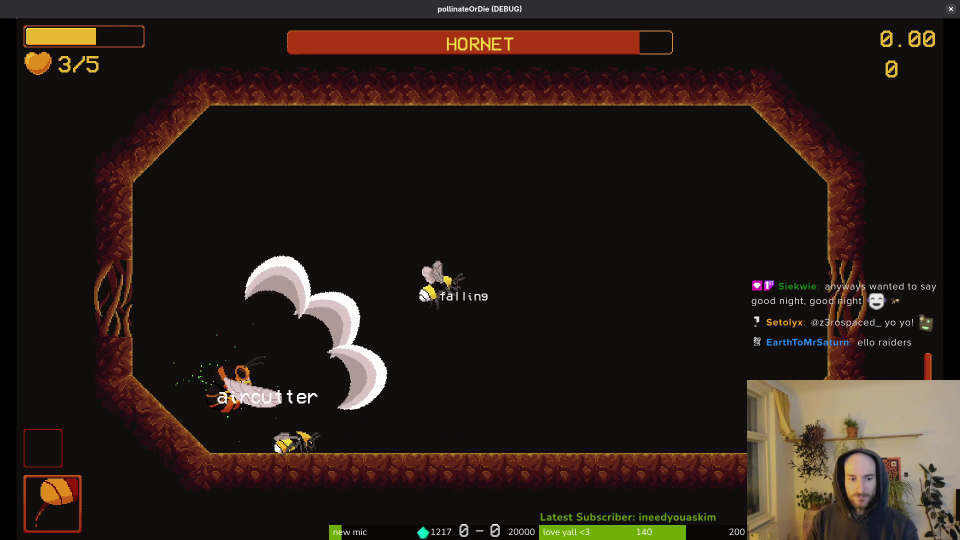
key("Escape")
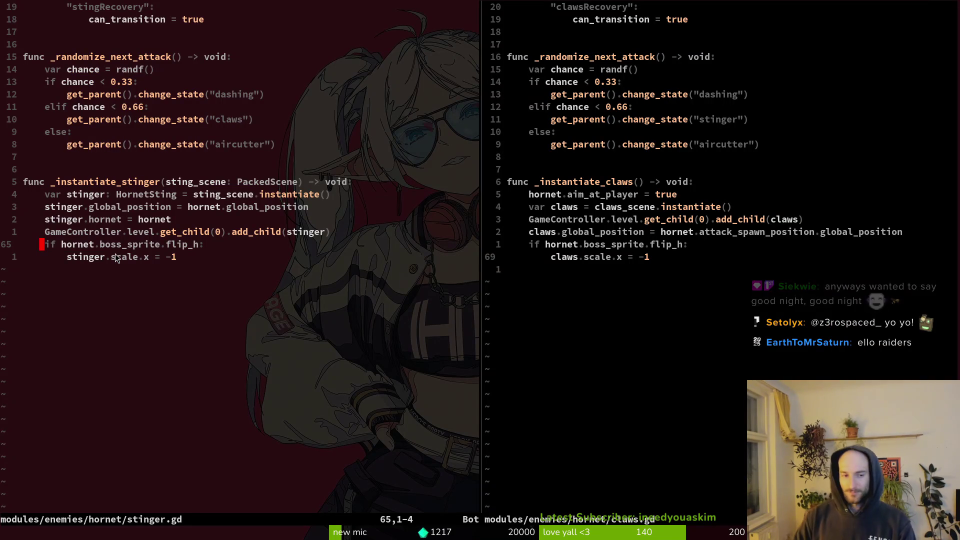
Step: Save and close the stinger.gd pane with :wq, then quit Vim to the shell
type(":wq")
key("Return")
type(":wq")
key("Return")
Step: In tig, discard the leftover changes to claws.gd and aircutter.gd
type("ti")
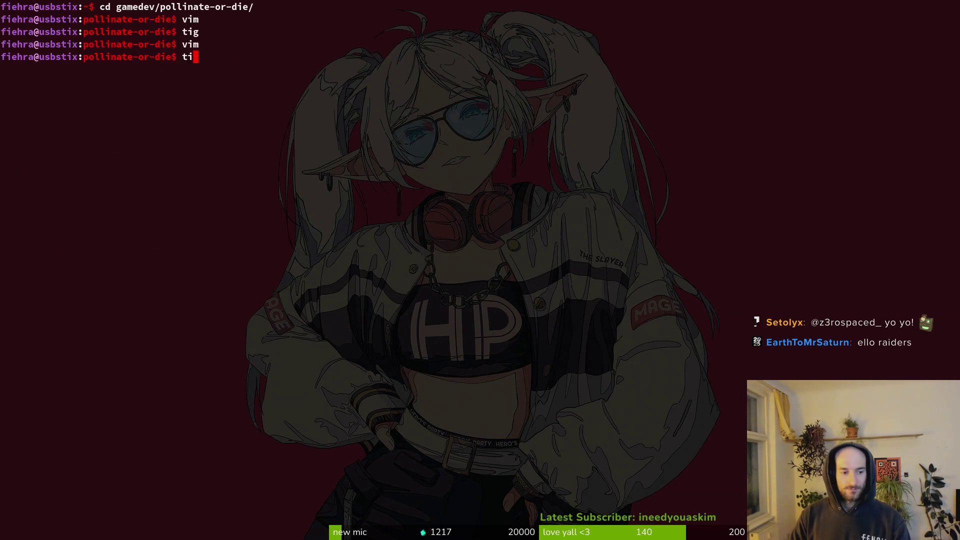
type("g")
key("Return")
key("s")
key("Down")
key("Down")
key("Down")
key("Return")
key("!")
key("y")
key("Up")
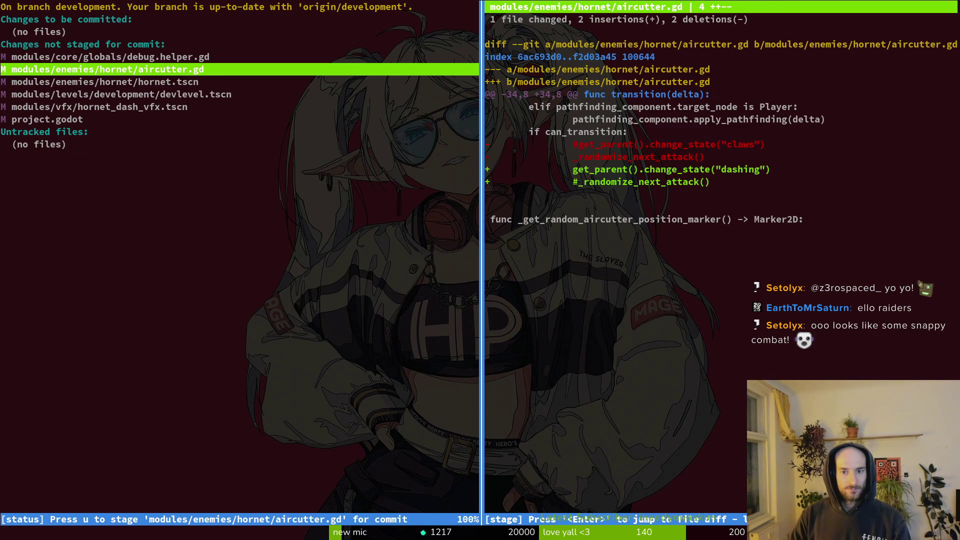
key("!")
key("y")
Step: Review the remaining hornet.tscn, devlevel.tscn and hornet_dash_vfx.tscn diffs in tig
key("Up")
key("Down")
key("Down")
key("Up")
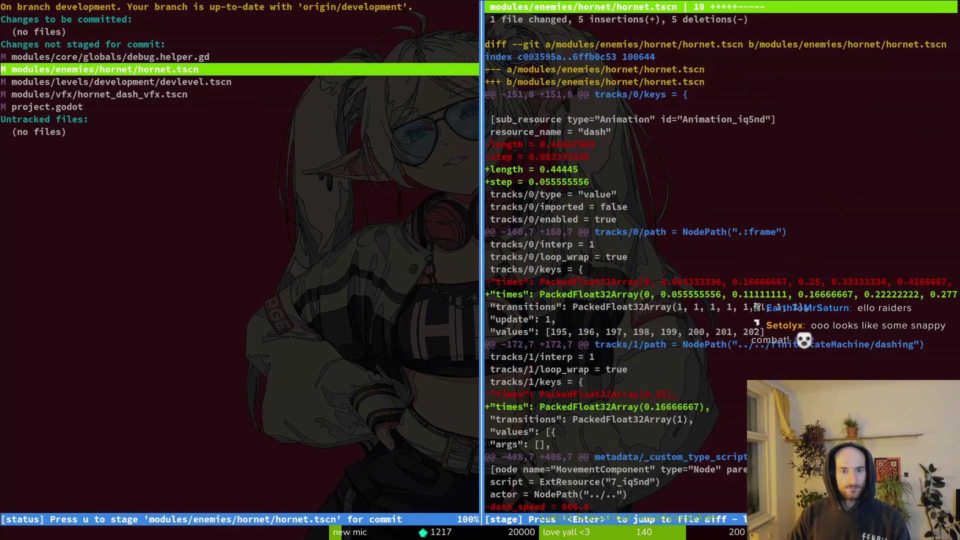
key("Down")
type("Q")
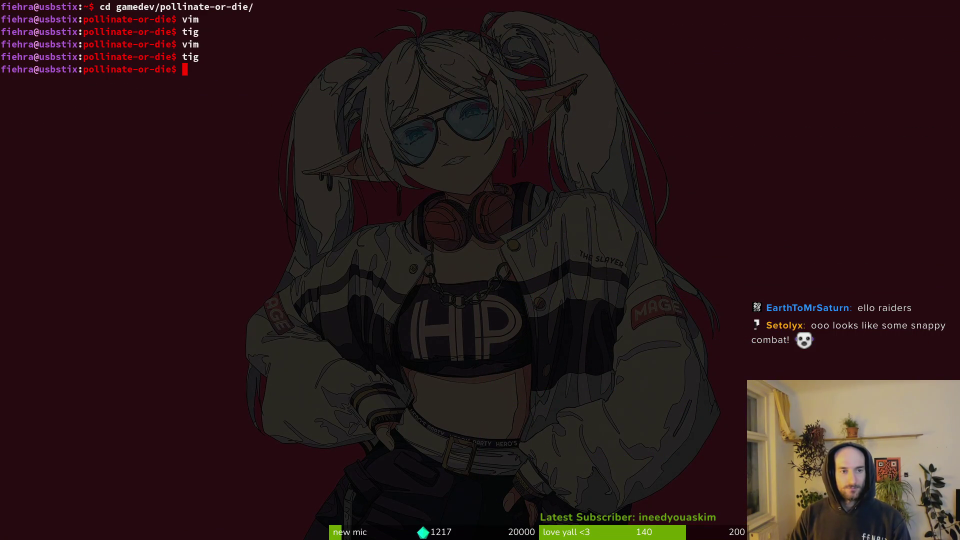
type("tig")
key("Return")
key("Down")
key("Down")
key("Down")
key("Return")
key("Up")
Step: Commit with message "increased hornet dash animation speed" and push to development
type("Qg")
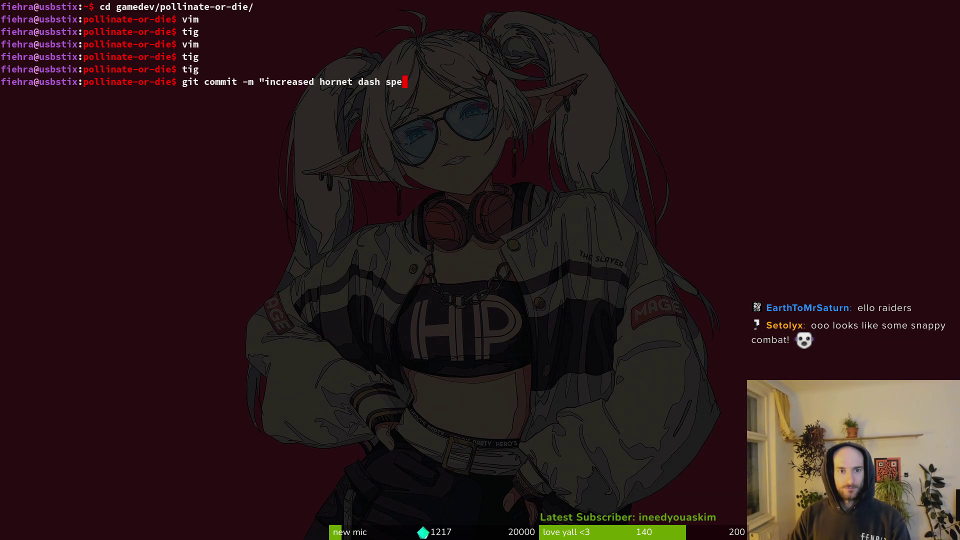
key("BackSpace")
key("BackSpace")
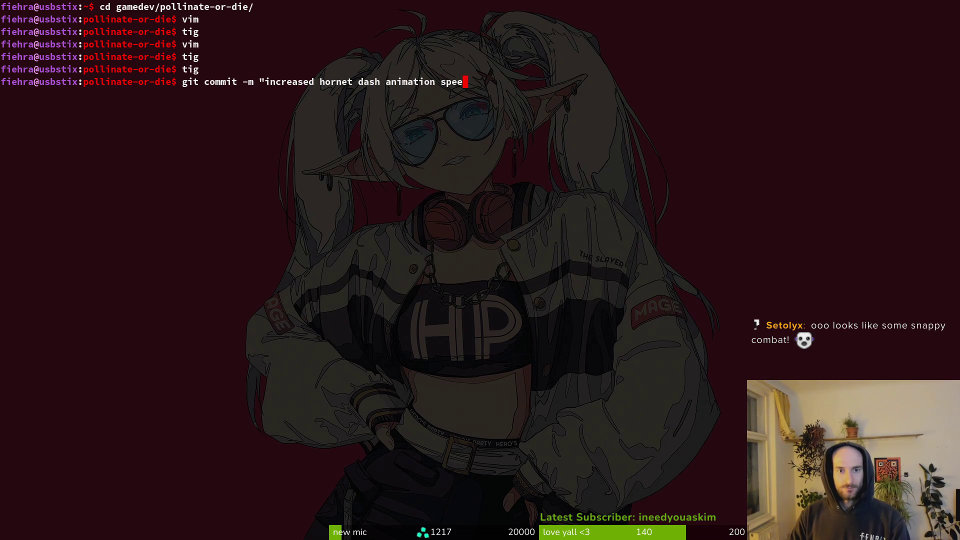
type("d\"")
key("Return")
type("git push")
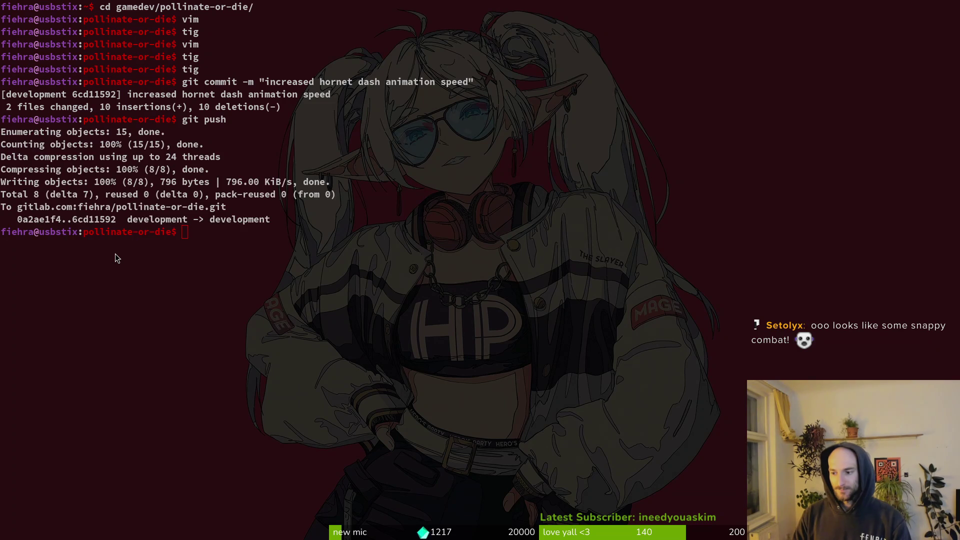
key("alt+Tab")
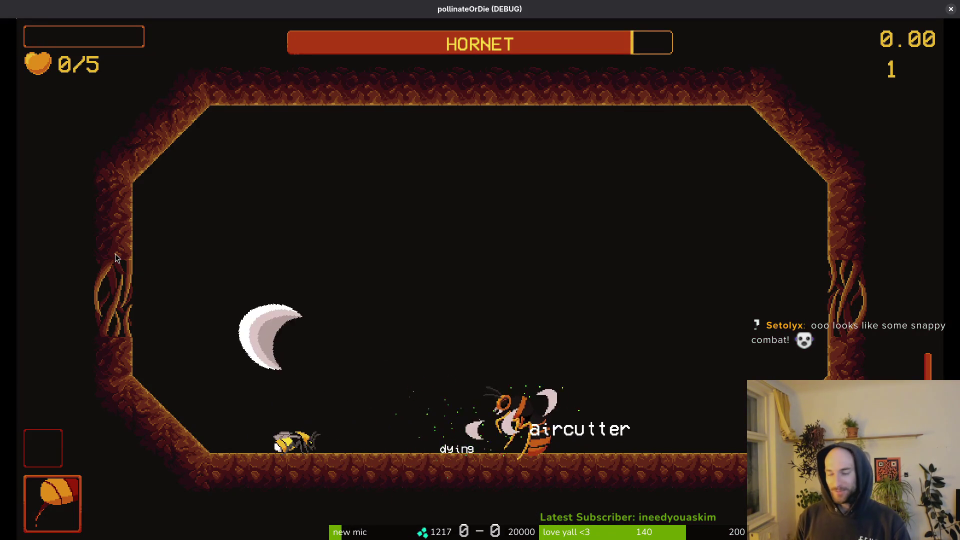
Step: Relaunch the game, continue the saved game, and turn off state labels in the debugging options
key("alt+Tab")
key("F5")
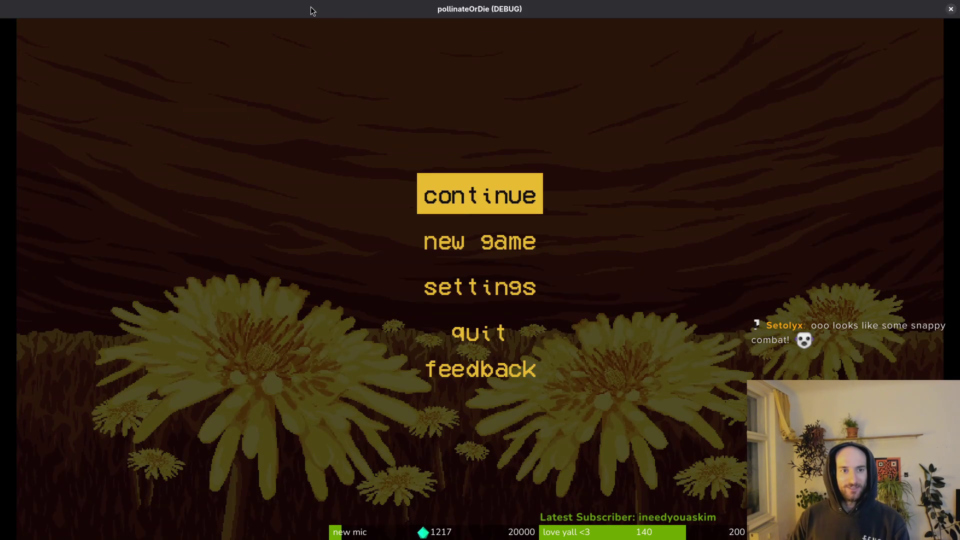
key("Return")
key("Escape")
key("Down")
key("Return")
key("Down")
key("Return")
key("Escape")
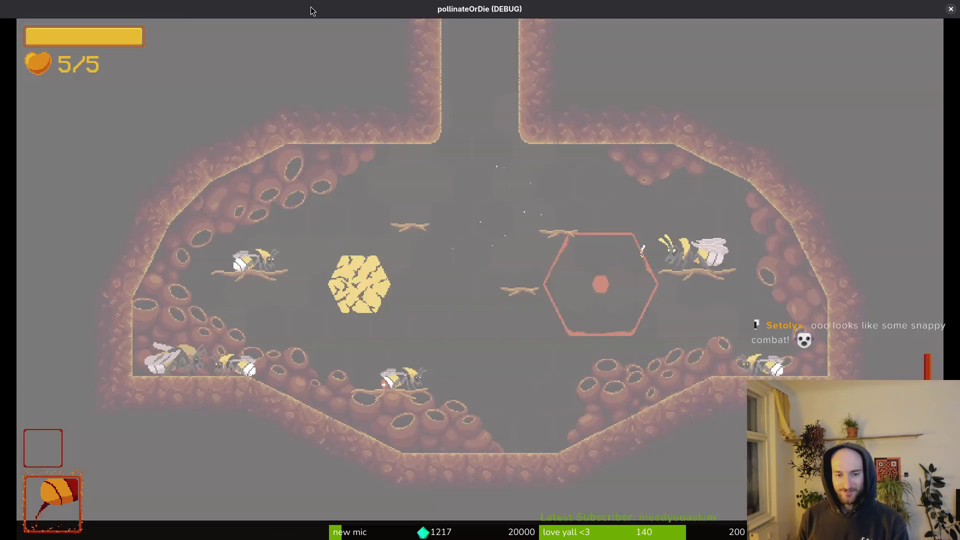
Step: Load the Hornet boss arena from level select, fight to see the claws attack, then pause
key("F1")
key("Return")
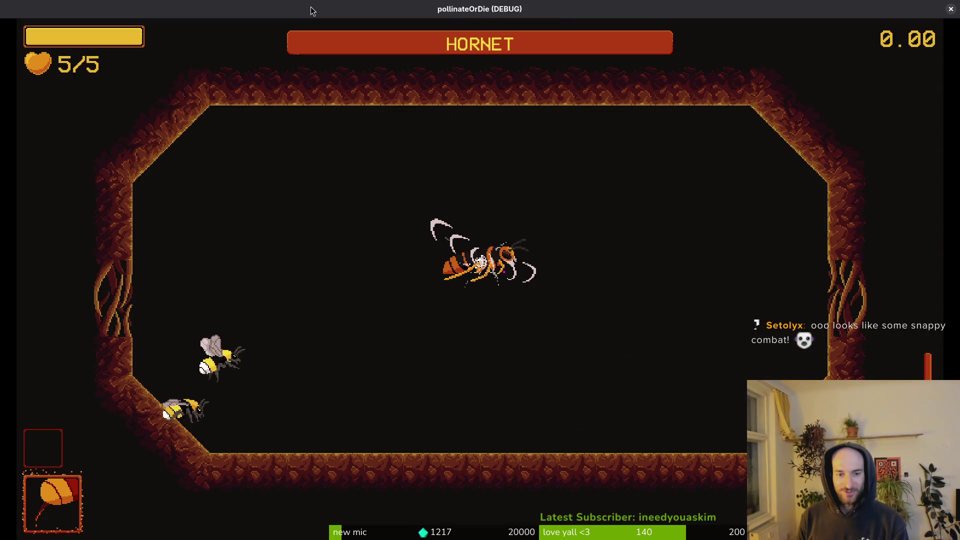
key("Right")
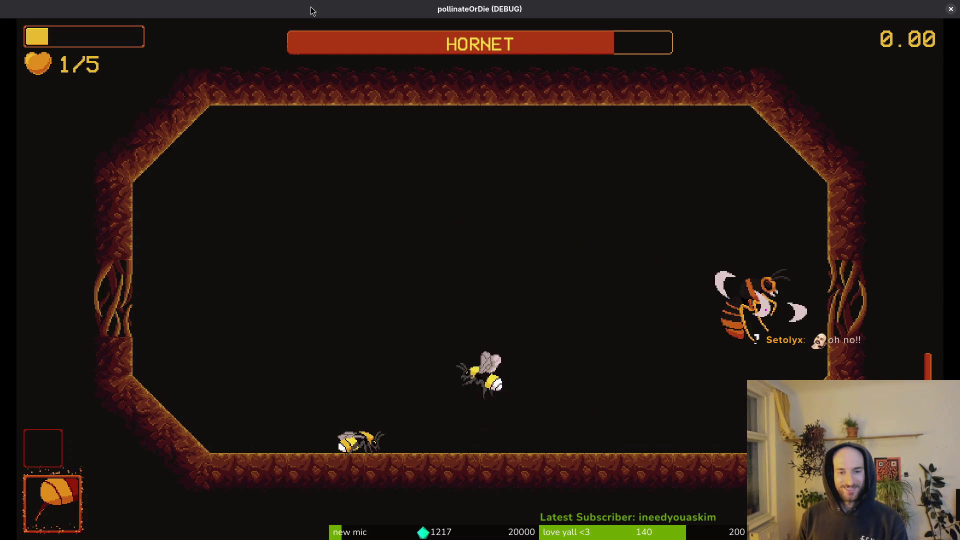
key("Escape")
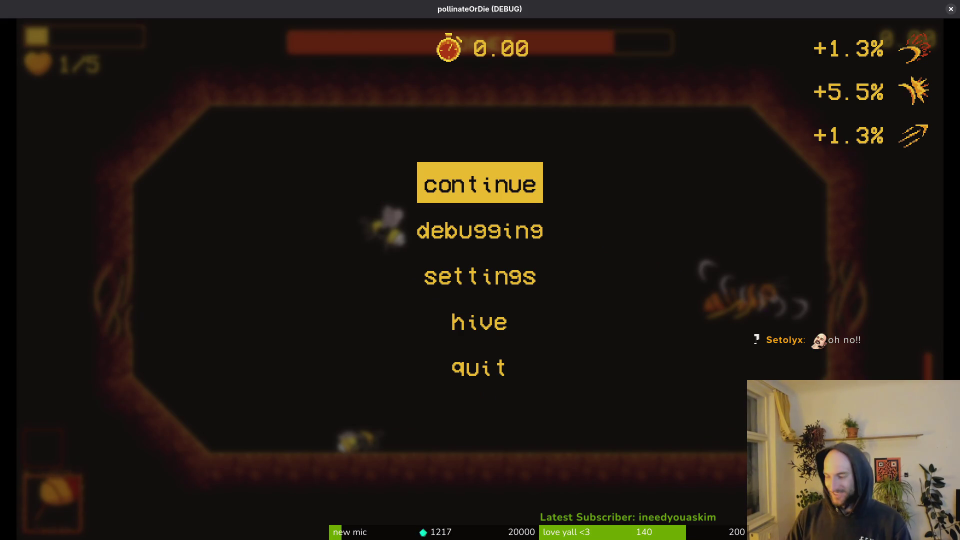
key("alt+Tab")
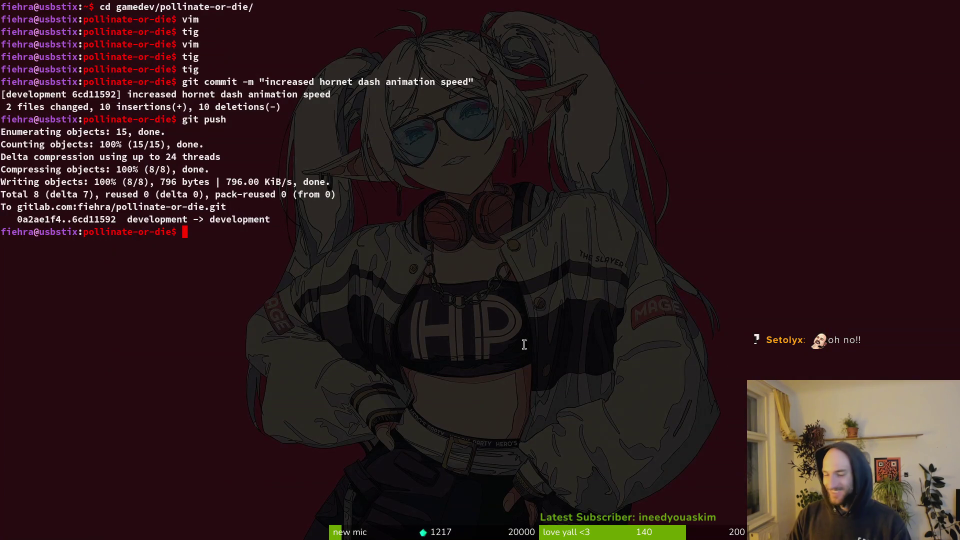
Step: Start Vim in the project folder and open claws.gd with the file finder
type("vim")
key("Return")
key("space")
key("f")
key("f")
type("caw")
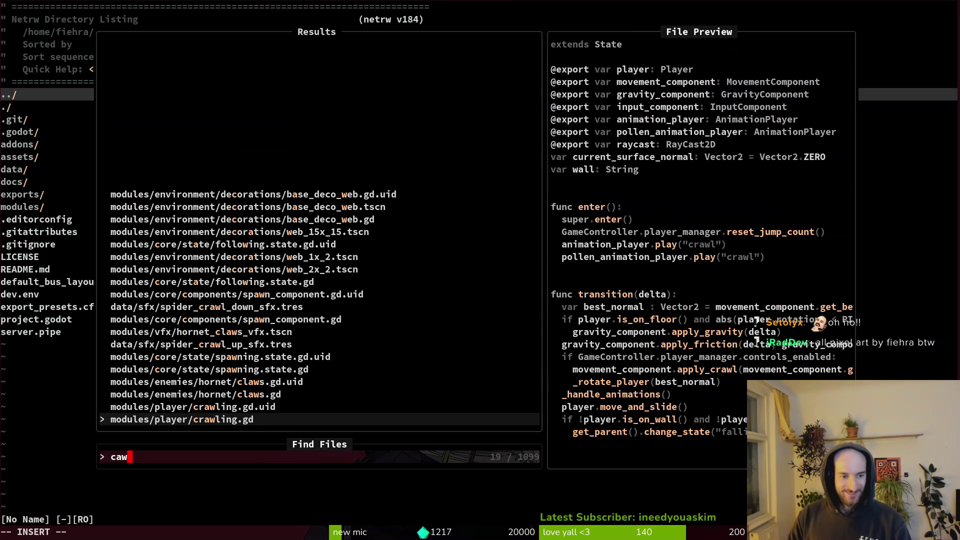
key("Up")
key("Up")
key("Return")
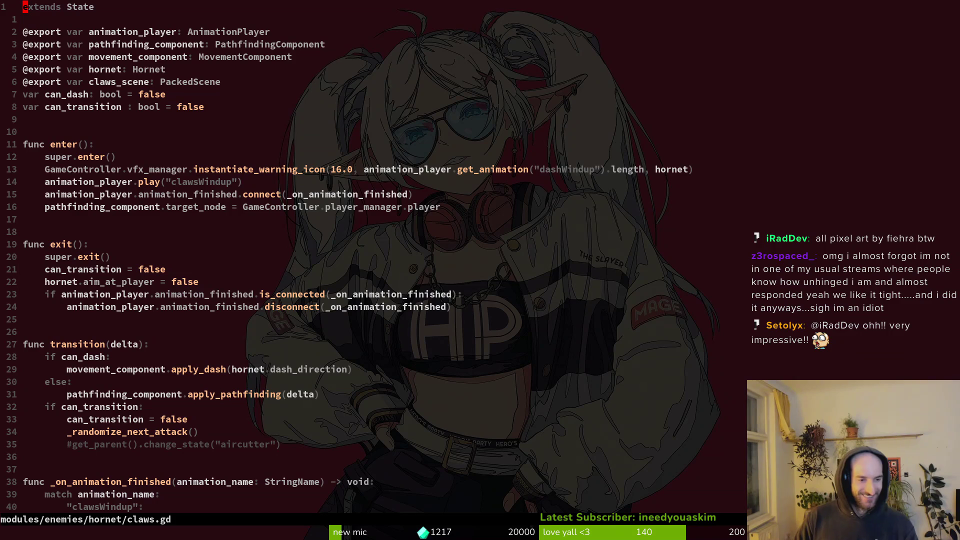
Step: Save claws.gd and look over the can_dash check and the claws spawn function
type(":w")
key("Return")
key("2")
key("9")
key("G")
key("ctrl+d")
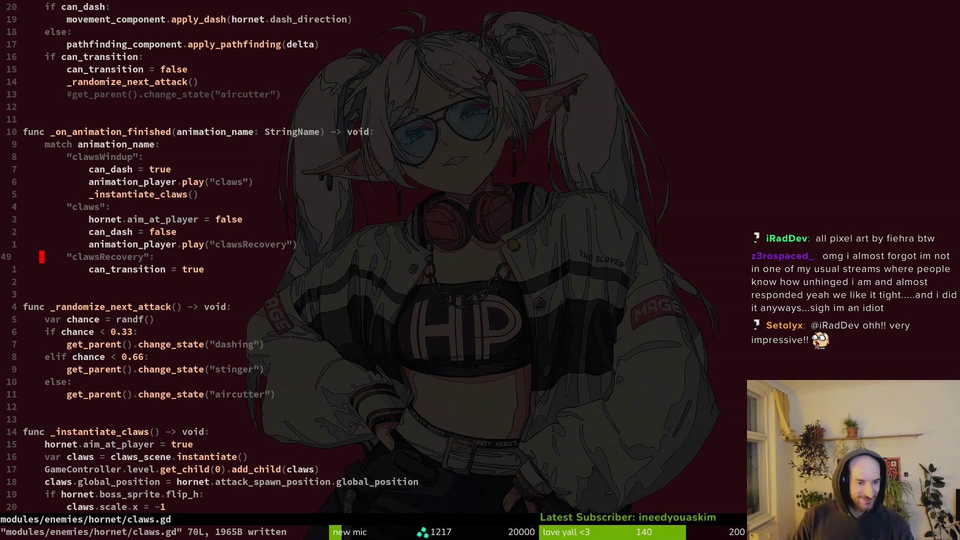
key("ctrl+d")
key("ctrl+u")
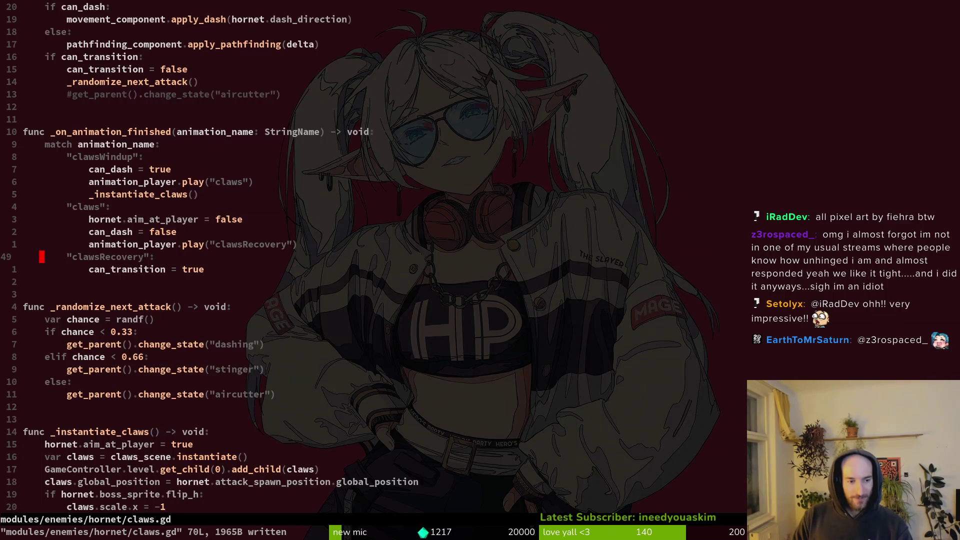
key("ctrl+d")
Step: Locate the hornet.aim_at_player = true line near the sprite flip check
key("k")
key("k")
key("k")
key("j")
key("j")
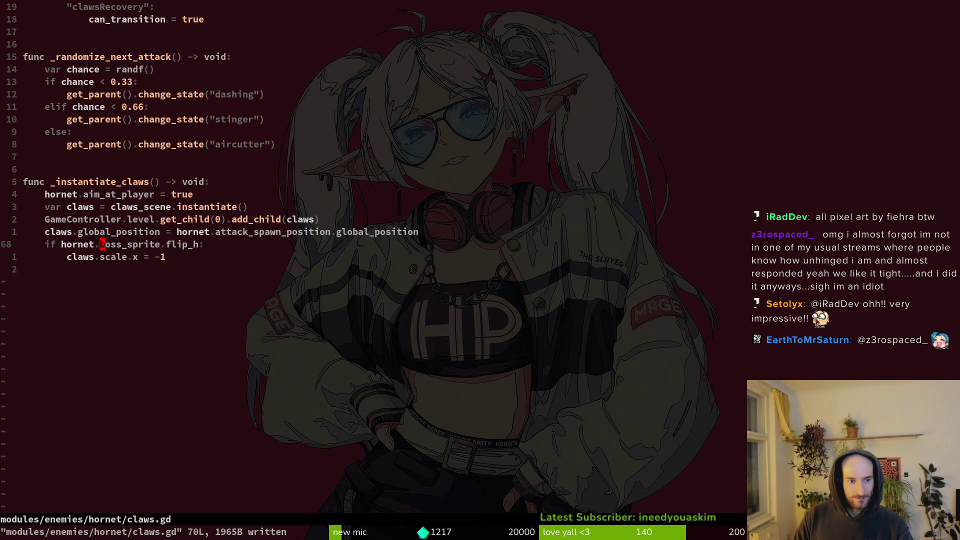
key("ctrl+u")
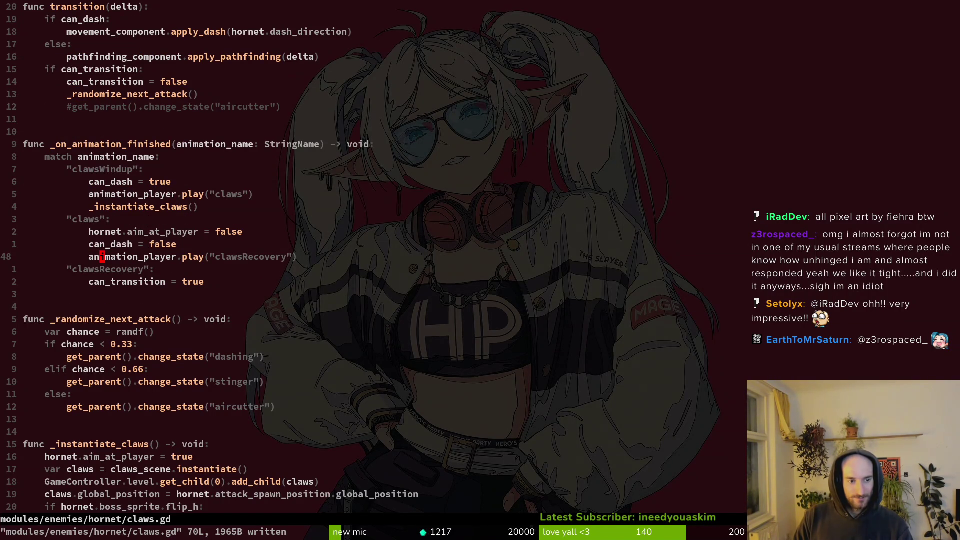
key("k")
key("k")
key("shift+v")
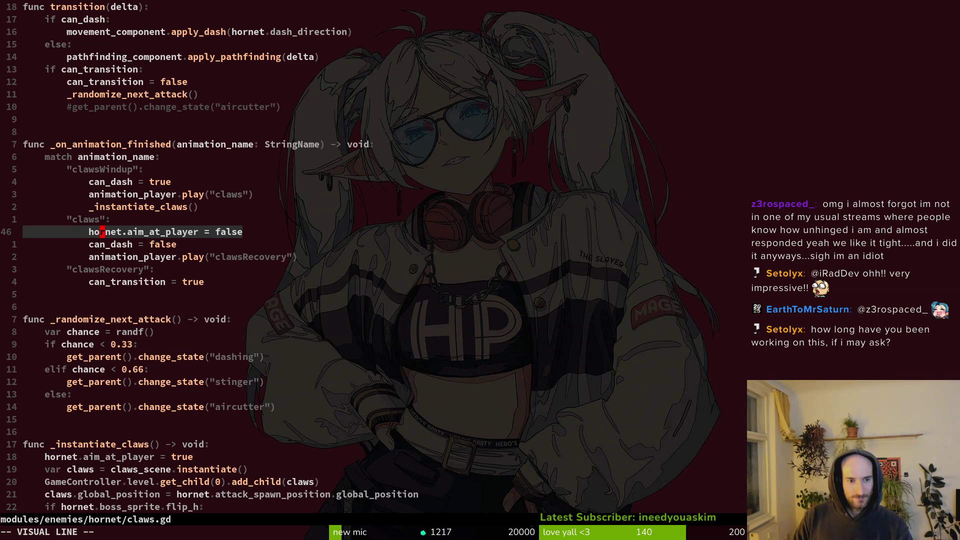
key("Escape")
key("k")
key("k")
key("k")
key("j")
key("j")
key("j")
key("j")
key("j")
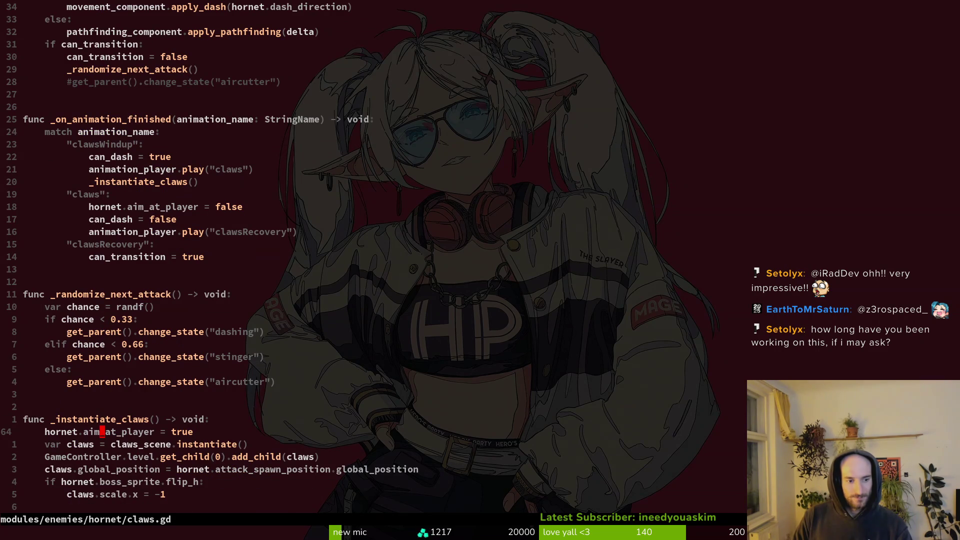
Step: Move hornet.aim_at_player = true below can_dash = true in clawsWindup, indented one level
key("d")
key("d")
type(":w")
key("Return")
key("1")
key("6")
key("k")
key("5")
key("k")
key("p")
key("shift+v")
key("greater")
type(":w")
key("Return")
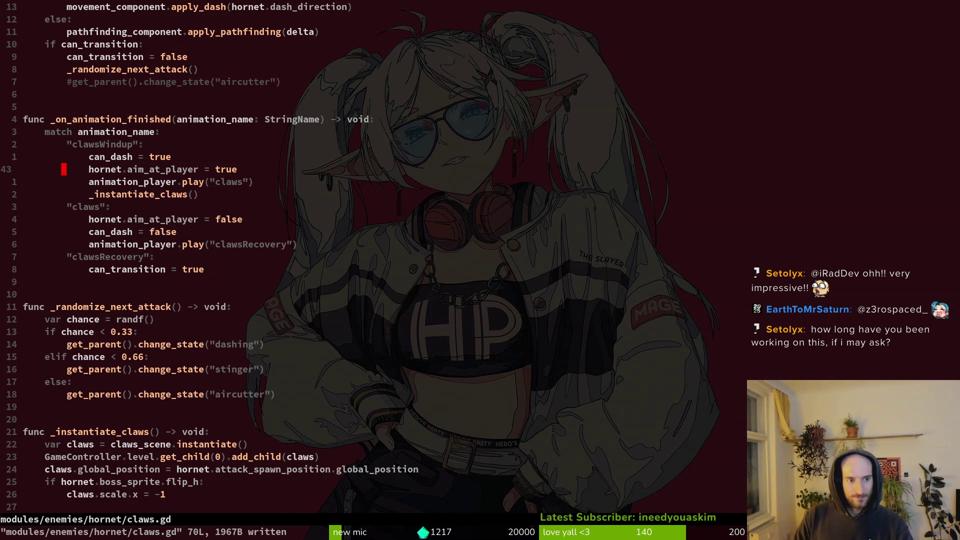
Step: Check _instantiate_claws, undo and redo the line move, then save claws.gd
key("j")
key("j")
key("j")
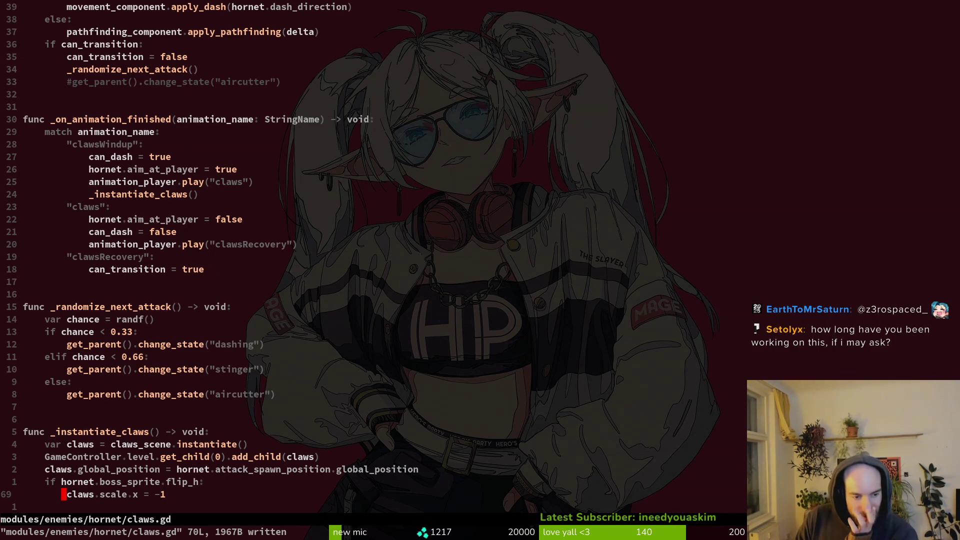
key("k")
key("k")
key("k")
key("k")
key("k")
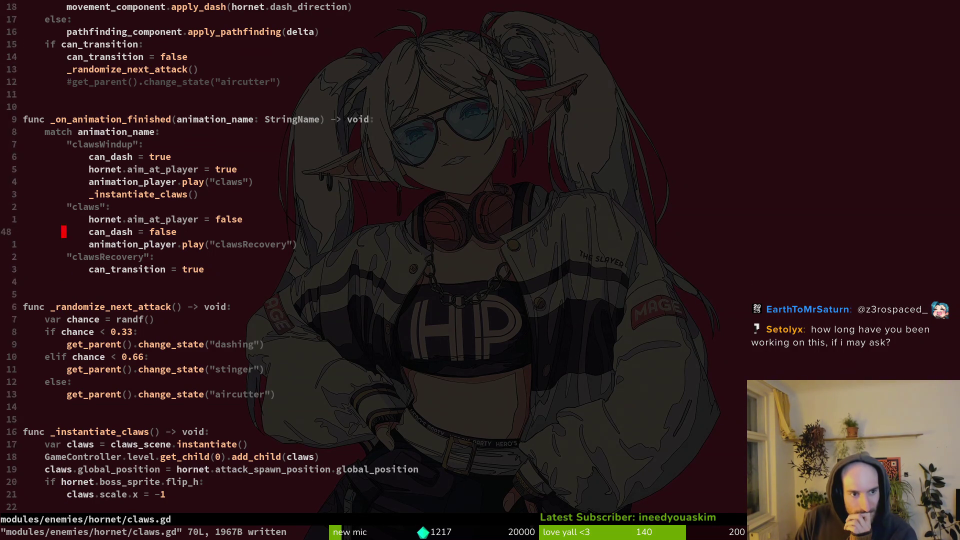
key("k")
key("k")
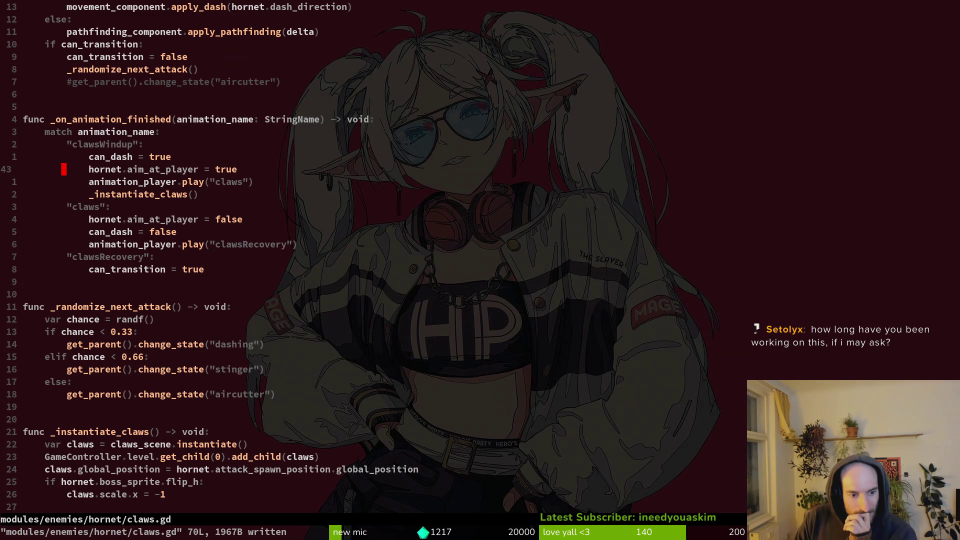
key("u")
key("u")
key("u")
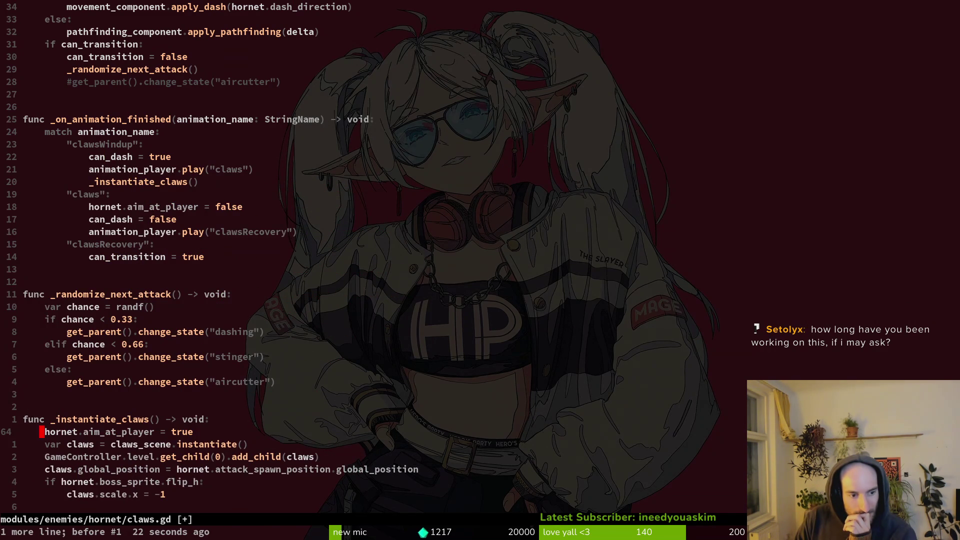
key("u")
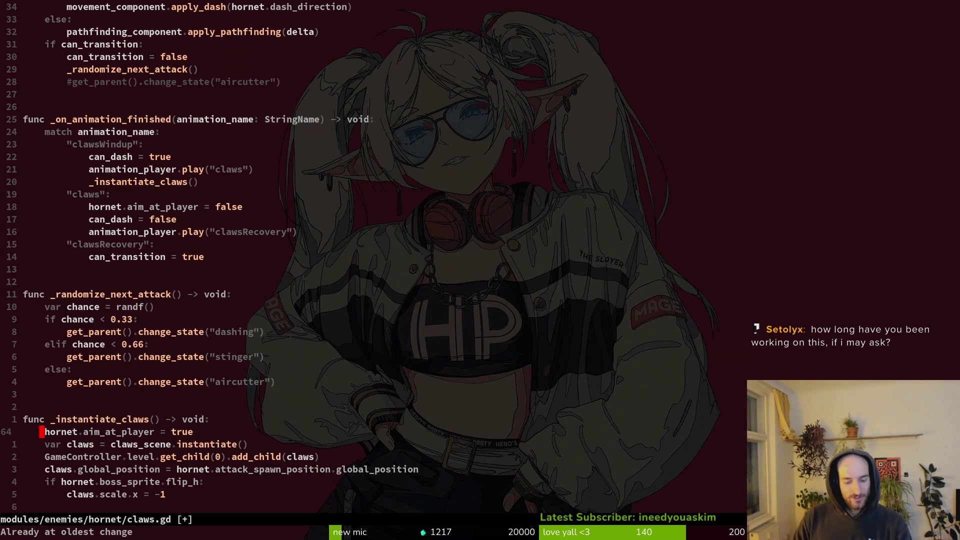
key("ctrl+r")
key("ctrl+r")
key("ctrl+r")
key("j")
key("j")
key("V")
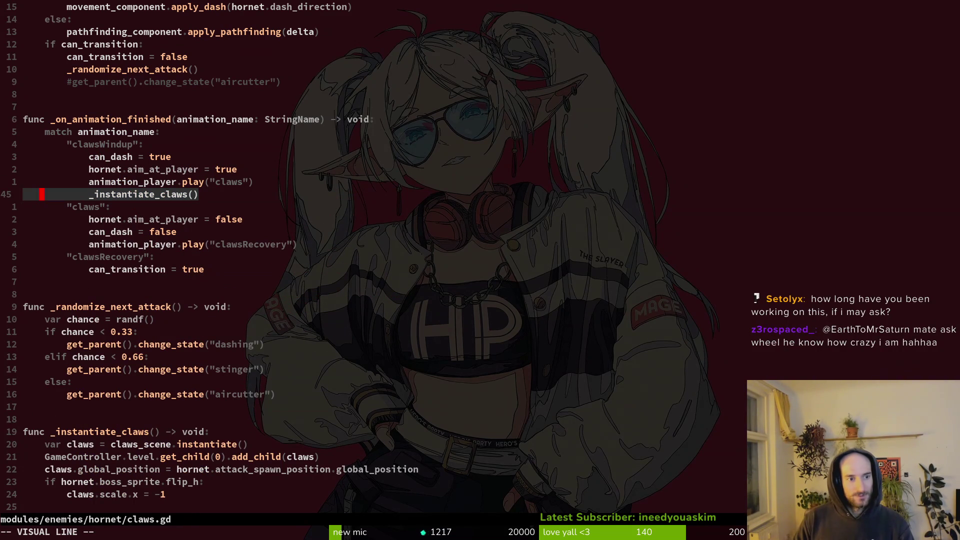
key("Escape")
type(":w")
key("Return")
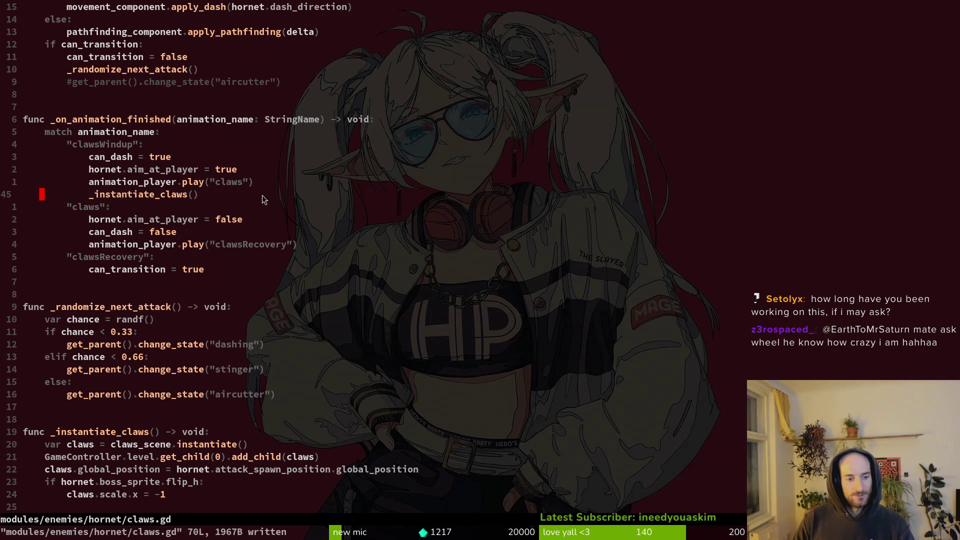
key("F5")
key("alt+Tab")
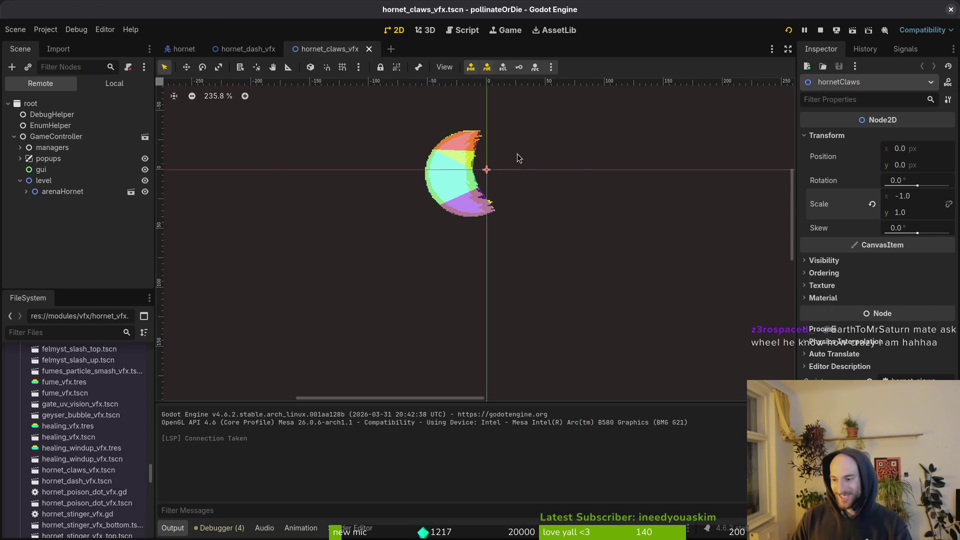
Step: Stop and rerun the project, maximise the game window, and continue the saved game
left_click(820, 31)
left_click(789, 30)
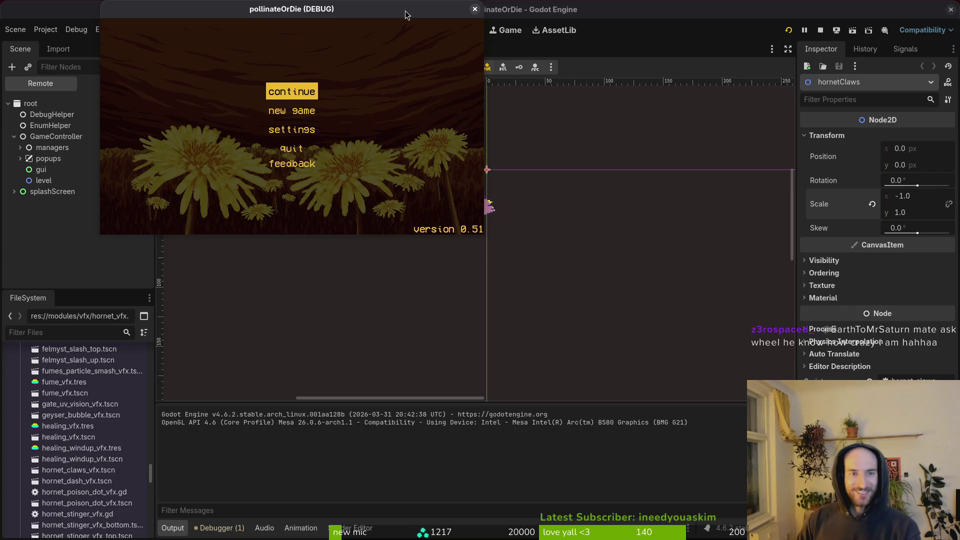
double_click(407, 11)
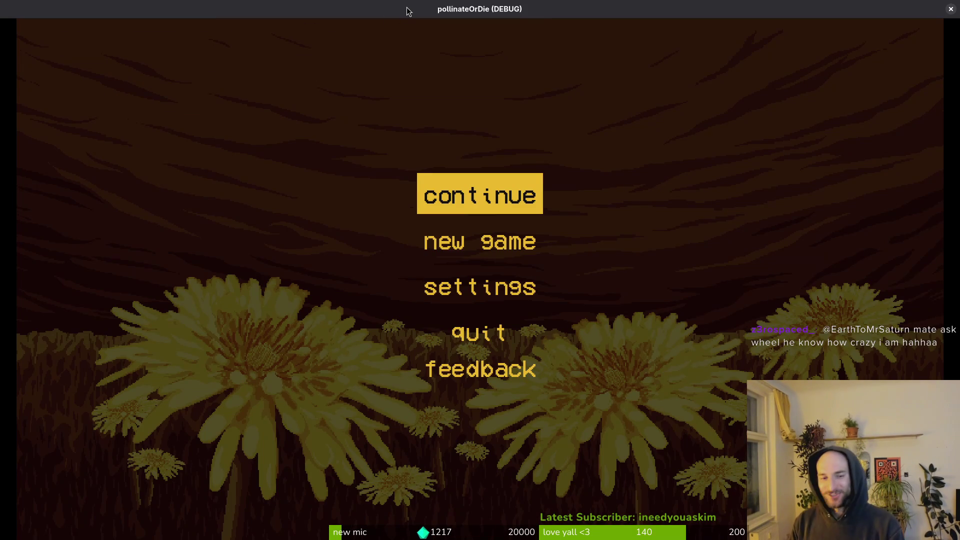
key("Return")
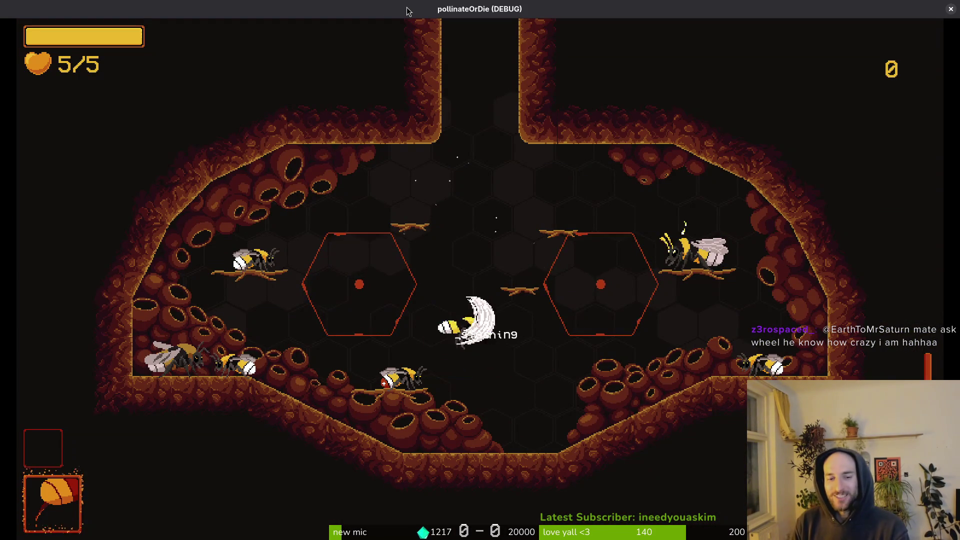
Step: Load the hornet level from level select, walk into the arena, then pause the game
key("Escape")
key("Up")
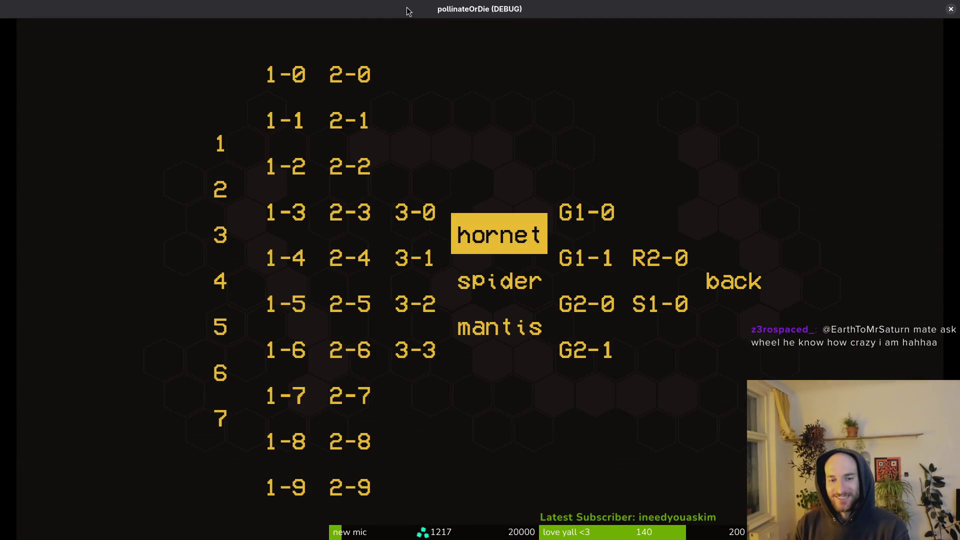
key("Return")
key("Right")
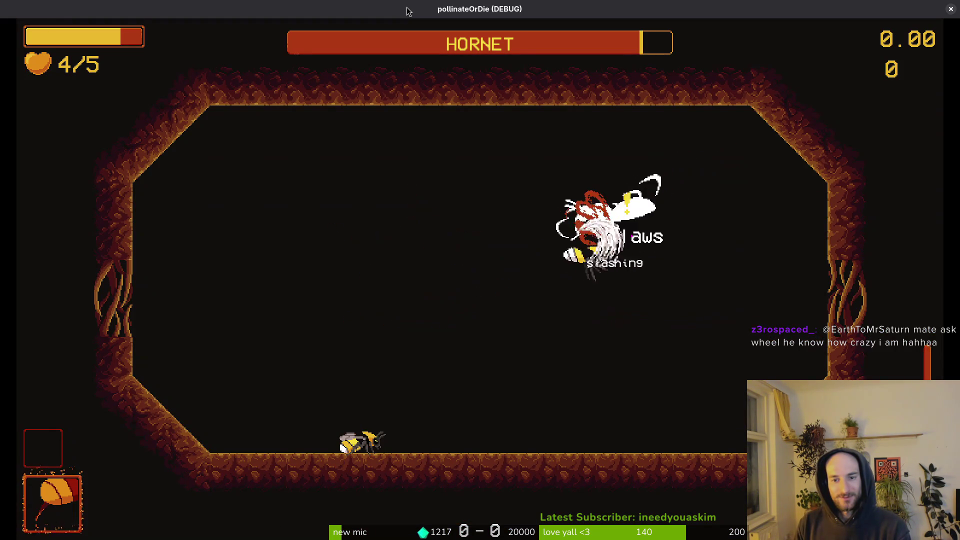
key("Escape")
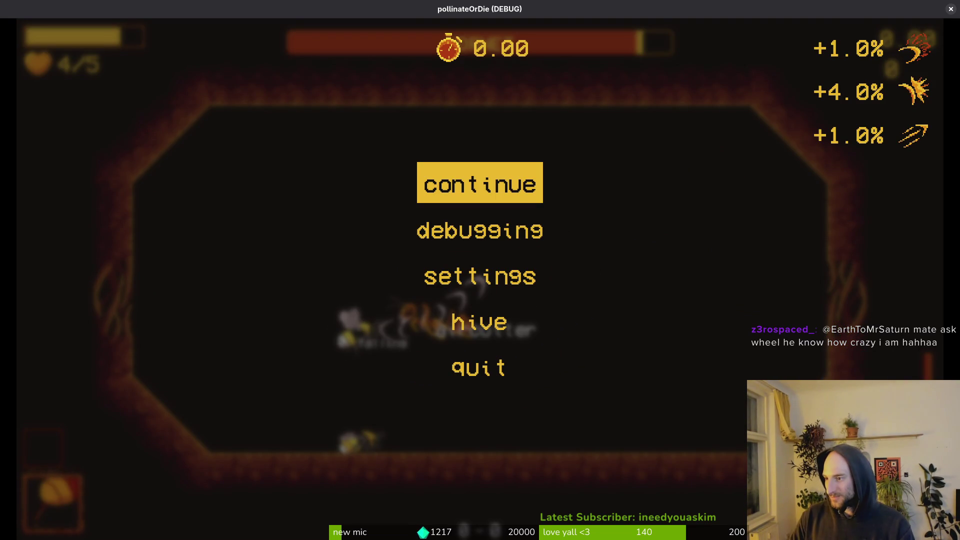
key("alt+Tab")
key("space")
Step: Search the project files for "horclaw" and open claws.gd
key("f")
key("f")
type("horclaw")
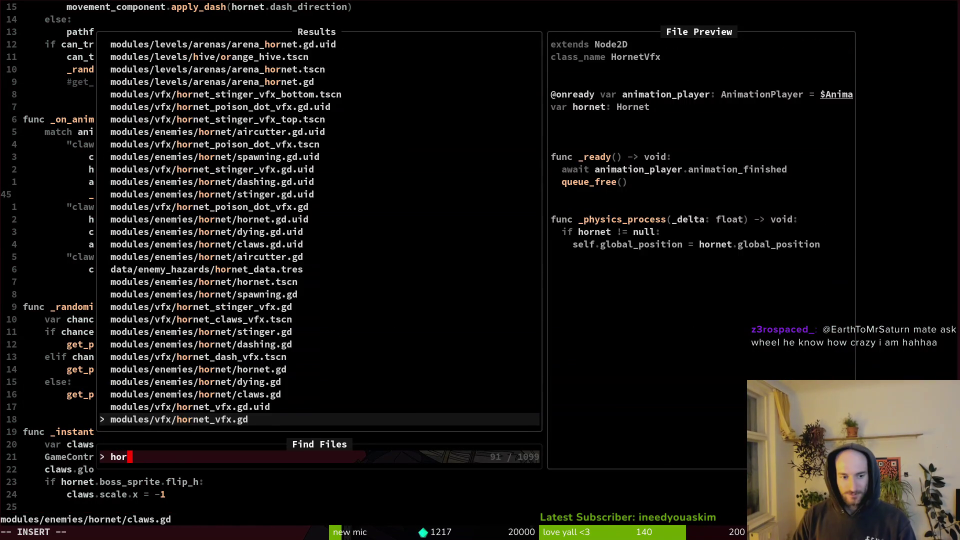
key("Up")
key("Up")
key("Down")
key("Down")
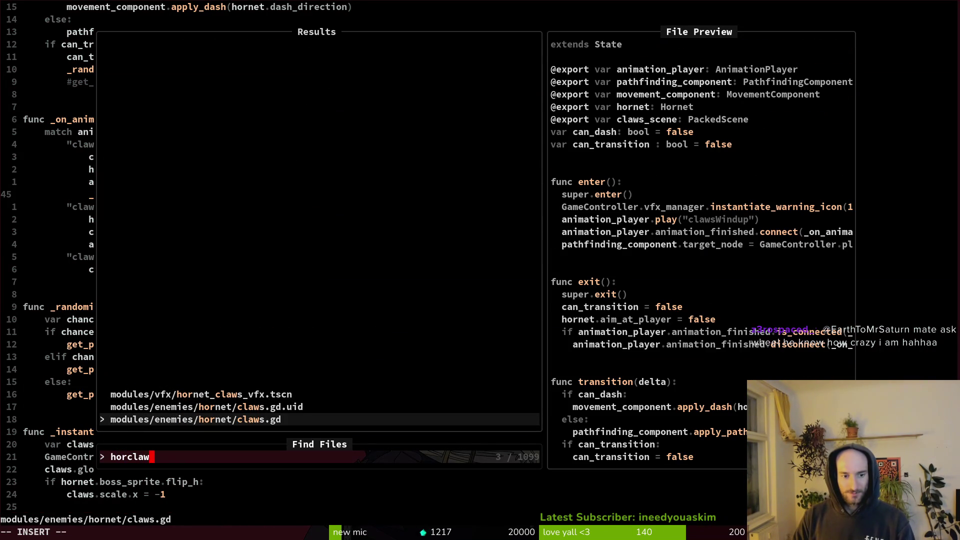
key("Return")
Step: Search for "hornetvf" and open modules/vfx/hornet_vfx.gd
key("space")
key("f")
key("f")
type("horclaw")
key("BackSpace")
key("BackSpace")
key("BackSpace")
key("BackSpace")
type("hornetvf")
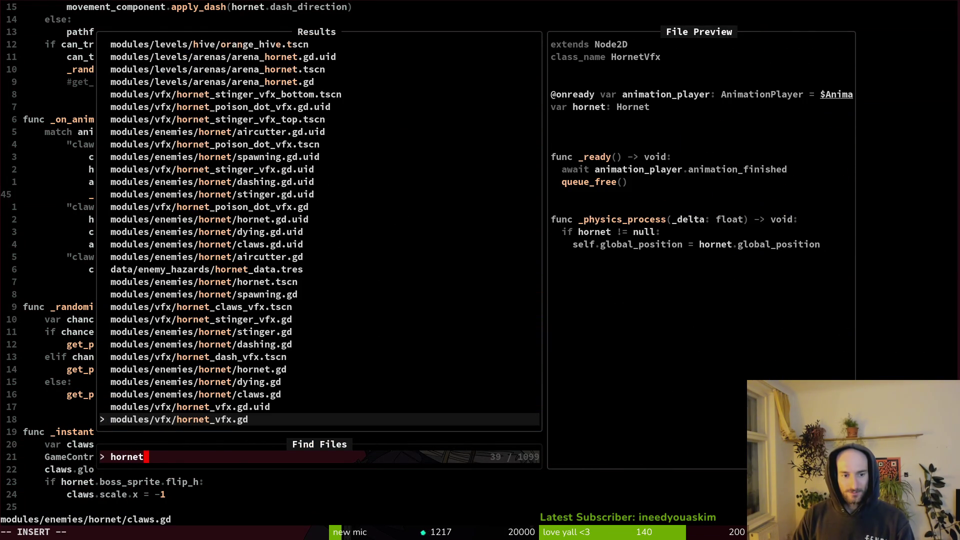
key("Return")
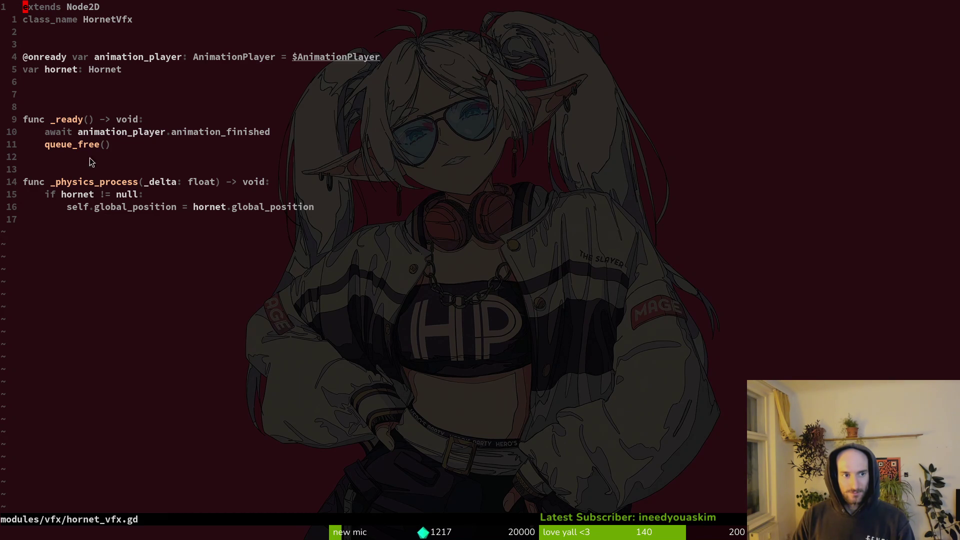
Step: Remove the extra blank line above _ready in hornet_vfx.gd and save it
left_click(77, 94)
key("d")
key("d")
type(":w")
key("Return")
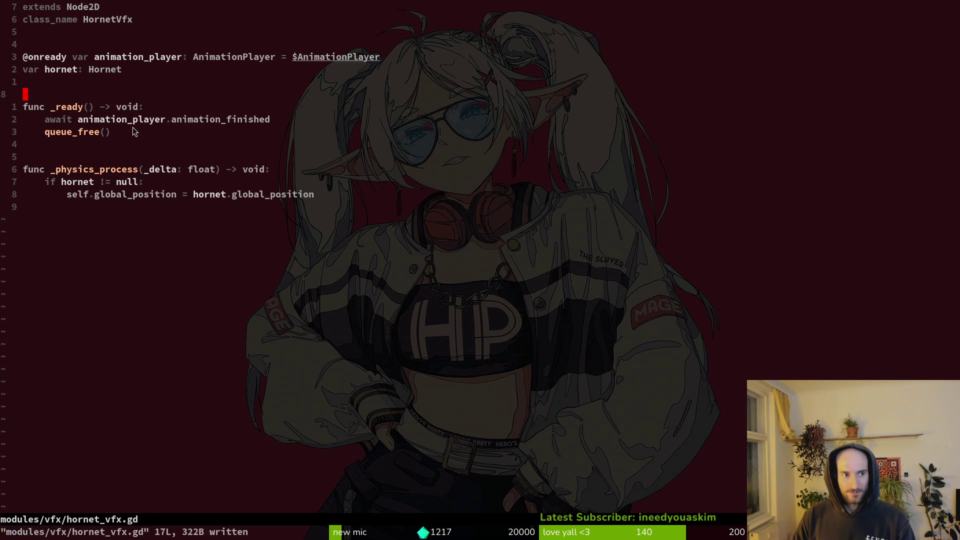
key("F5")
key("alt+F4")
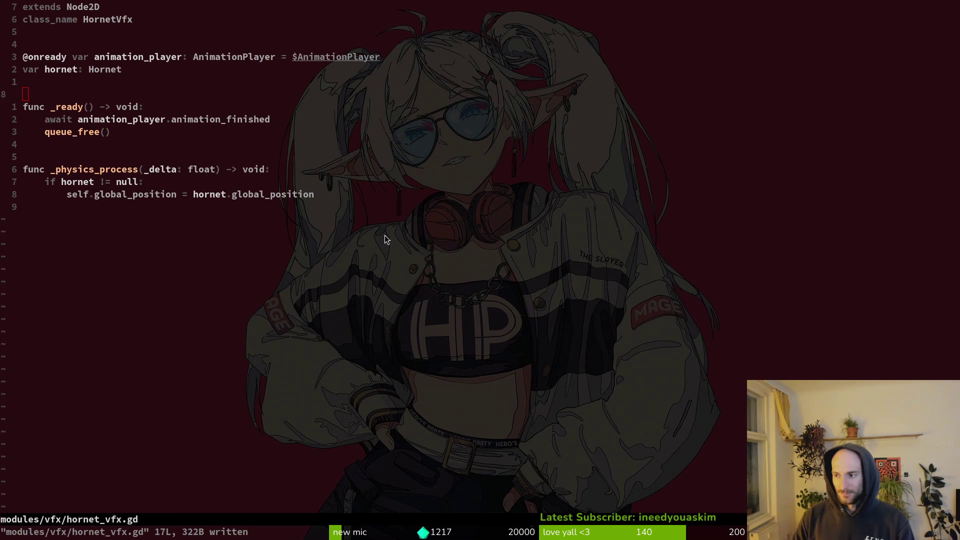
key("O")
key("Escape")
key("u")
key("ctrl+s")
Step: Reopen claws.gd through a file search for "claw"
key("space")
key("f")
key("f")
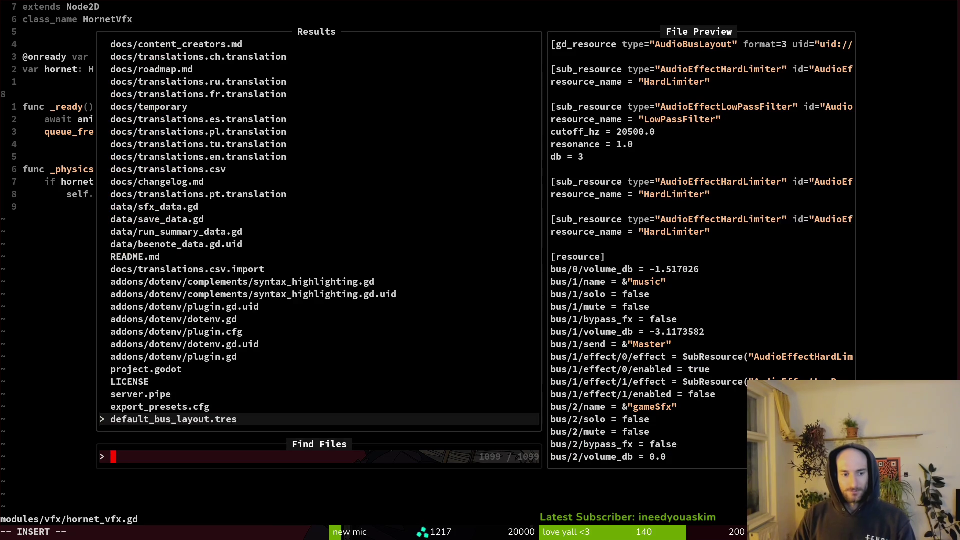
type("claw")
key("Return")
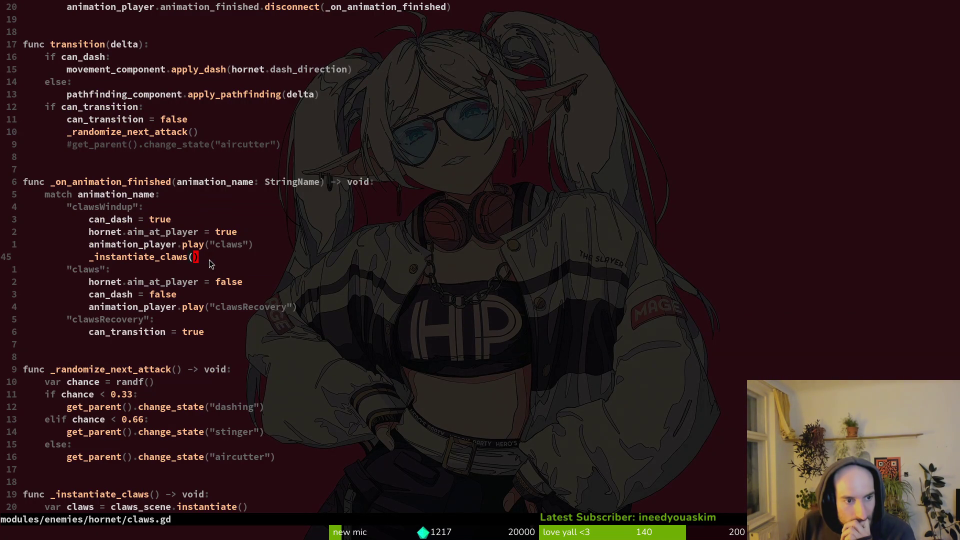
Step: Open spider.gd and look at its slash_right position and slash-spawning functions for reference
key("z")
key("t")
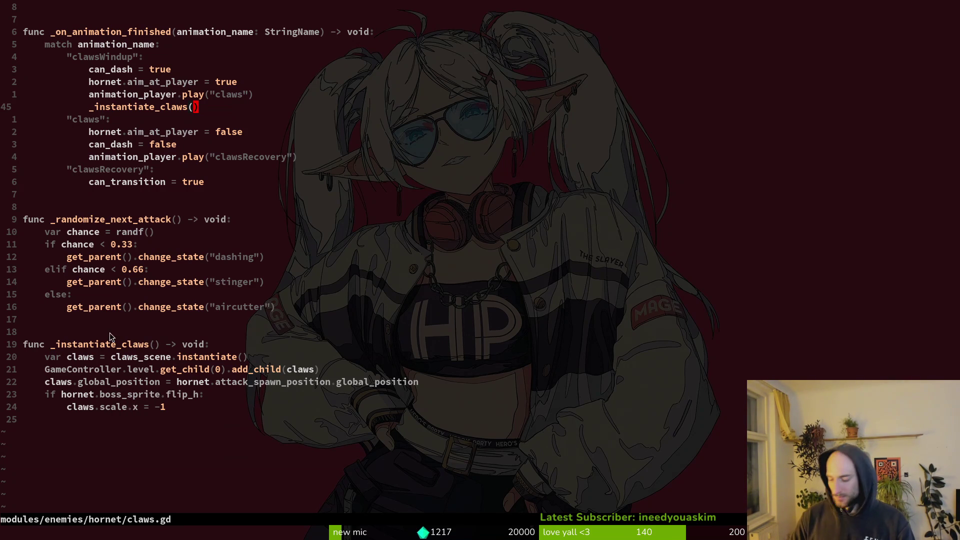
key("space")
key("f")
key("f")
type("spidespid")
key("Return")
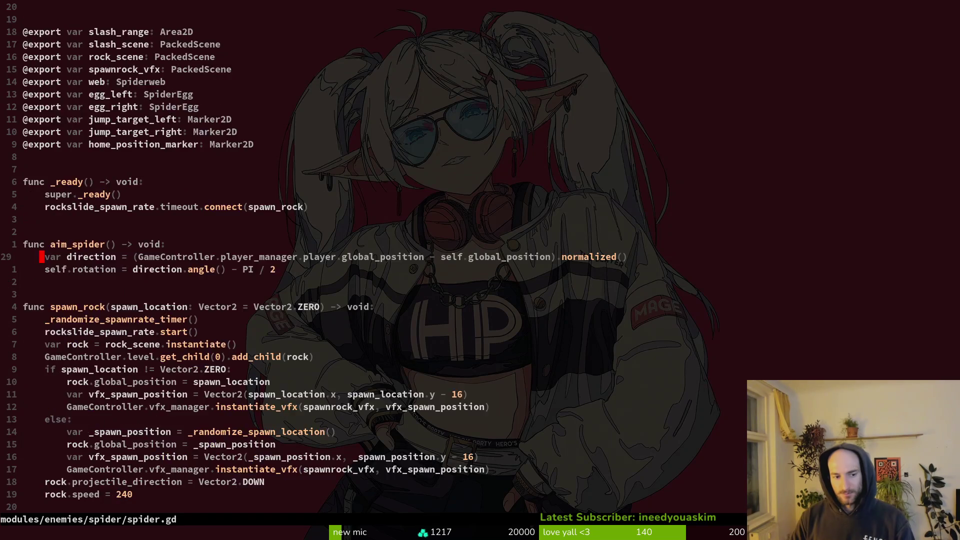
key("j")
key("j")
key("j")
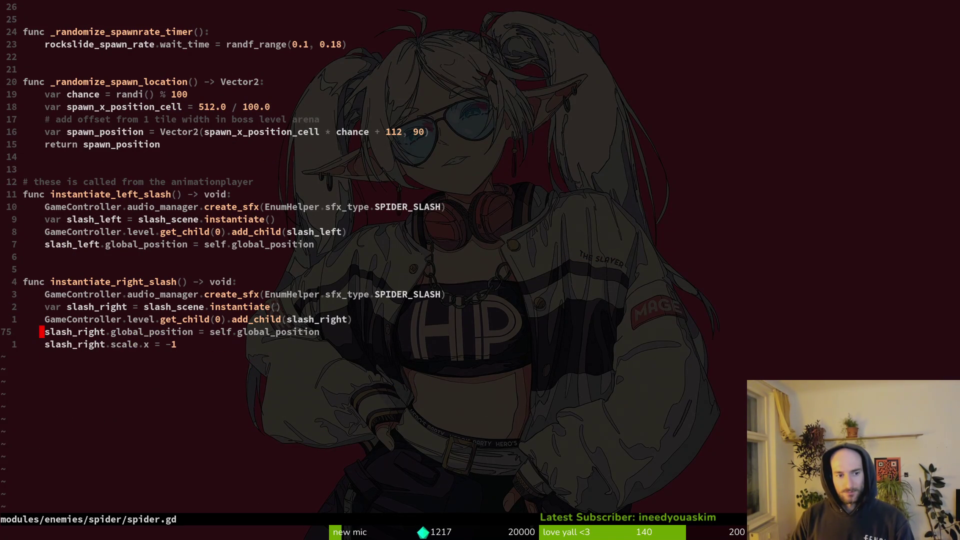
key("k")
key("k")
key("k")
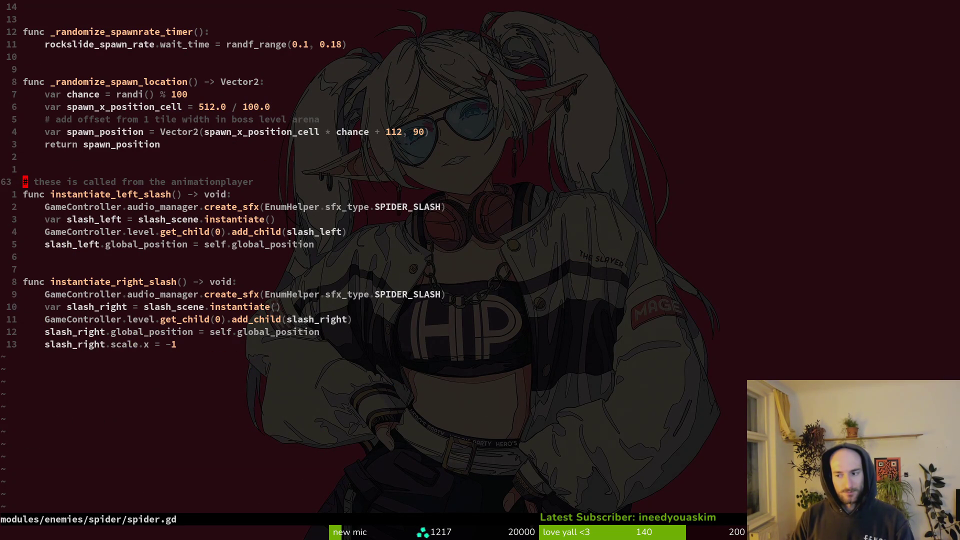
Step: Return to the end of claws.gd and review the claws position and flip_h check lines
key("ctrl+o")
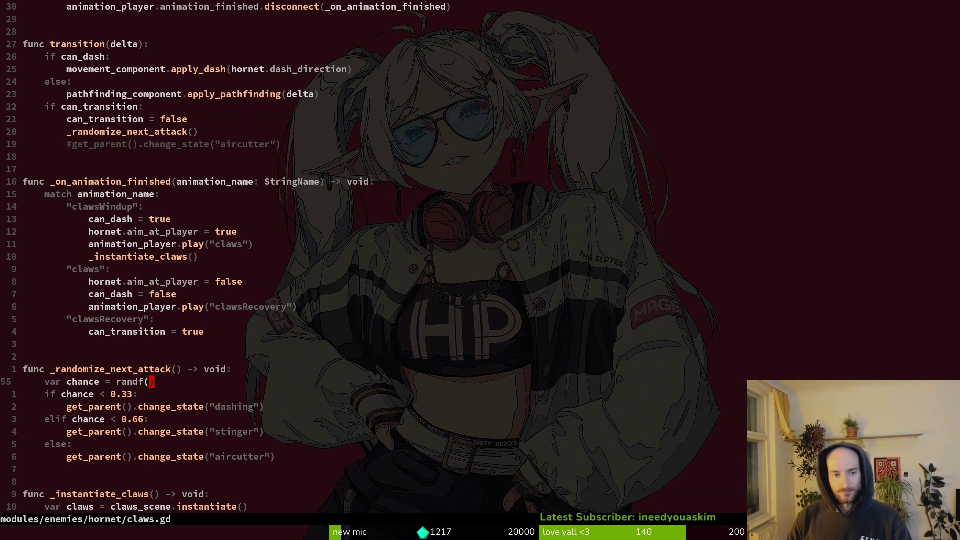
key("shift+g")
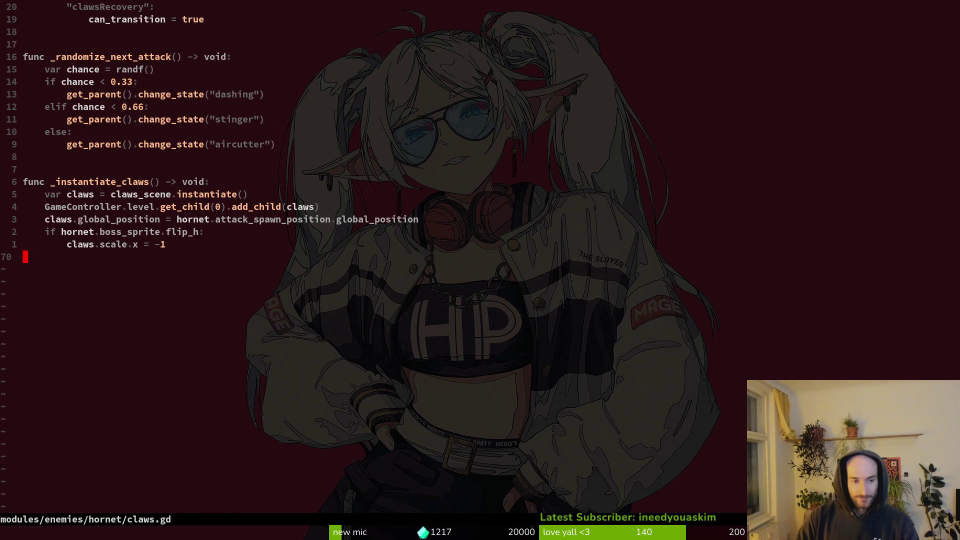
key("k")
key("k")
key("k")
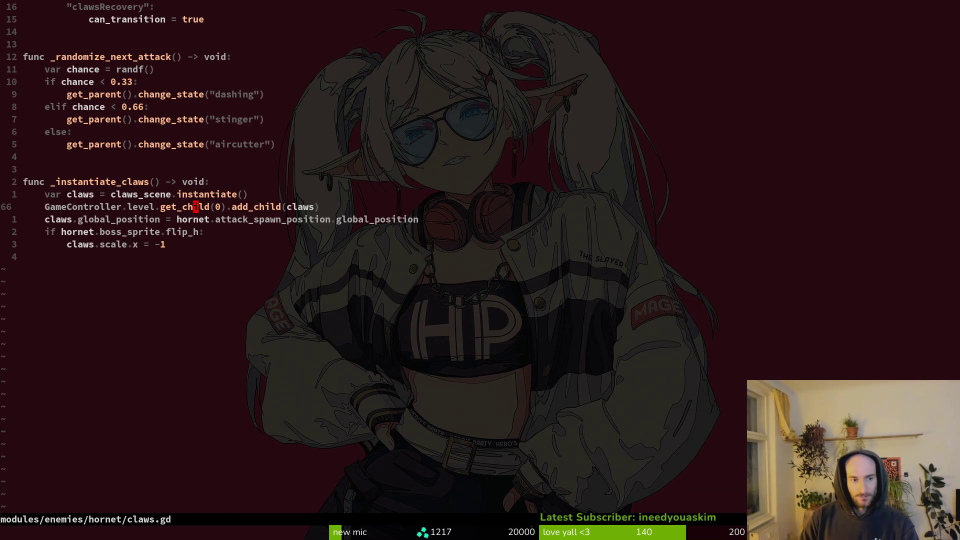
key("j")
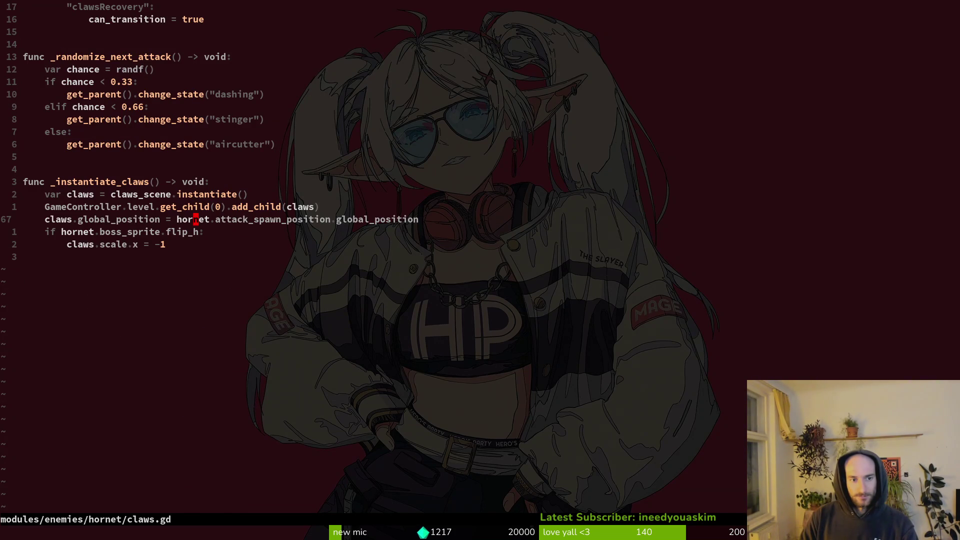
key("j")
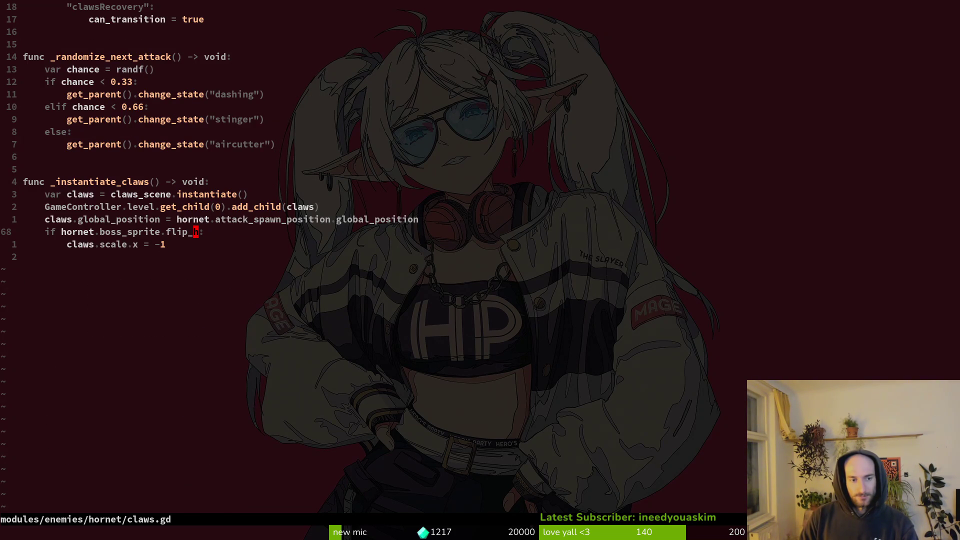
key("shift+v")
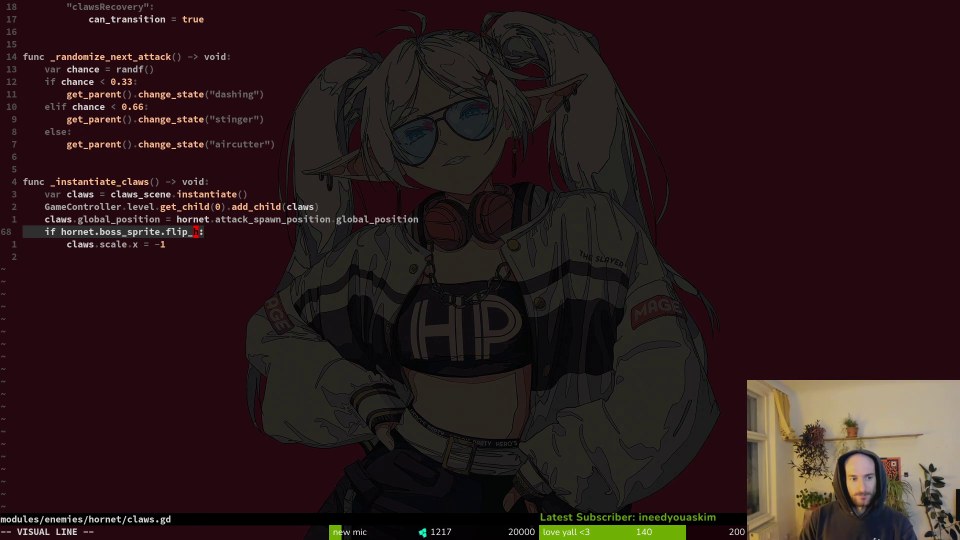
key("Escape")
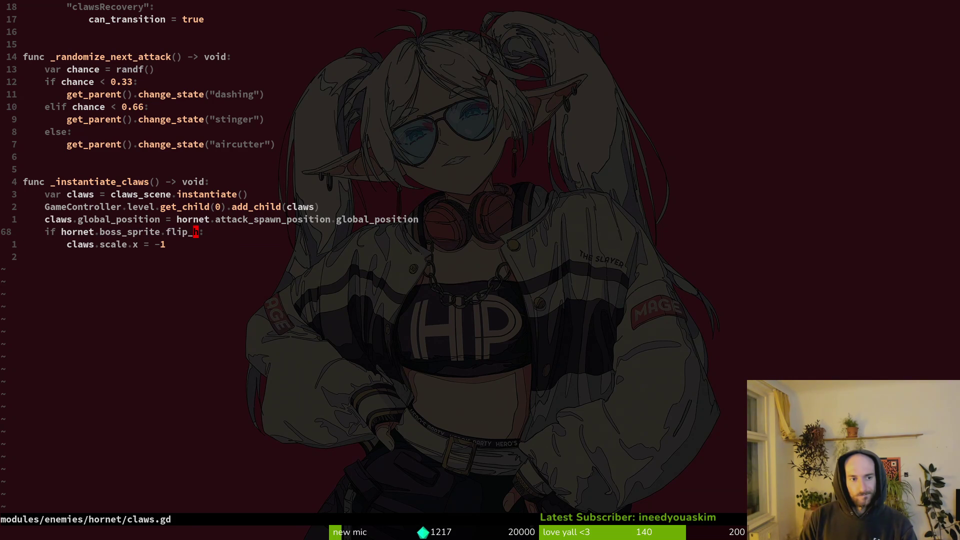
key("space")
Step: Open hornet.gd through the file finder, passing over hornet_vfx.gd
key("f")
key("f")
type("hornet")
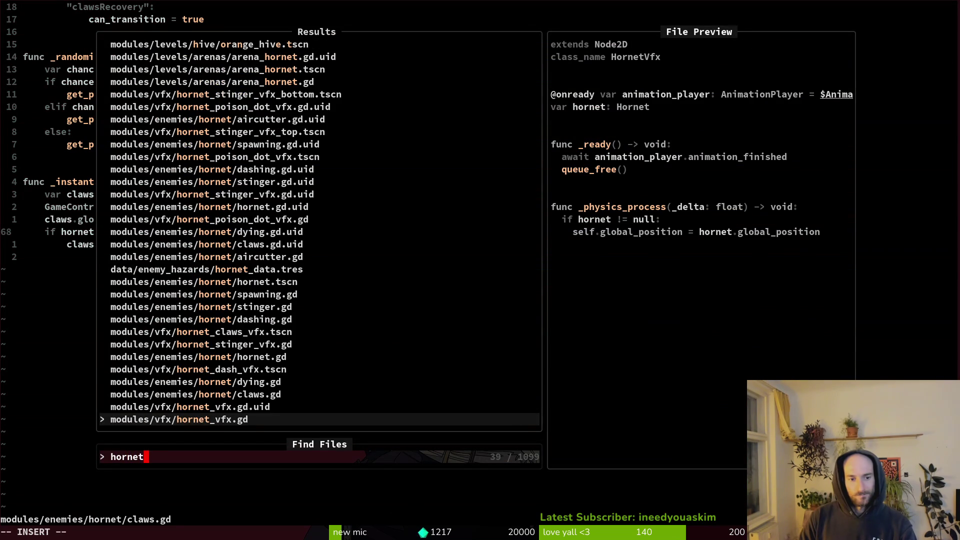
key("Return")
key("space")
key("f")
key("f")
type("hoho")
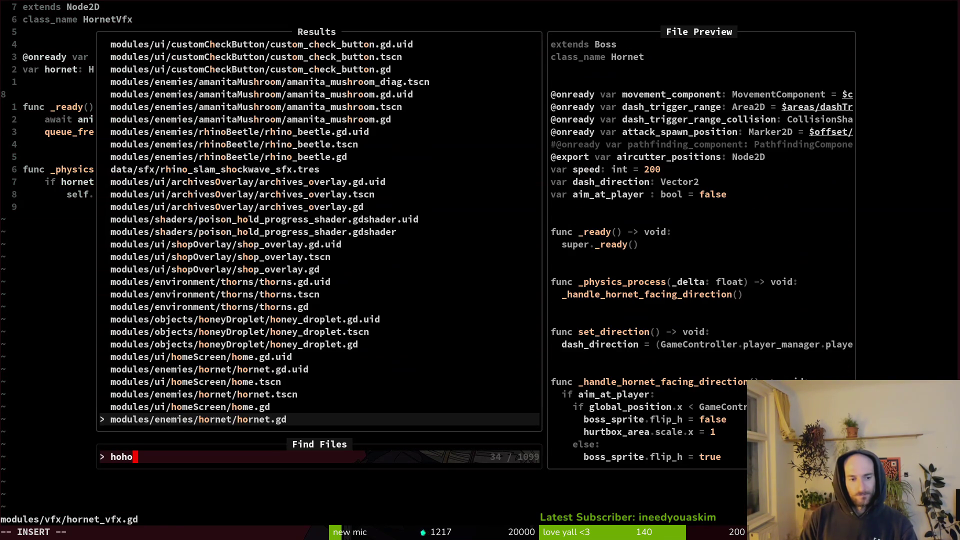
key("Return")
Step: Review the player position comparison and else branch in hornet.gd's facing function
key("2")
key("0")
key("j")
key("j")
key("j")
key("7")
key("j")
key("shift+v")
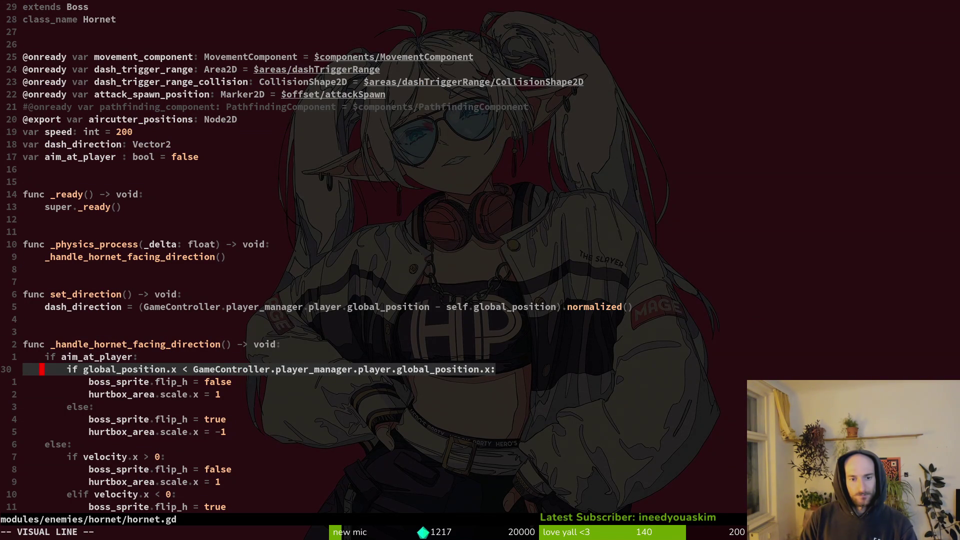
key("Escape")
key("j")
key("j")
key("j")
key("shift+v")
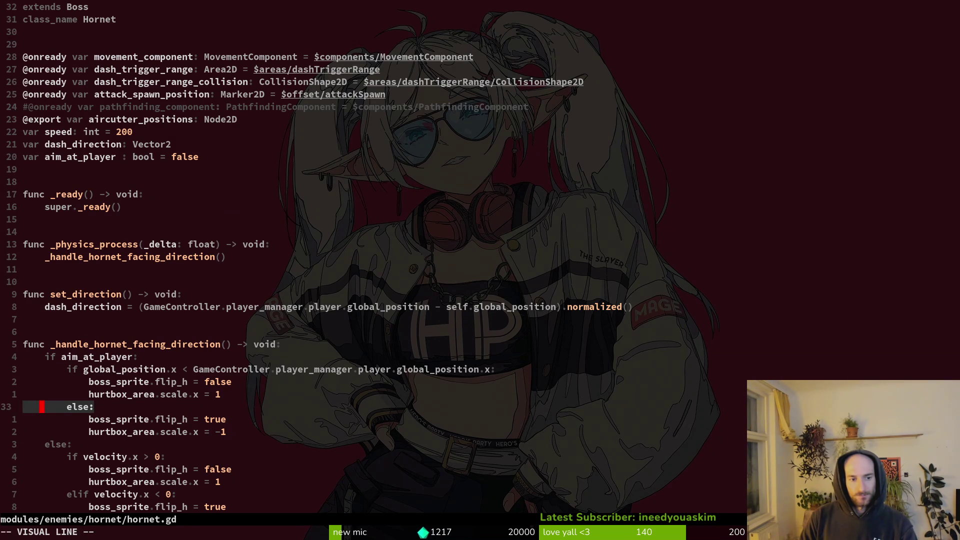
key("Escape")
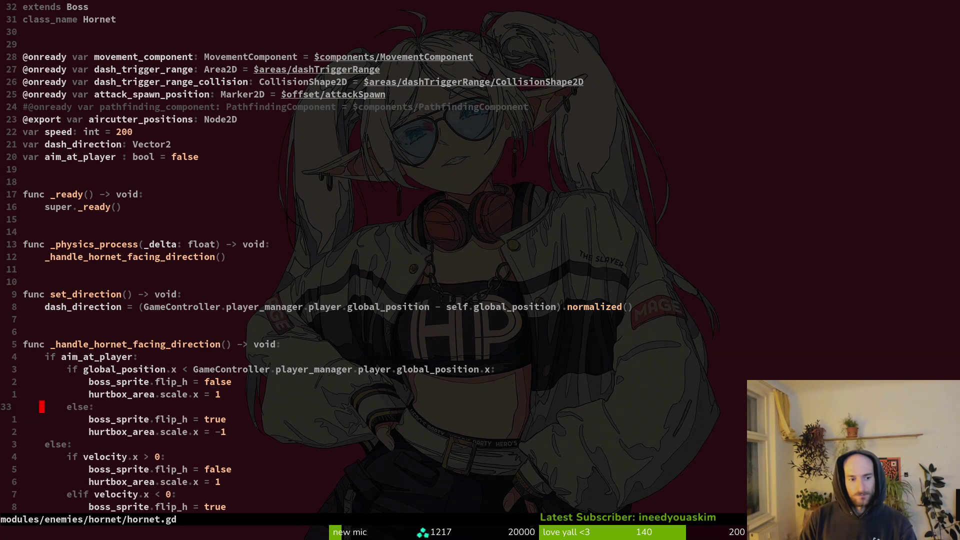
Step: Insert 'self.' before global_position in the facing comparison and save hornet.gd
key("j")
key("j")
key("j")
key("j")
key("j")
key("k")
key("k")
key("k")
key("k")
key("k")
key("w")
key("$")
key("i")
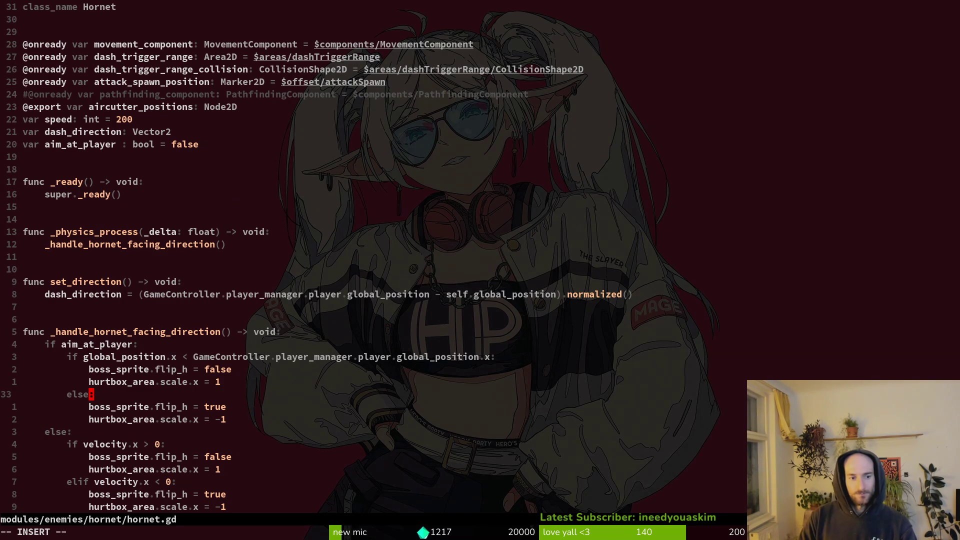
key("Escape")
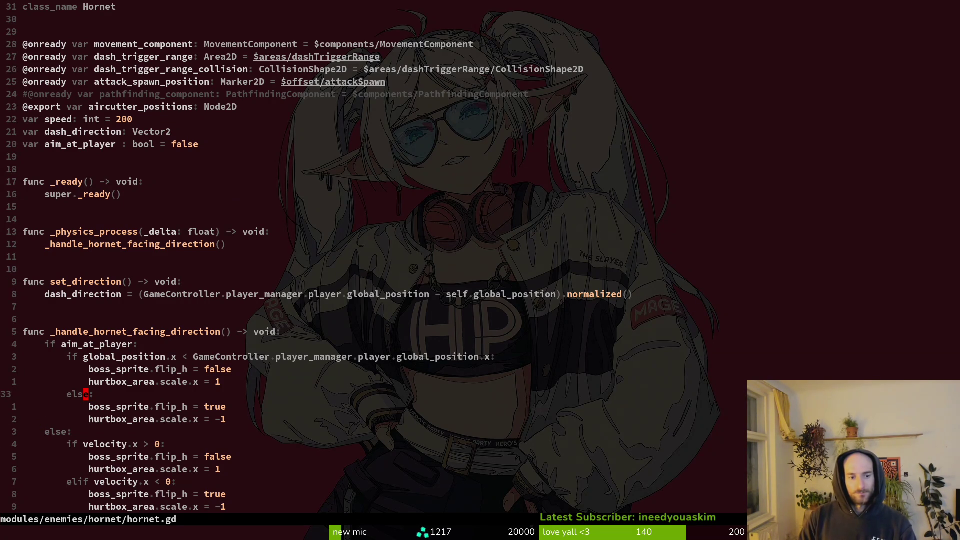
key("j")
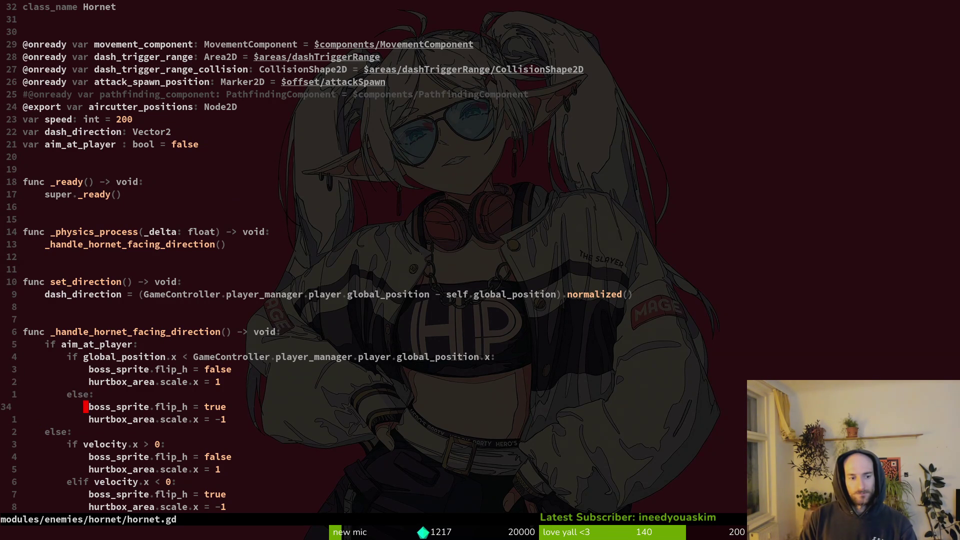
key("k")
key("k")
key("k")
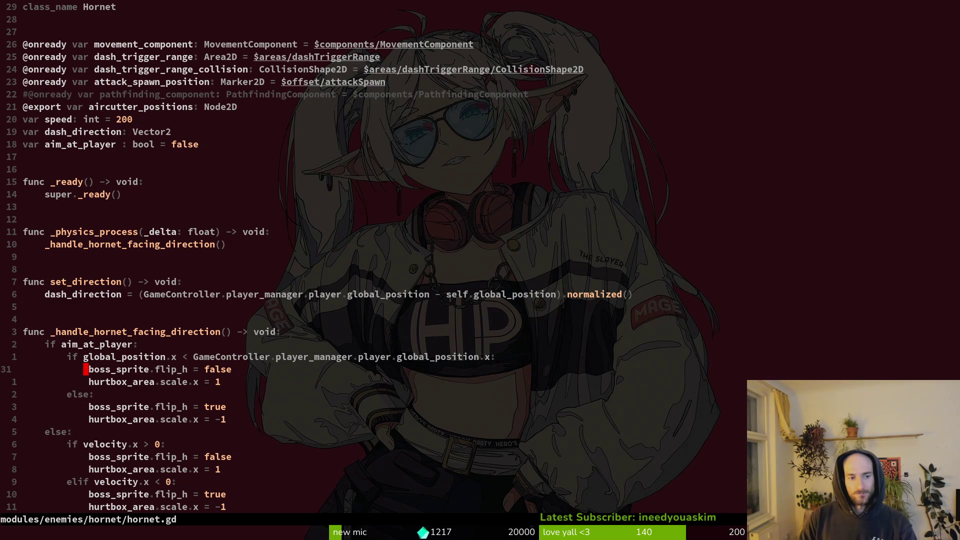
key("k")
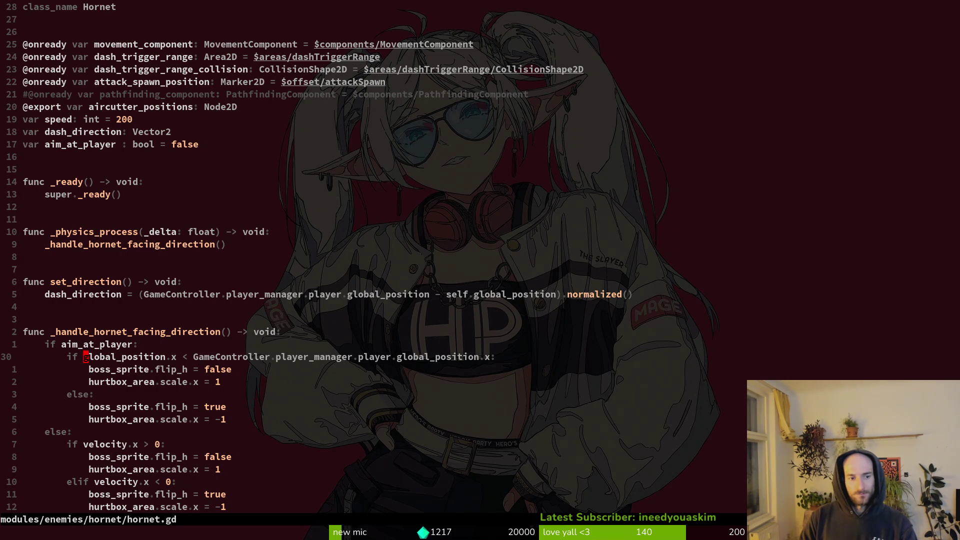
type("if ")
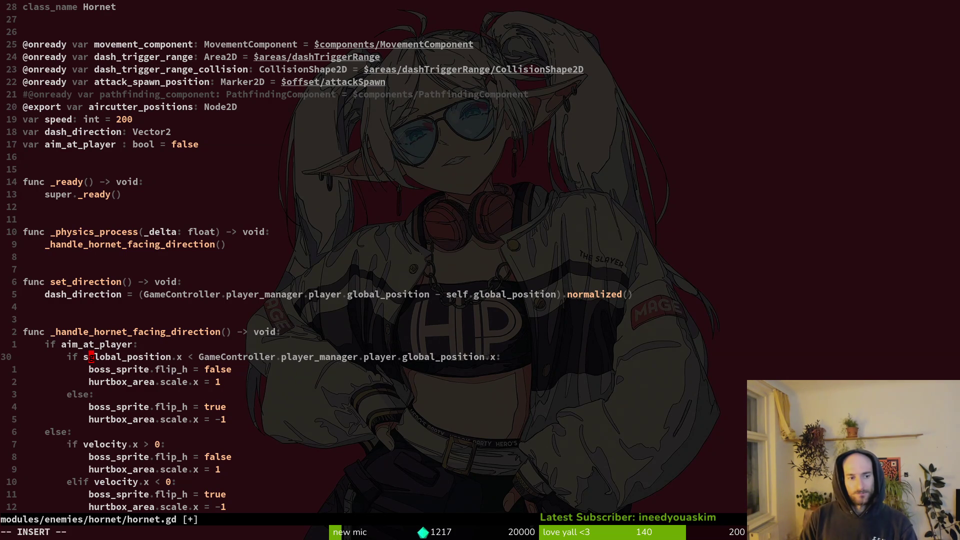
type("self")
key("Escape")
type("ager.")
key("Escape")
type(":w")
key("Return")
Step: Check the GameController comparison and the flip_h and hurtbox scale values in both branches
key("l")
key("w")
key("w")
key("w")
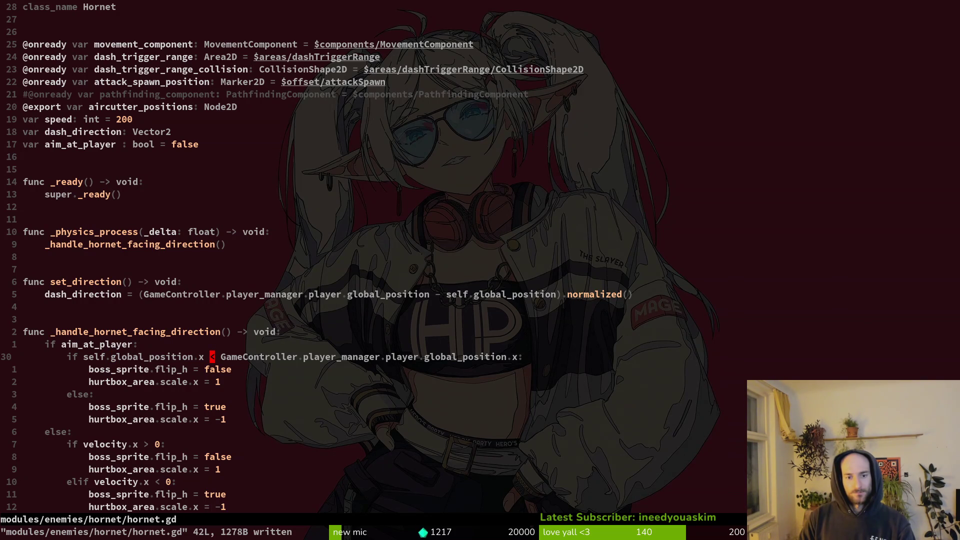
key("j")
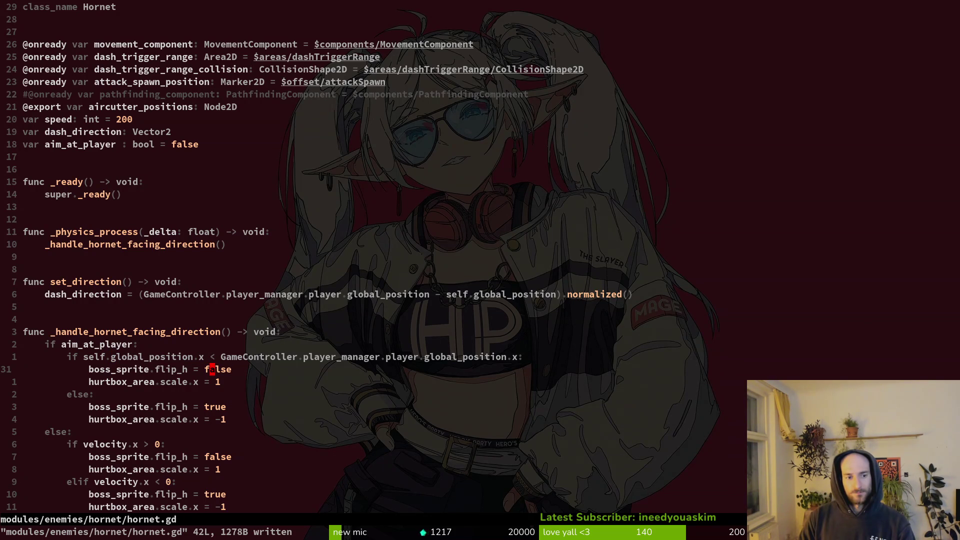
key("k")
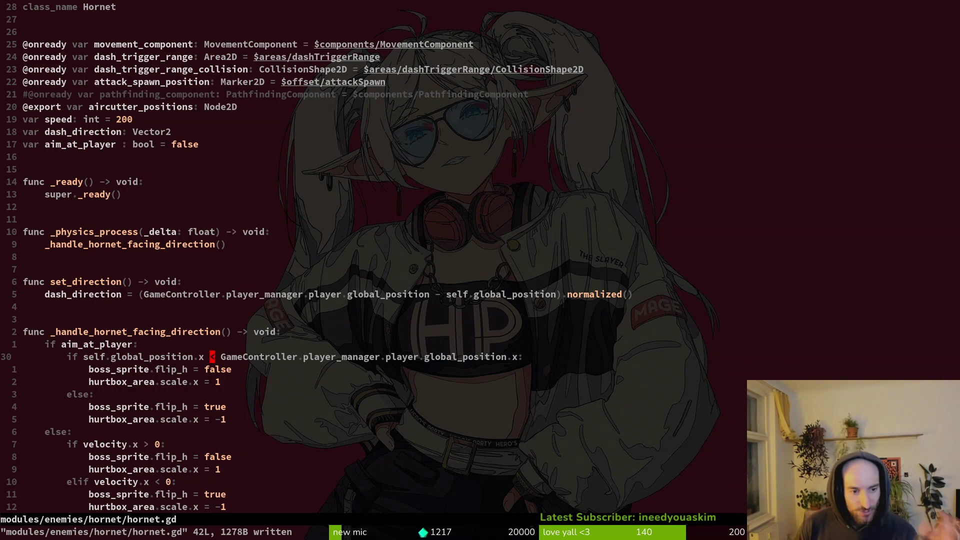
key("w")
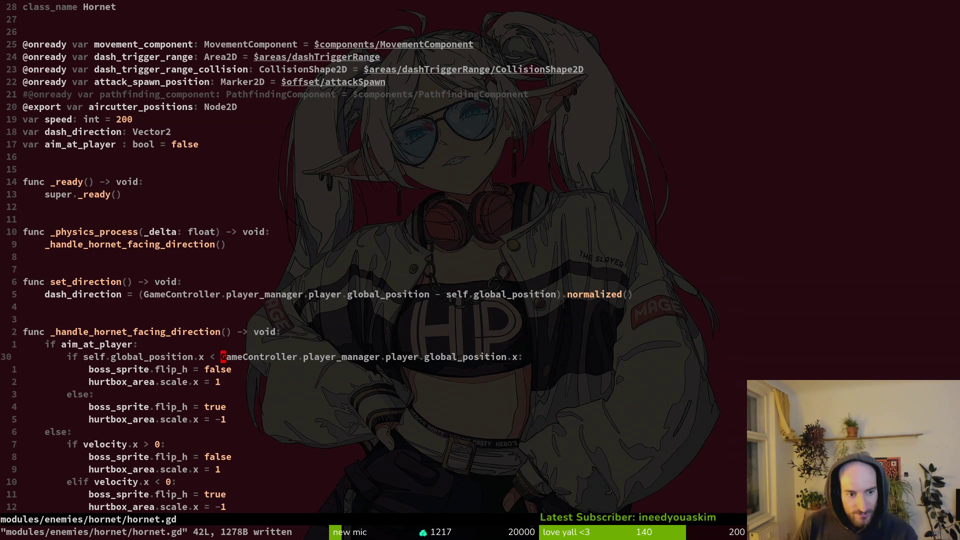
key("j")
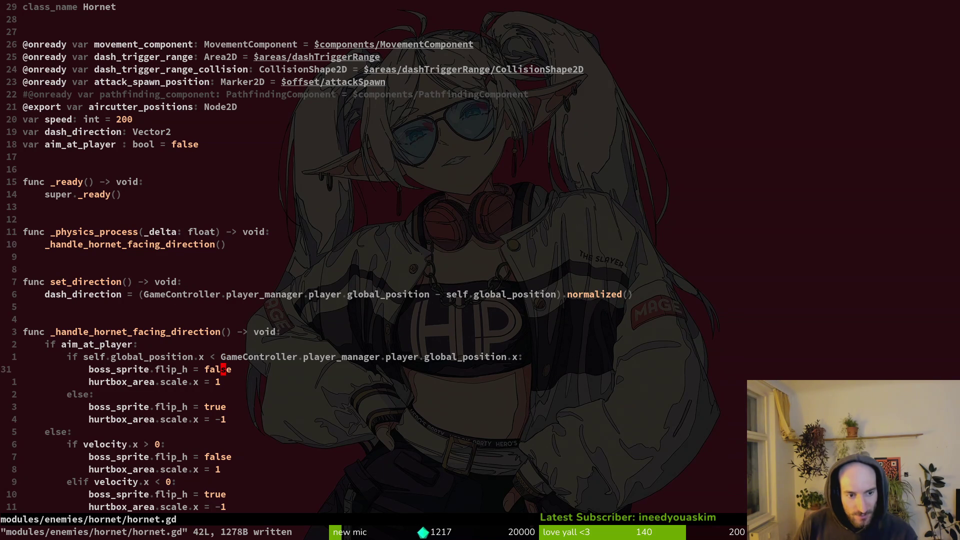
key("j")
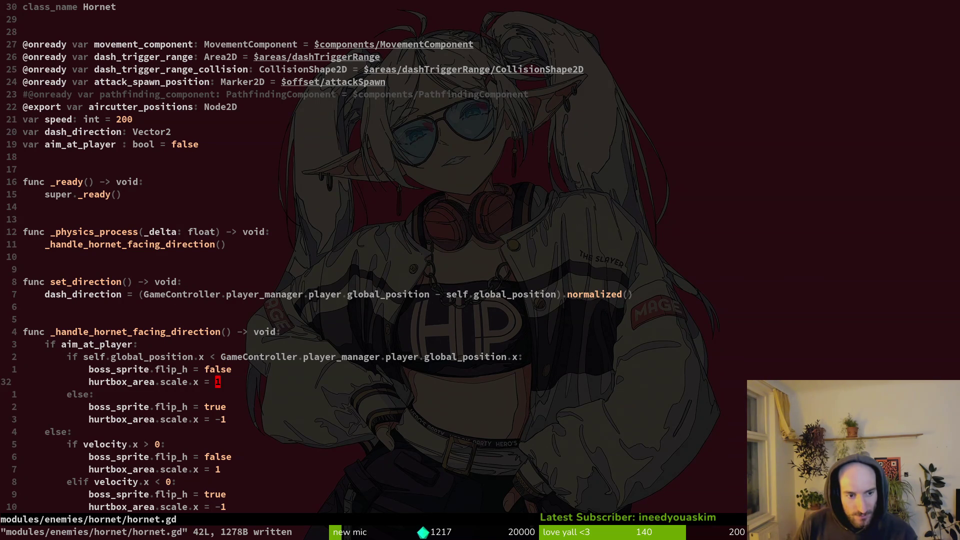
key("j")
key("j")
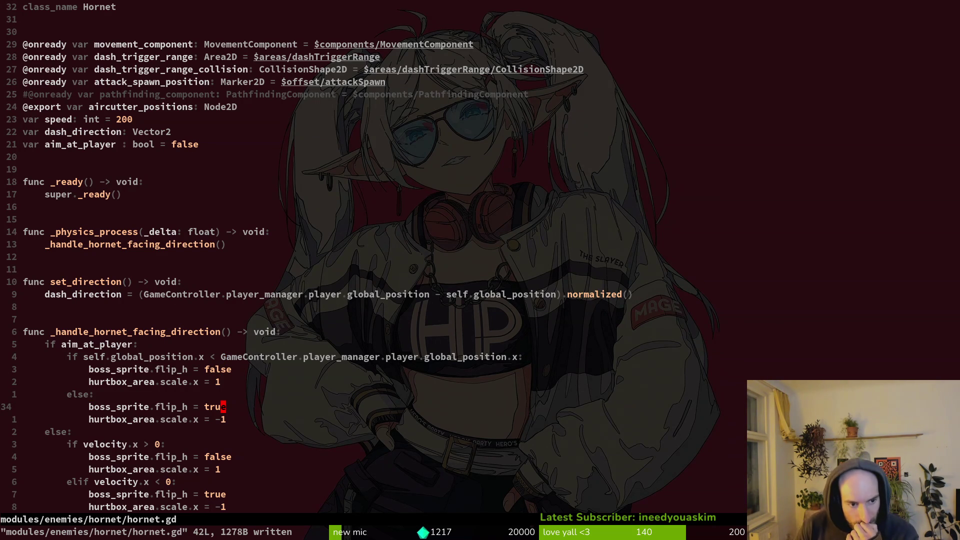
key("k")
key("k")
key("k")
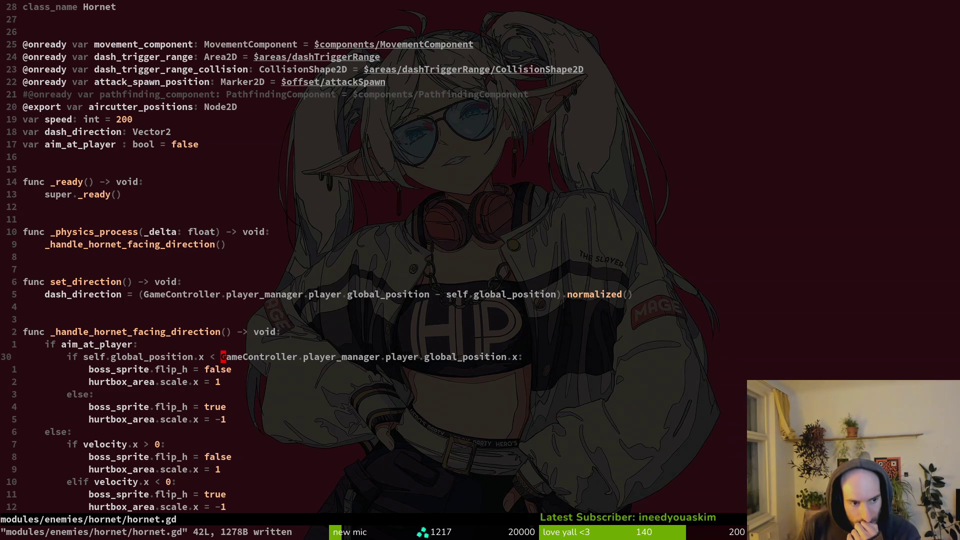
Step: Add a print_debug("flikpped") line inside the else branch
key("j")
key("j")
key("j")
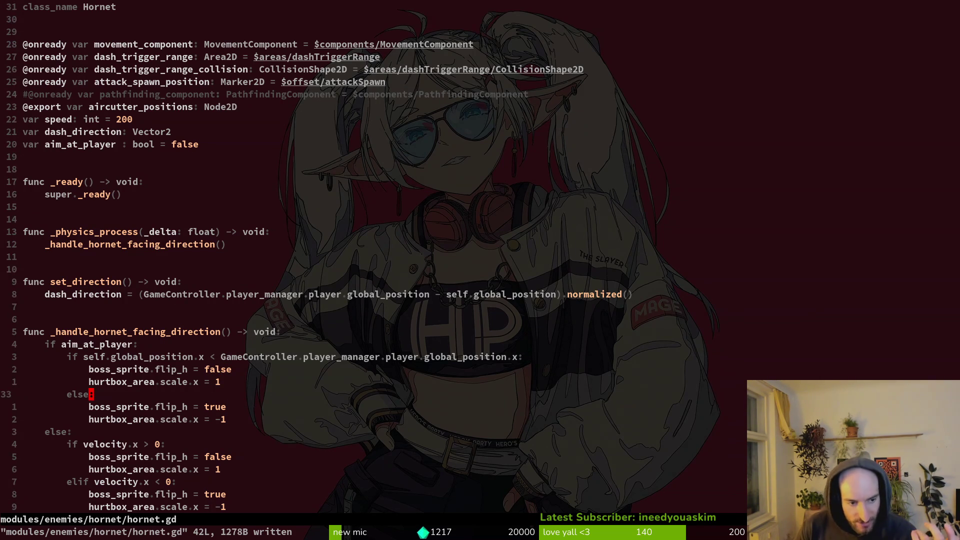
key("o")
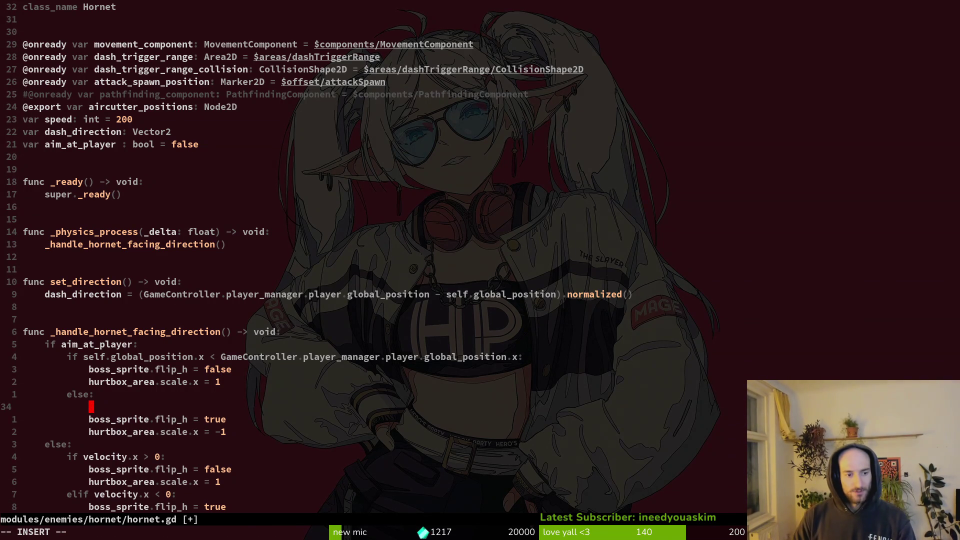
type("pr")
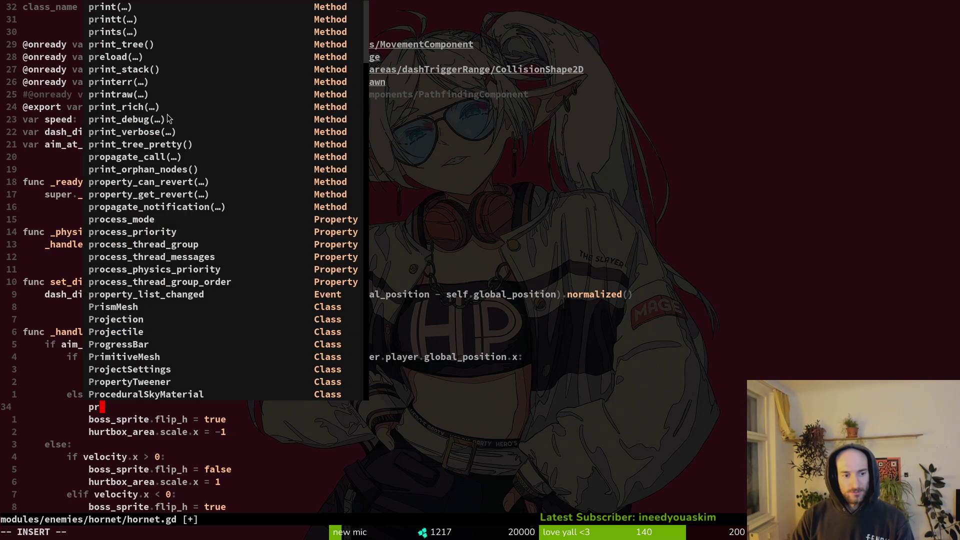
type("de")
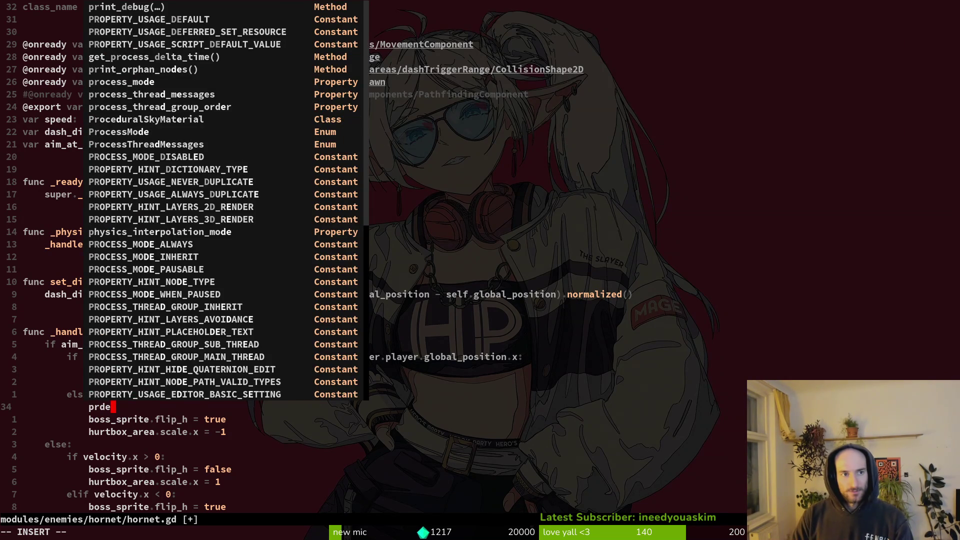
key("Return")
type("(\"")
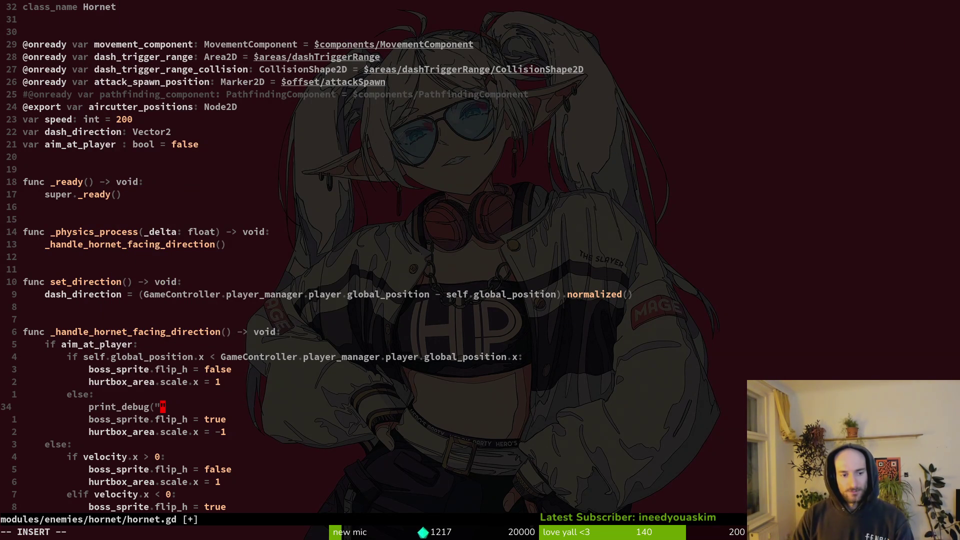
type("flikpped\")")
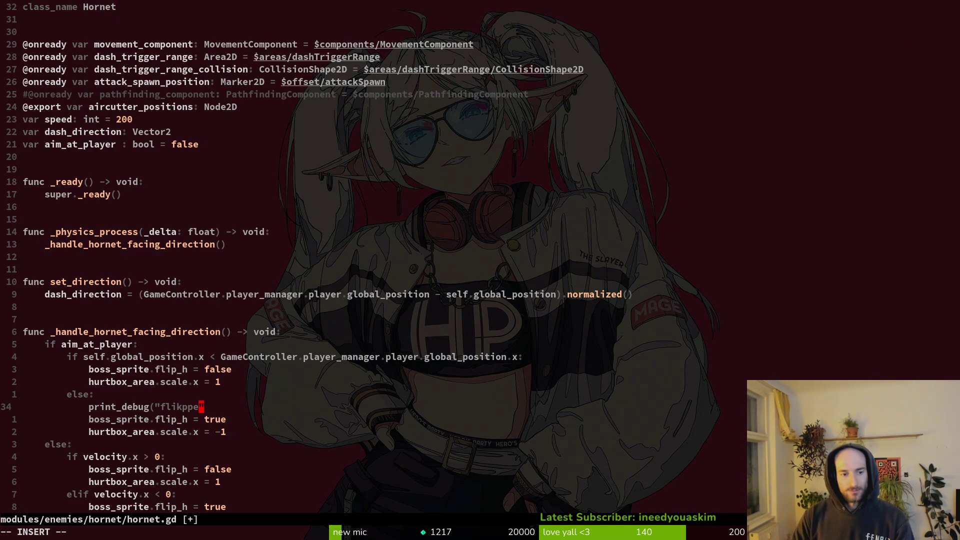
key("Escape")
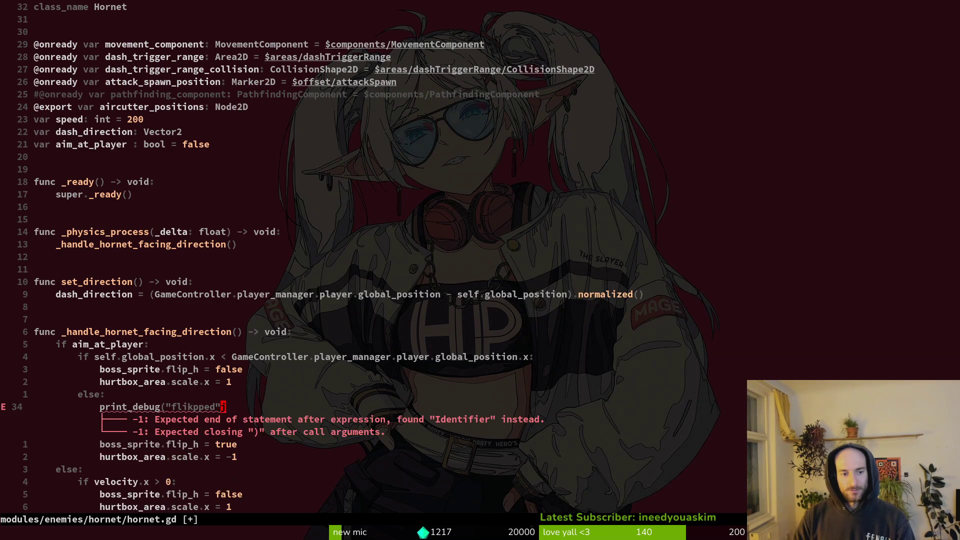
Step: Save hornet.gd and launch the game from Godot for a playtest
type(":write")
key("Return")
key("alt+Tab")
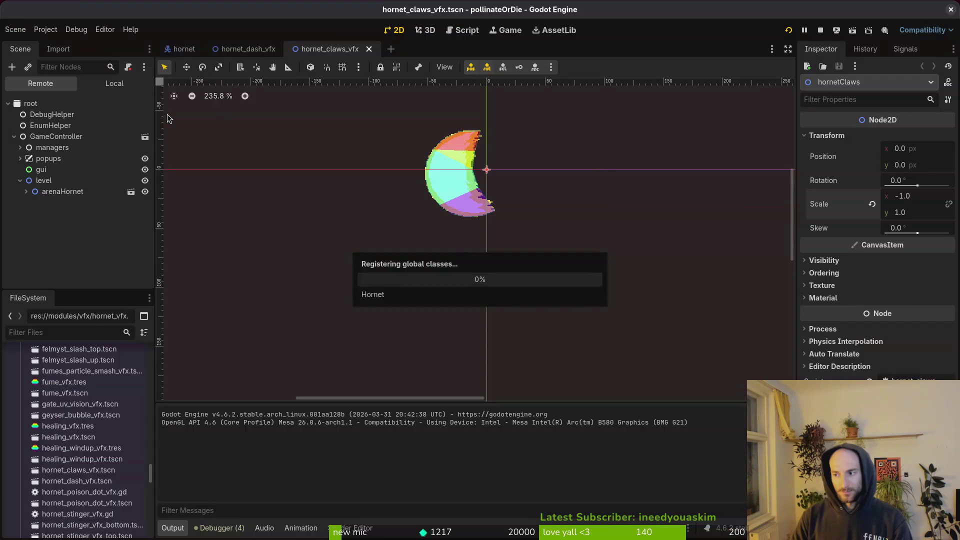
key("F5")
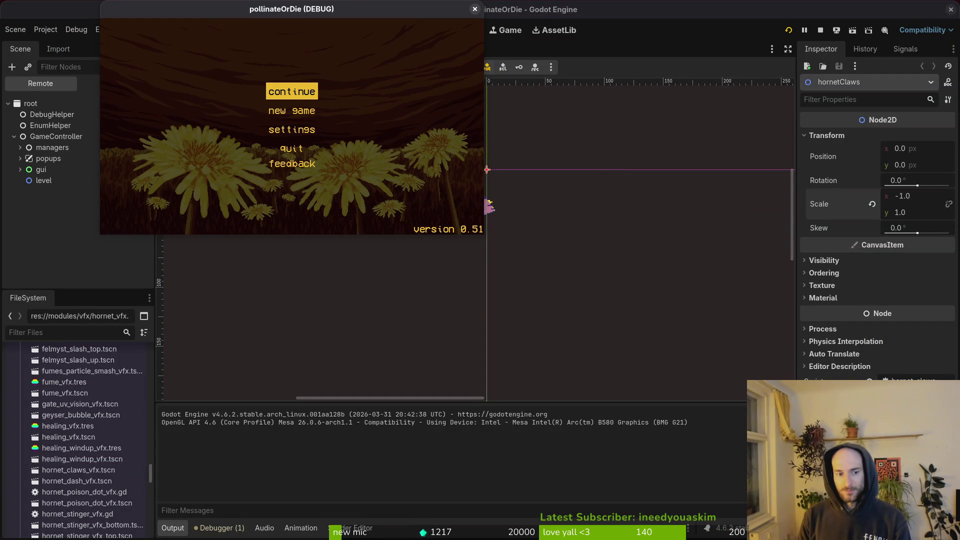
Step: Resume the save, spawn the hornet boss from the F1 debug menu, then pause and return to Vim
key("Return")
key("F1")
key("Up")
key("Return")
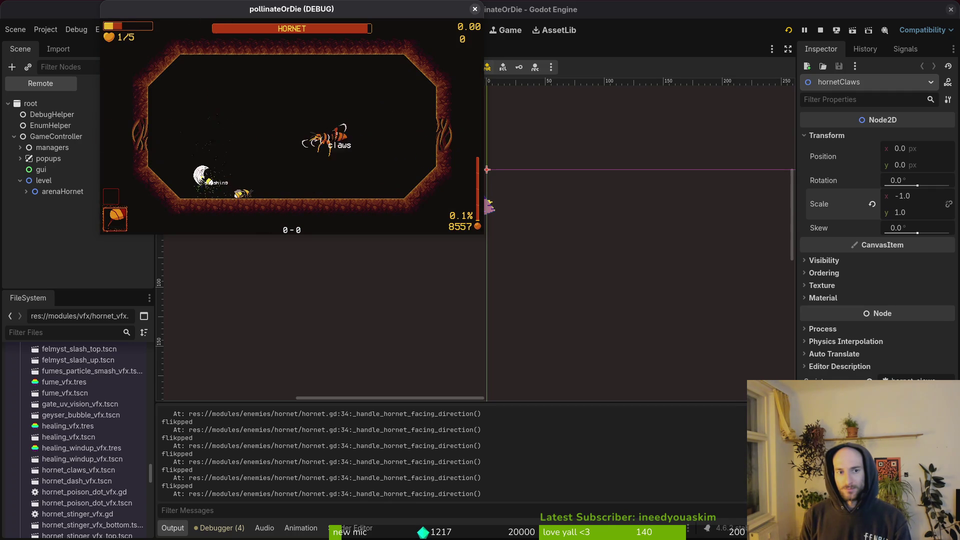
key("Escape")
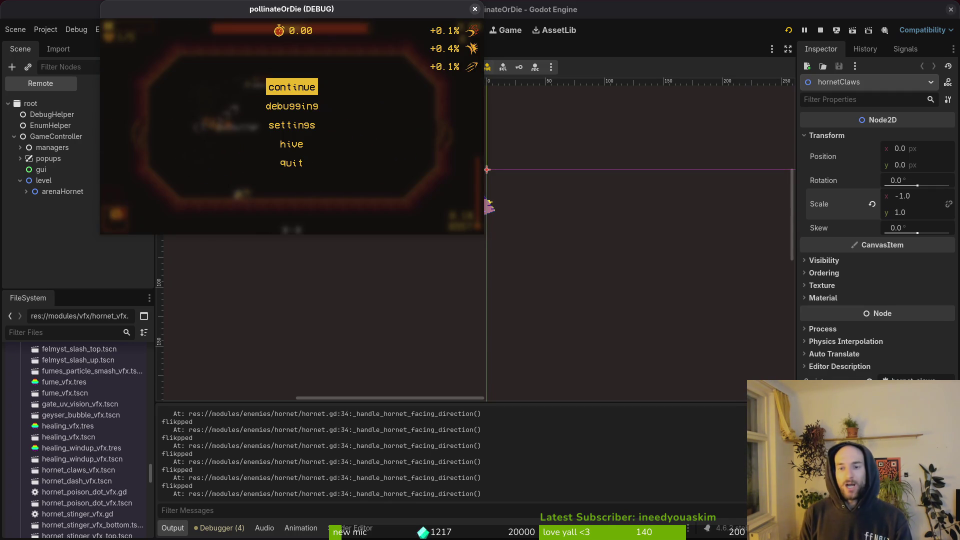
key("alt+Tab")
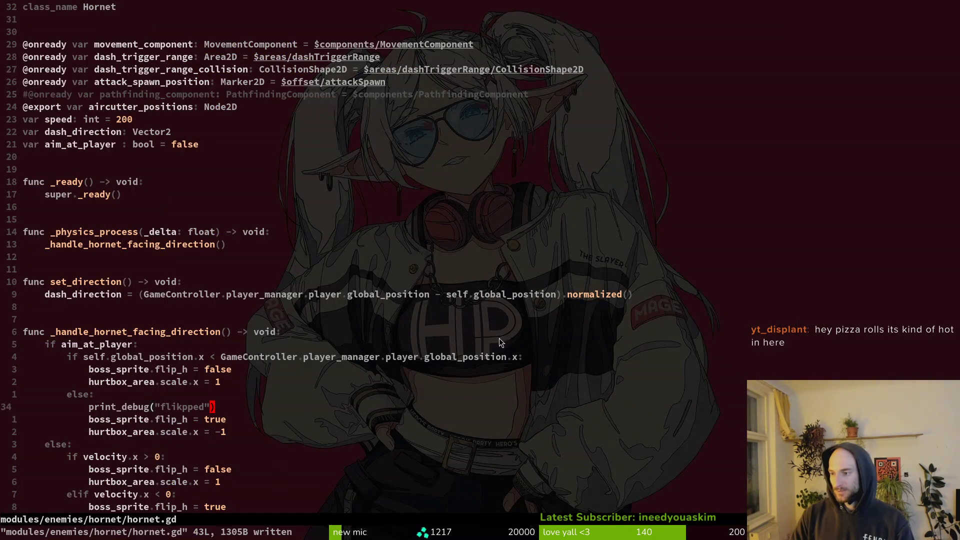
Step: Toggle between hornet_vfx.gd and hornet.gd, then open claws.gd by searching 'claw'
key("z")
key("z")
key("ctrl+6")
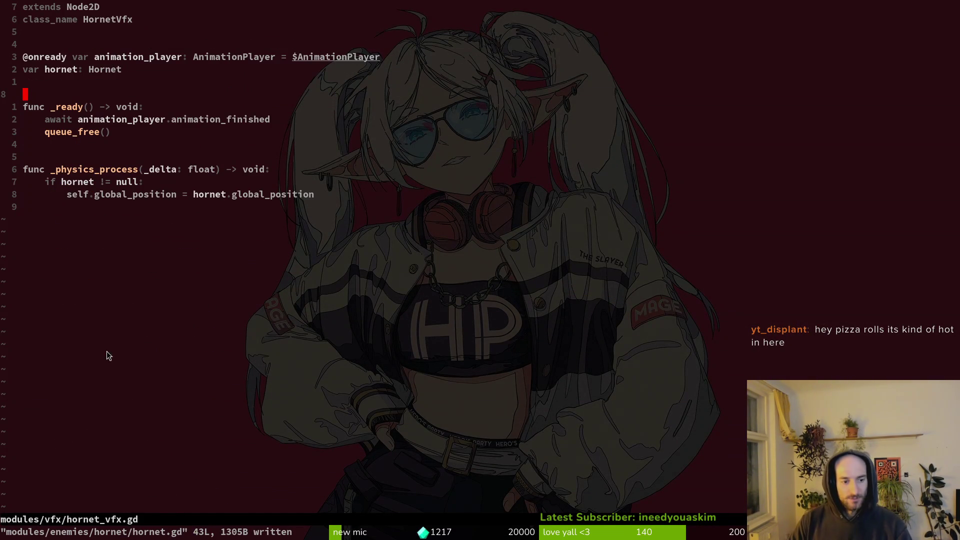
key("ctrl+6")
key("space")
key("f")
key("f")
type("claw")
key("Return")
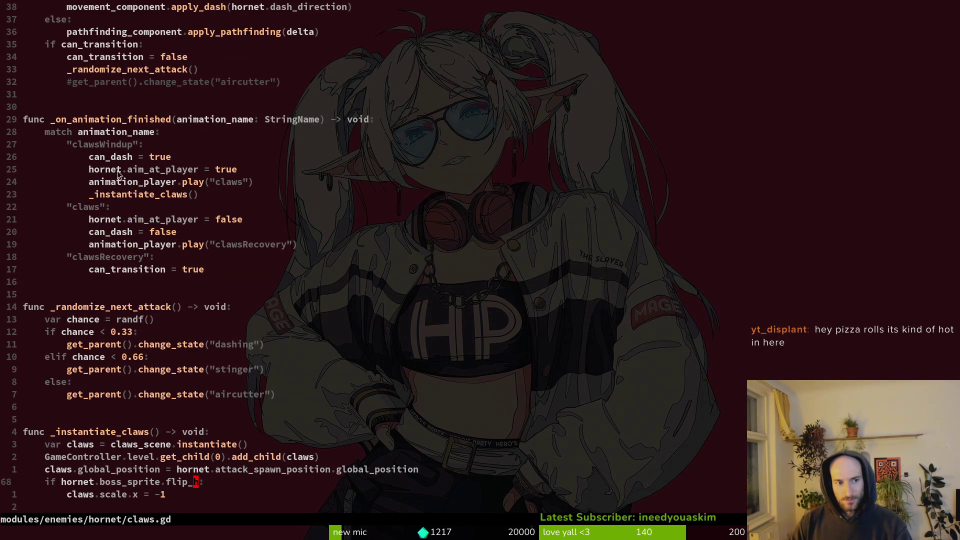
Step: Review the aim_at_player = true and false lines and the can_dash check in claws.gd
left_click_drag(107, 171, 253, 174)
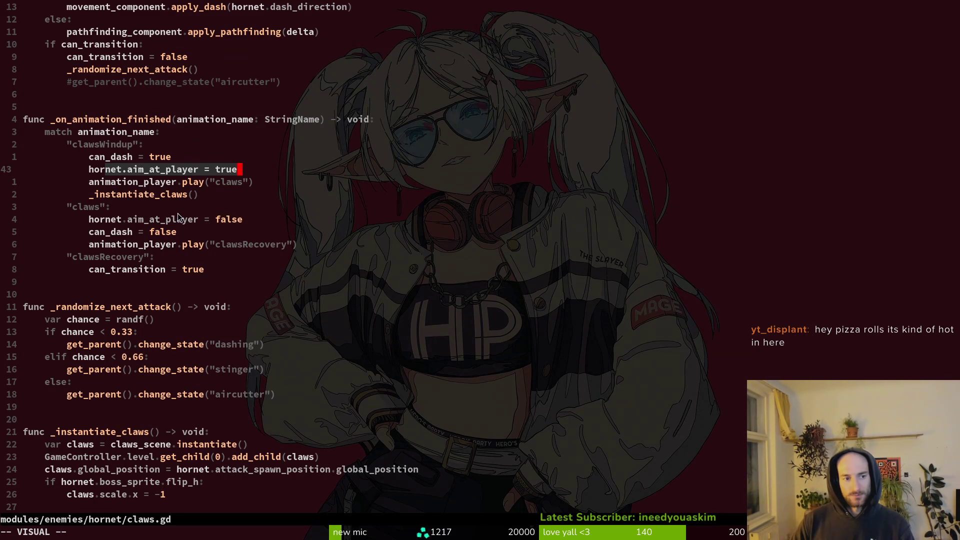
left_click(145, 170)
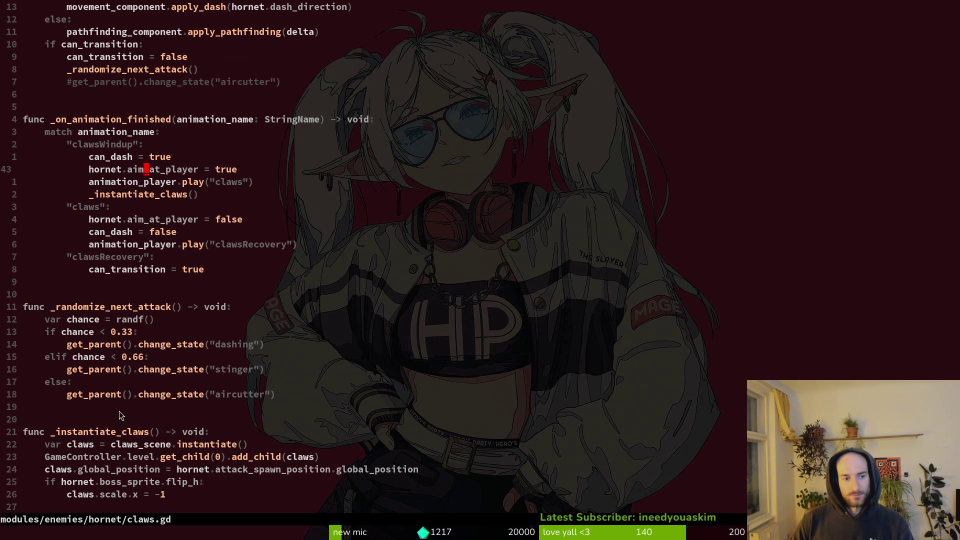
scroll(216, 304, "up", 3)
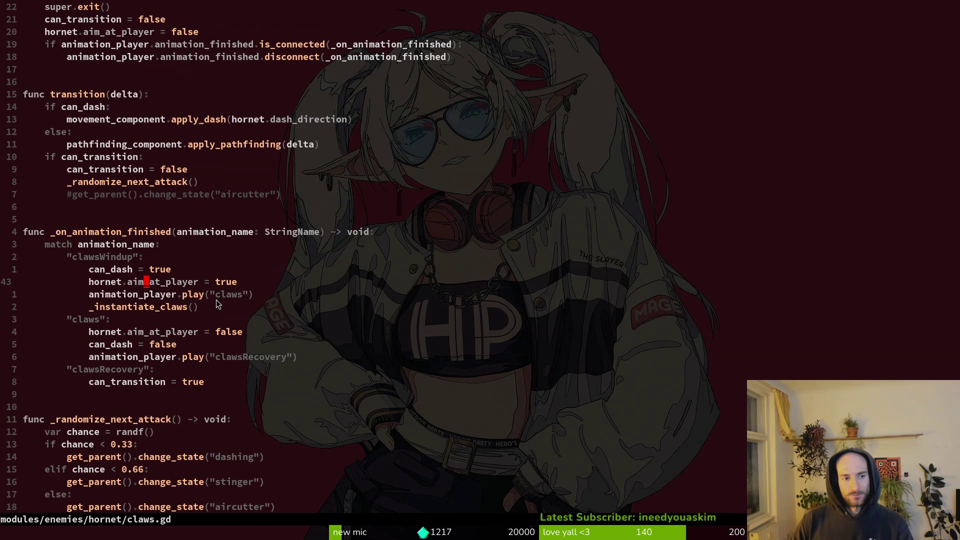
left_click(124, 332)
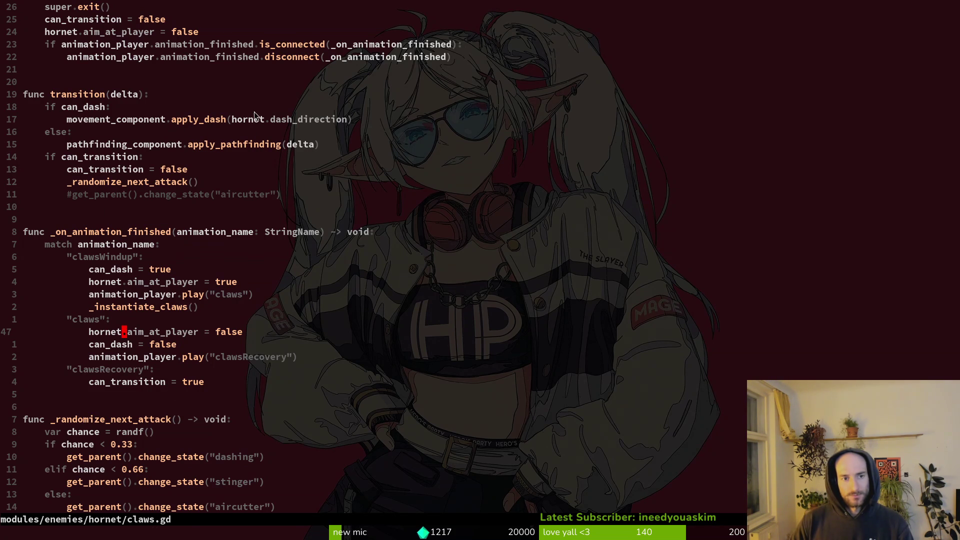
left_click(92, 107)
key("z")
key("z")
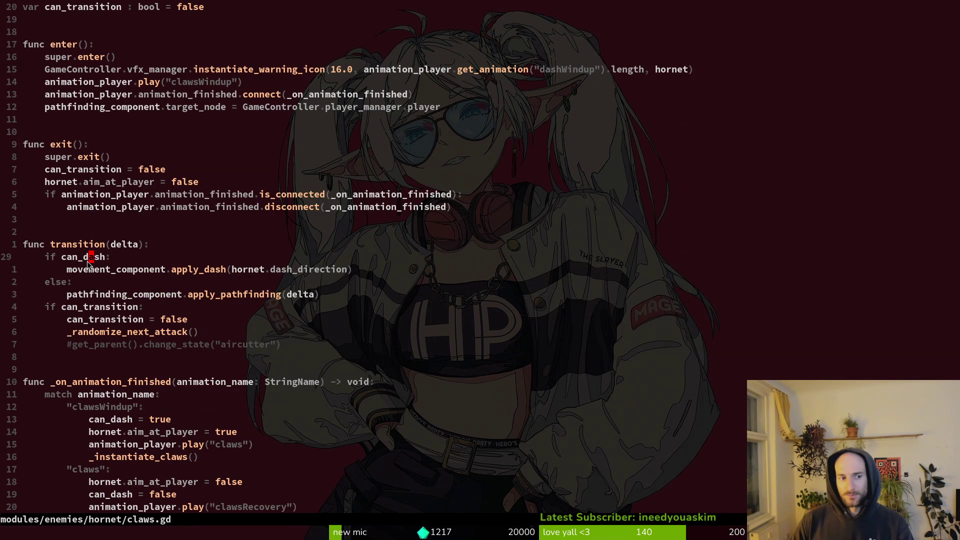
scroll(87, 261, "up", 2)
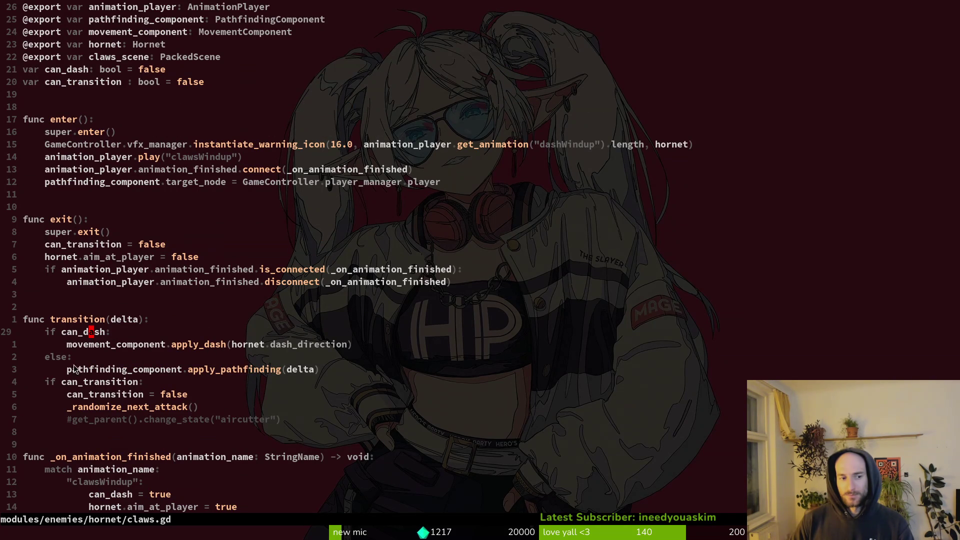
left_click(72, 74)
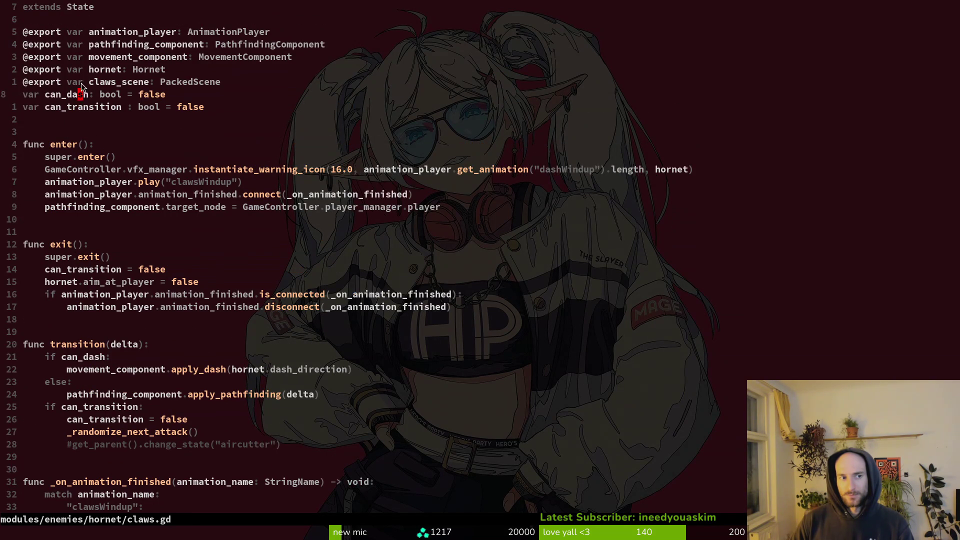
Step: Delete the can_dash declaration and check from claws.gd
key("d")
key("d")
left_click(72, 347)
key("d")
key("d")
key("d")
key("d")
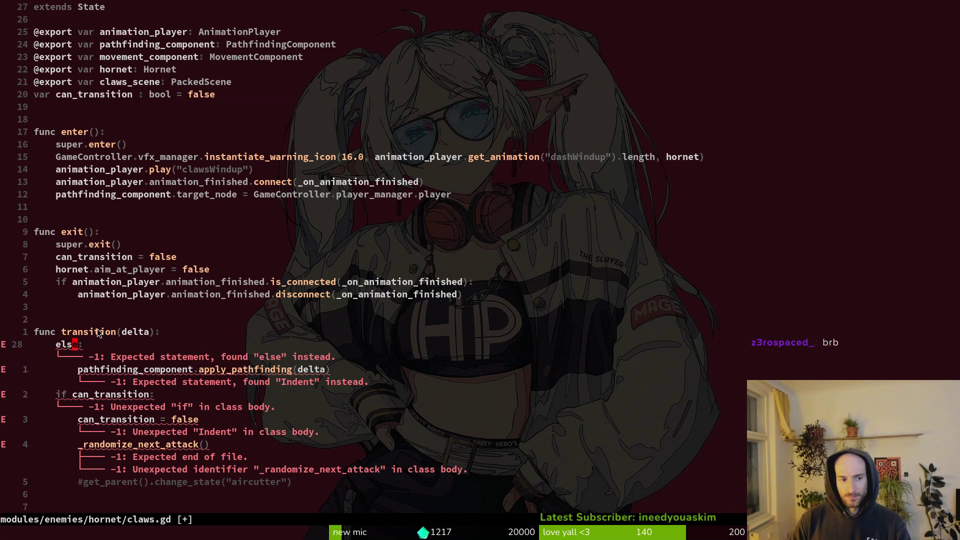
key("j")
key("shift+v")
key("Escape")
key("k")
Step: Undo both deletions to restore can_dash, then find the can_dash = true line
key("u")
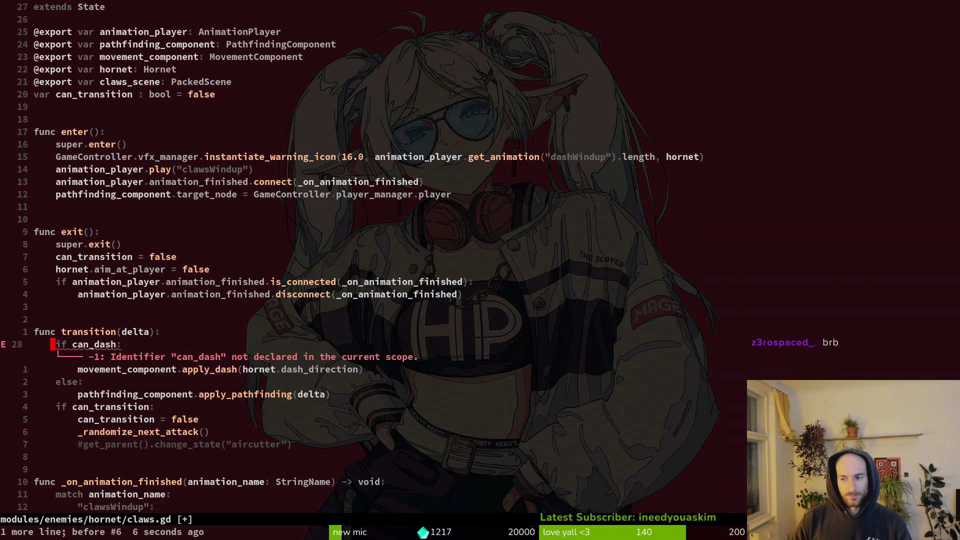
key("u")
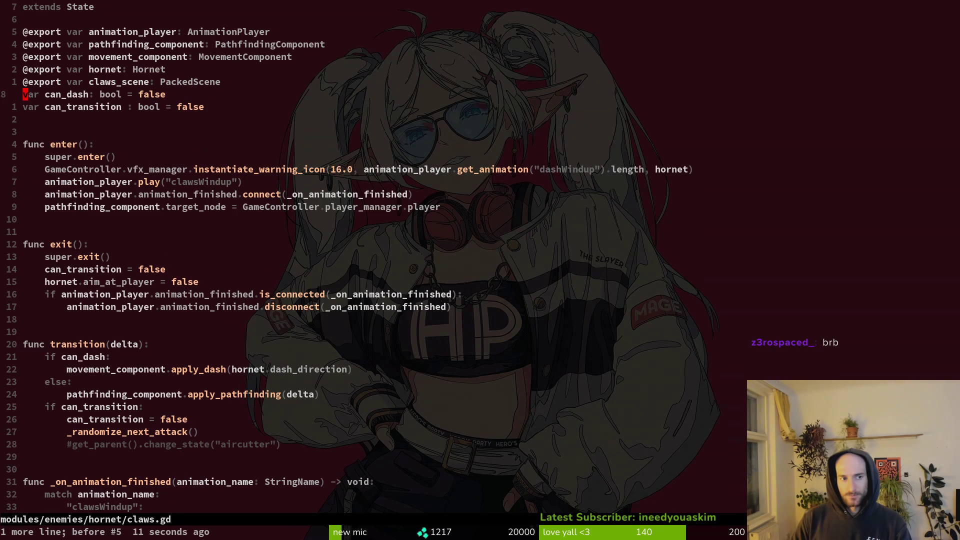
type("j9j7j")
key("k")
key("k")
type("kj5j17j")
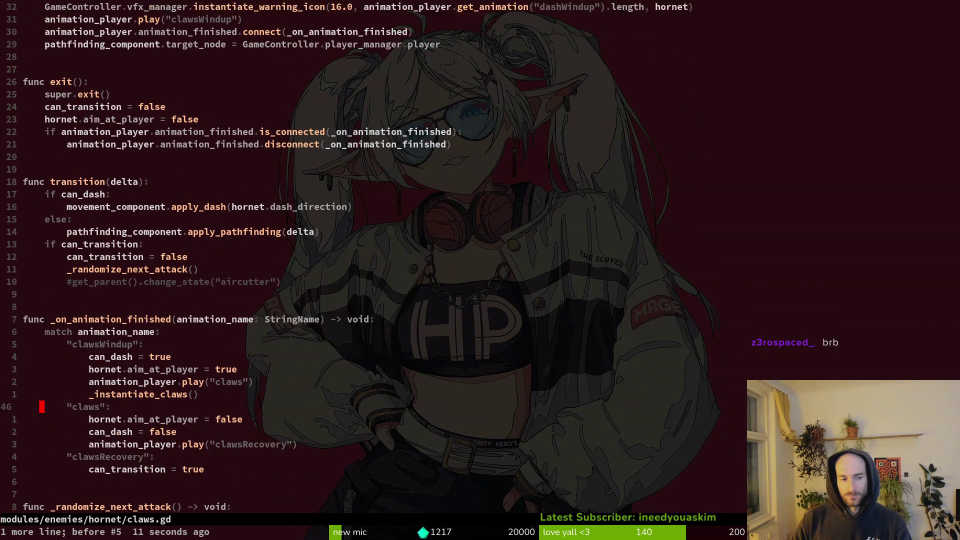
key("k")
key("k")
key("k")
key("shift+v")
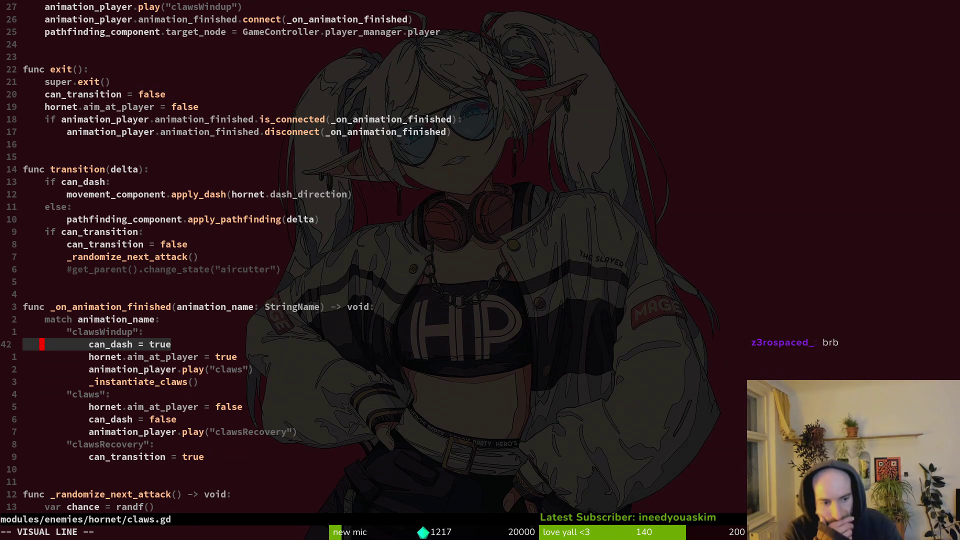
key("Escape")
key("F5")
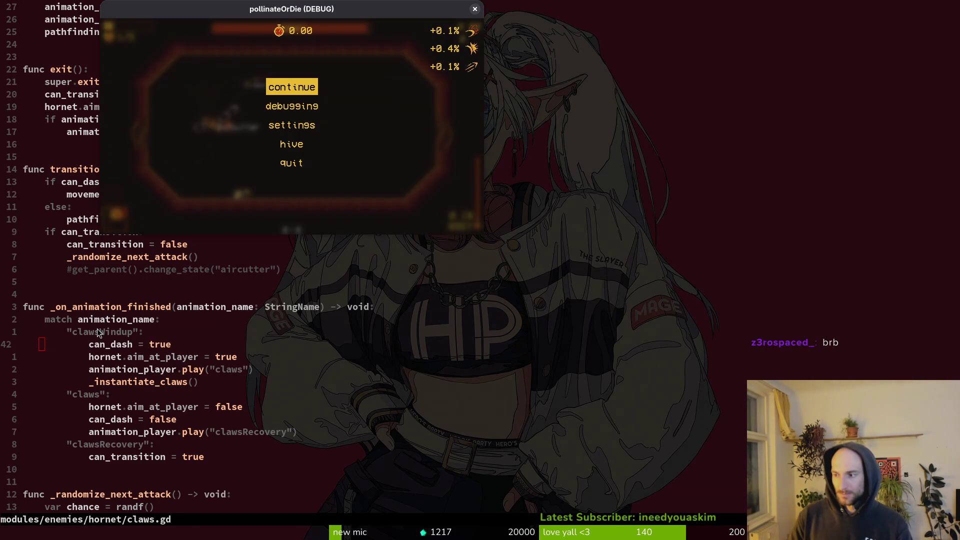
Step: Relaunch pollinateOrDie into the hive, open its debug menu, then go to claws.gd's can_transition check
key("alt+Tab")
key("F5")
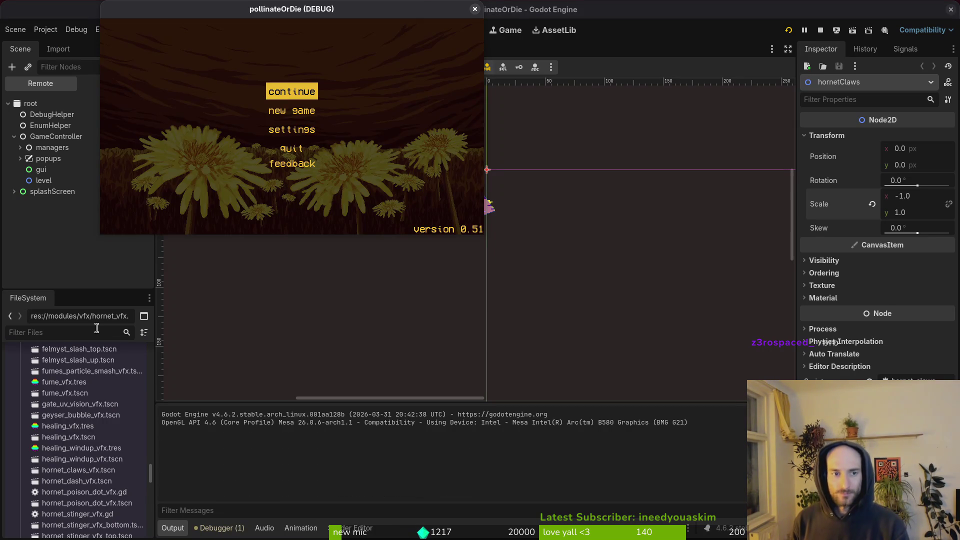
key("Return")
key("Escape")
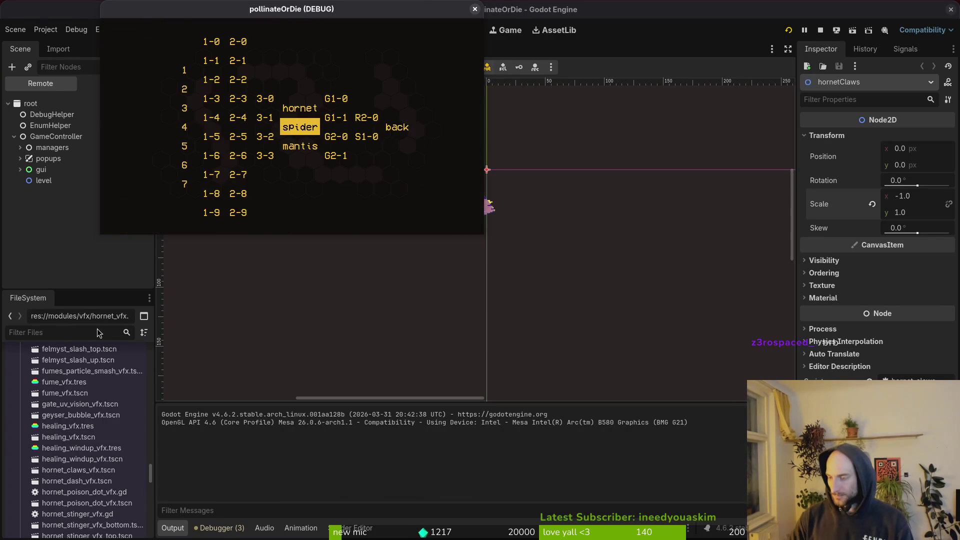
key("alt+Tab")
key("9")
key("k")
key("k")
key("k")
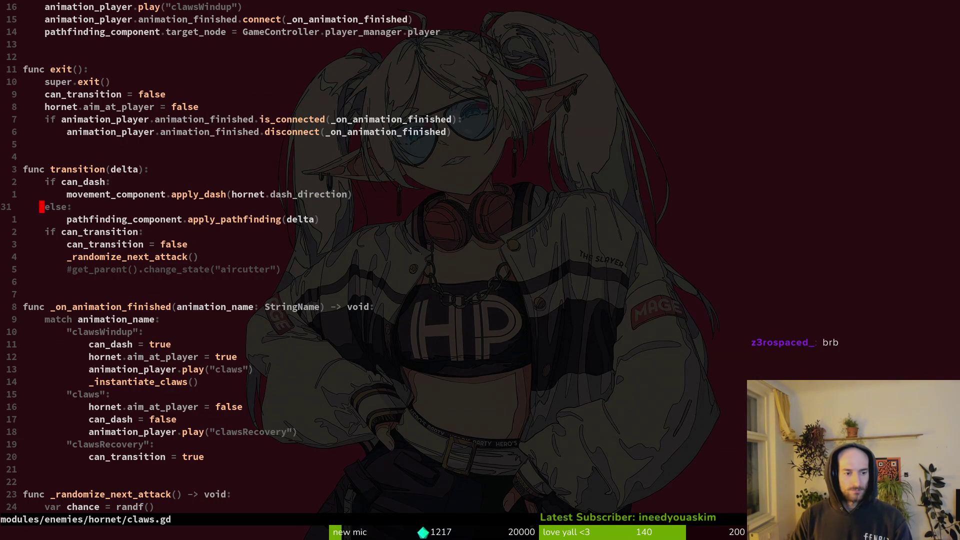
Step: Replace 'else:' with 'if animation_player.current_animation == "clawsRecovery":' and save claws.gd
key("j")
key("9")
key("j")
key("5")
key("j")
key("k")
key("k")
key("k")
key("k")
key("k")
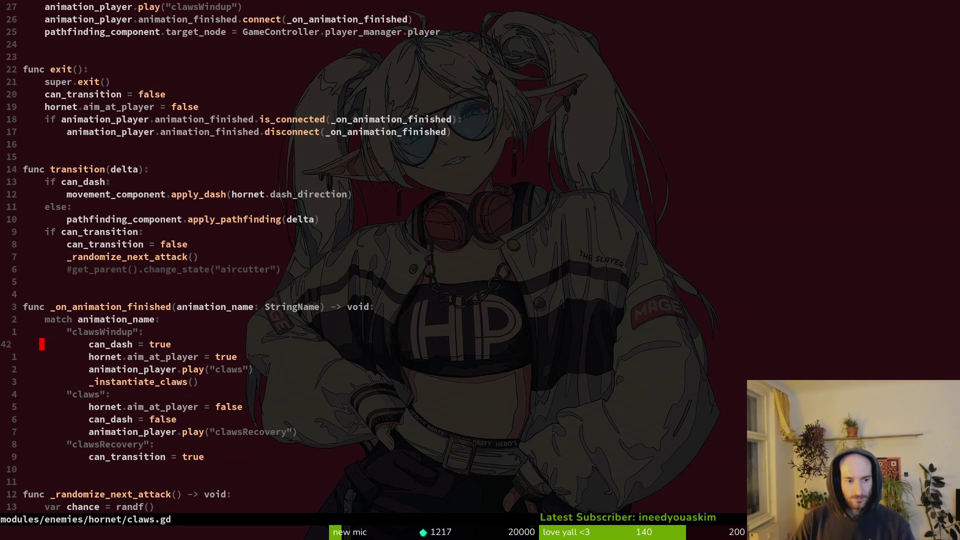
key("k")
key("k")
key("k")
key("k")
key("k")
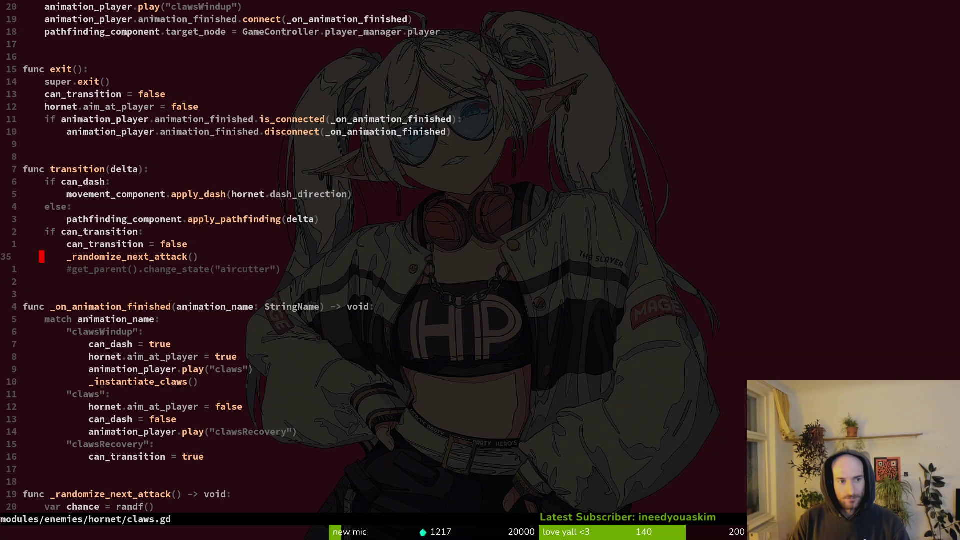
key("w")
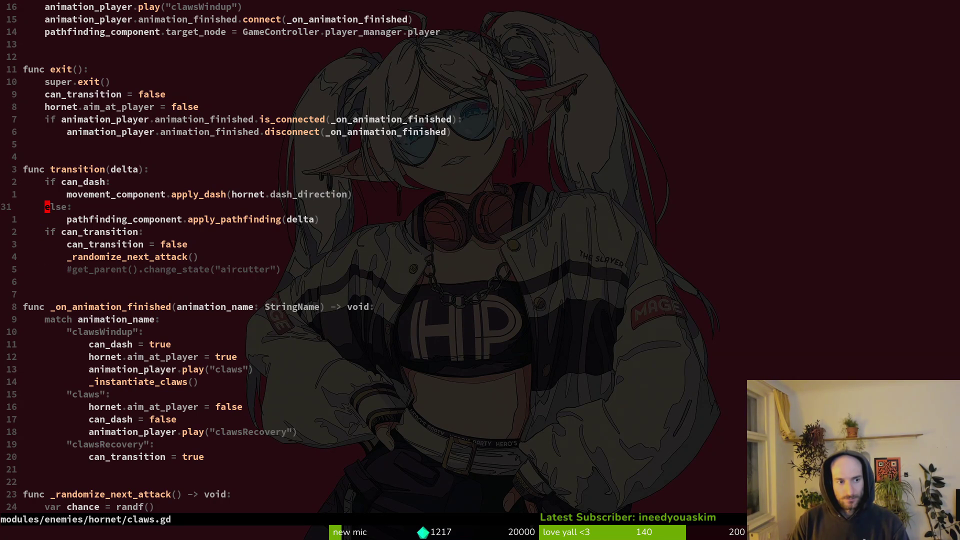
key("e")
key("a")
key("BackSpace")
key("BackSpace")
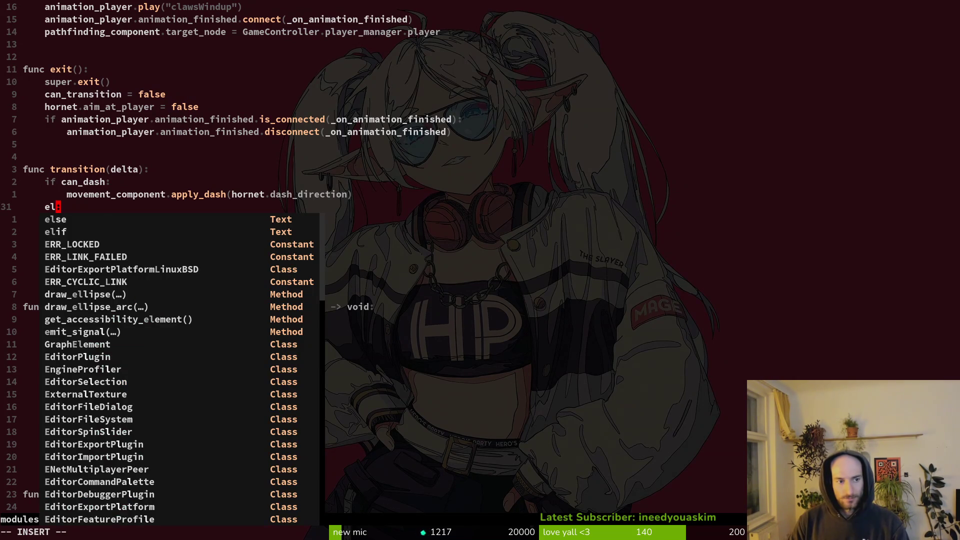
key("BackSpace")
key("BackSpace")
type("if anim")
key("Tab")
type(".cu")
key("Tab")
type("== \"")
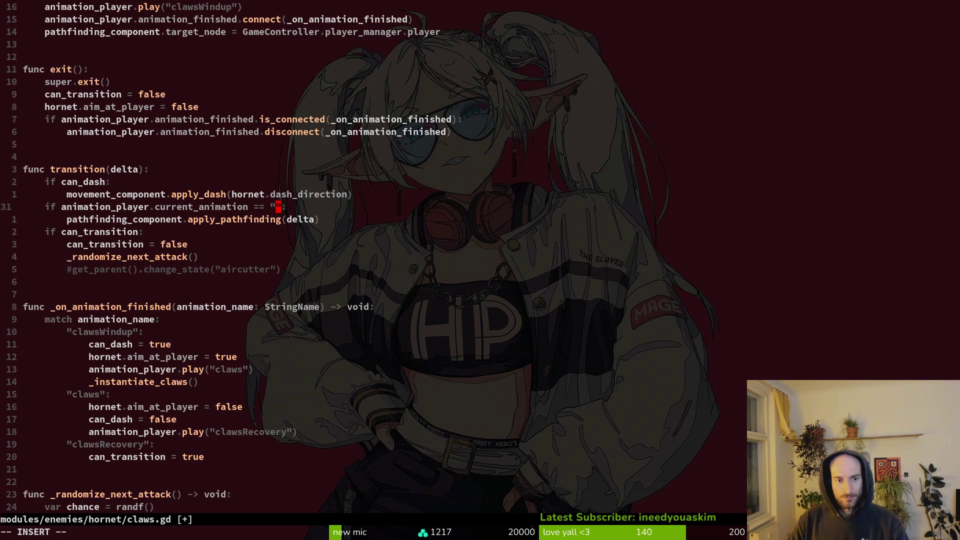
type("cl")
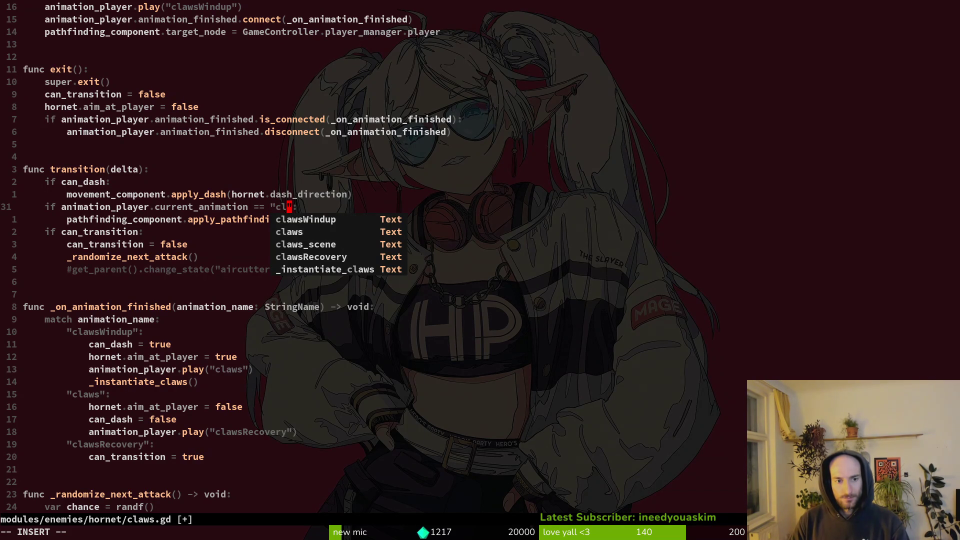
key("Tab")
key("Tab")
key("Tab")
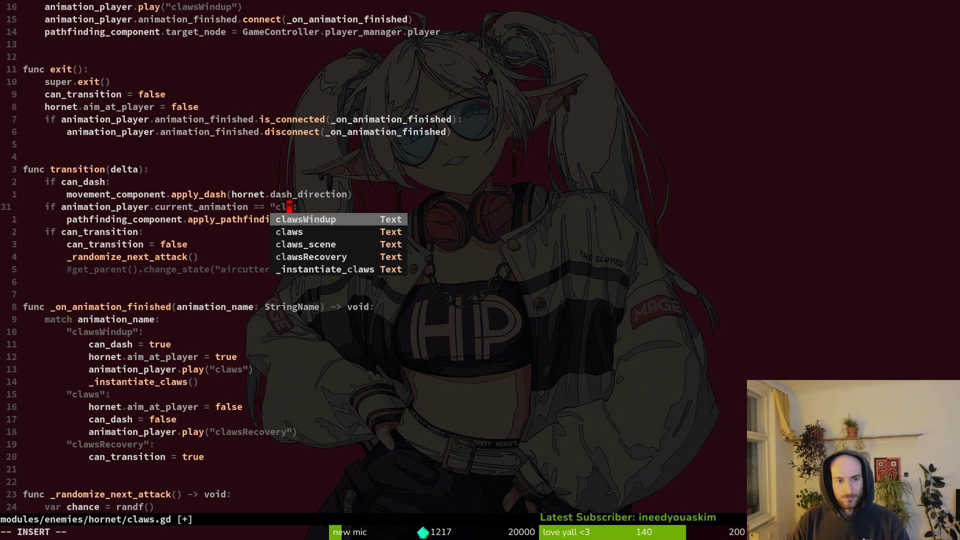
key("Return")
key("Escape")
type(":w")
key("Return")
Step: Move the can_dash check and dash call above the new condition and save
key("k")
key("k")
key("shift+v")
key("j")
key("d")
key("shift+p")
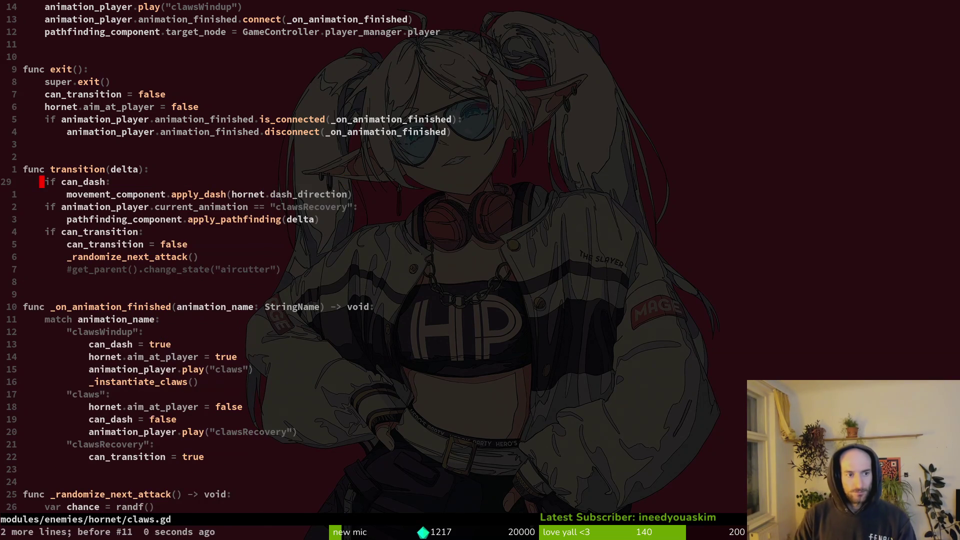
type(":w")
key("Return")
key("j")
key("j")
key("j")
key("j")
key("j")
key("j")
key("j")
key("j")
key("j")
key("j")
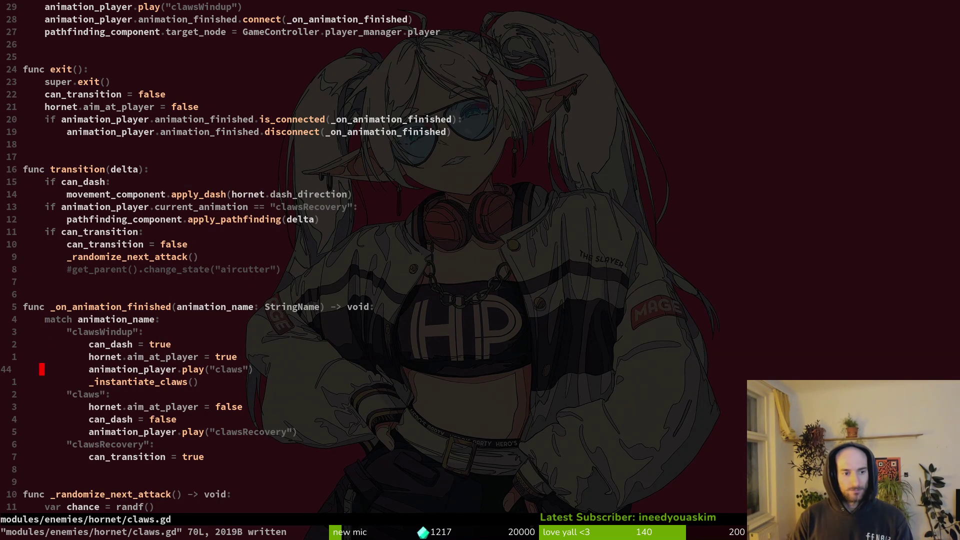
Step: Relaunch the game from the Godot editor with F5
key("k")
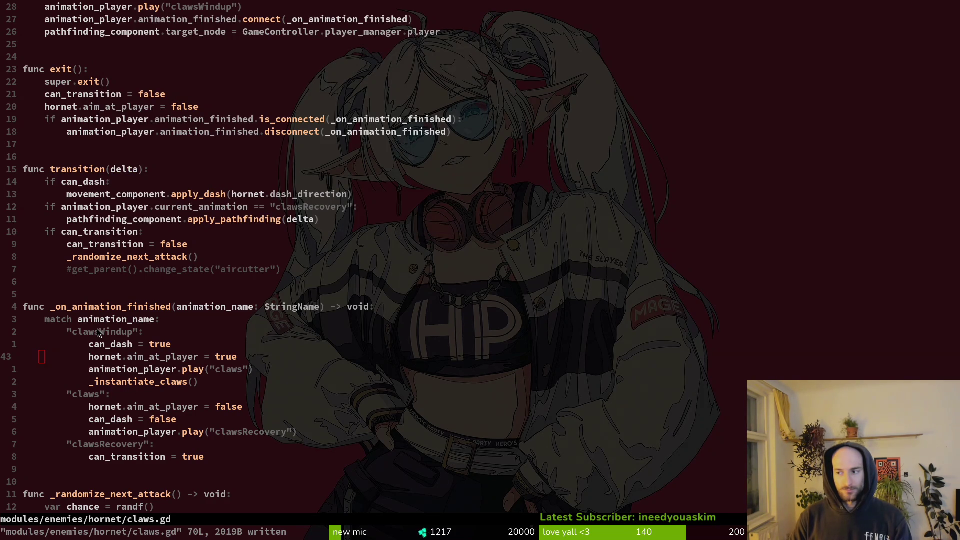
key("alt+Tab")
key("F5")
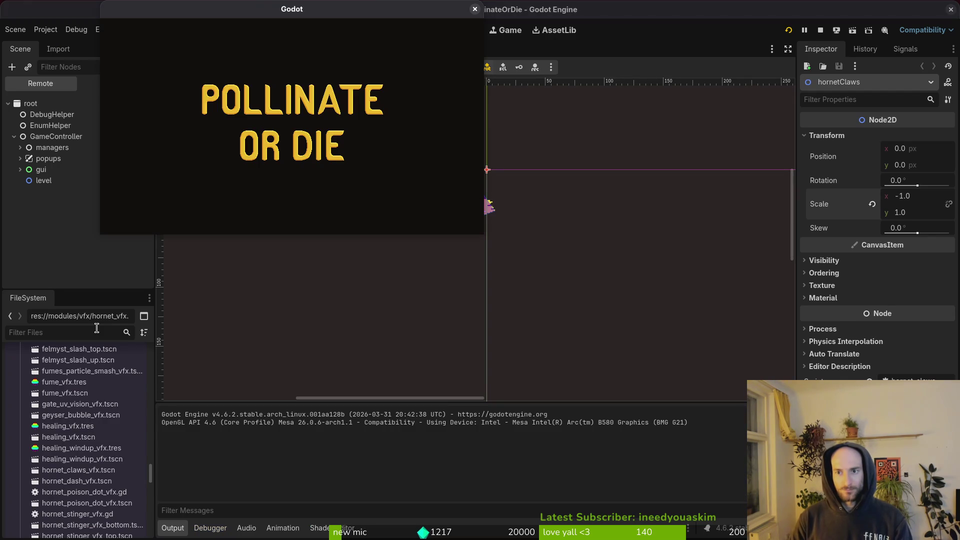
Step: Load the hornet level from the debug level-select, fight until the bee dies, then return to claws.gd
key("Return")
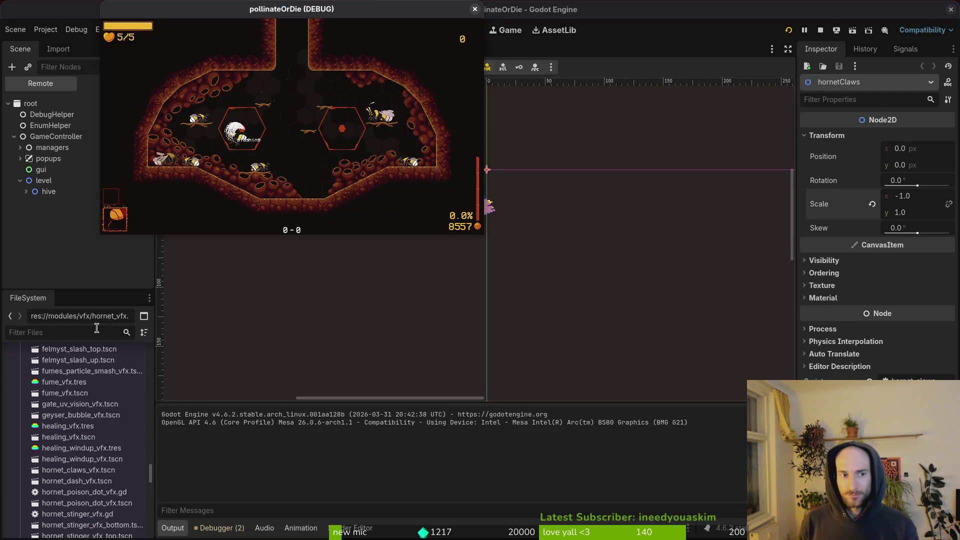
key("Escape")
key("Up")
key("Return")
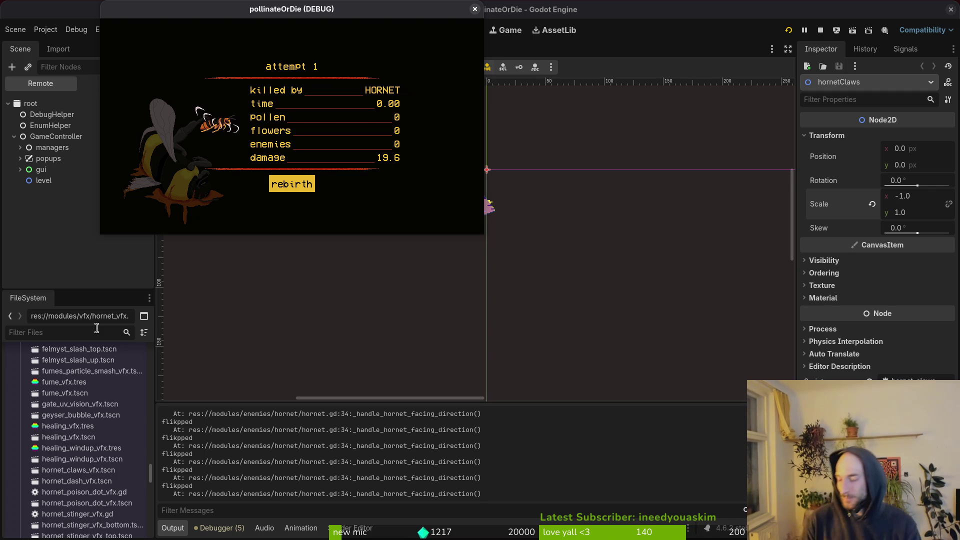
key("alt+Tab")
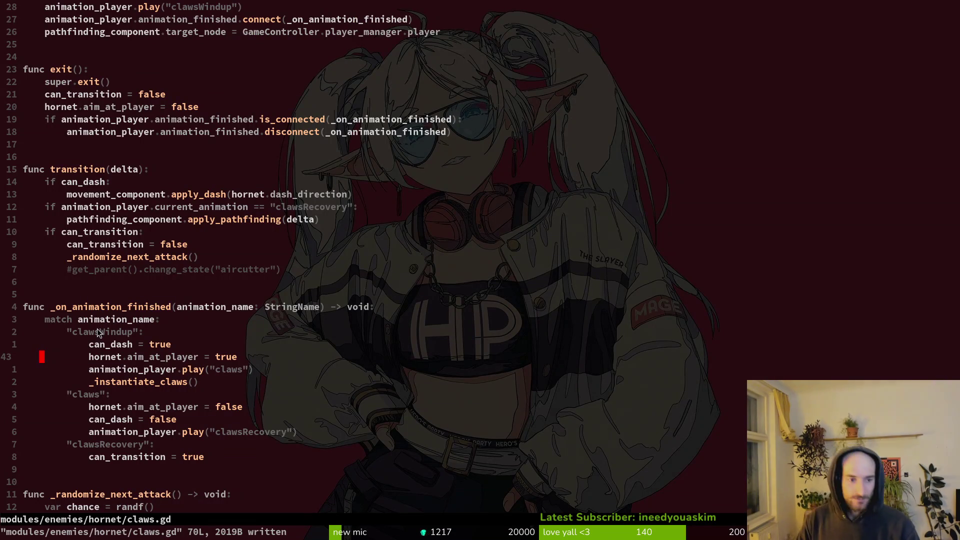
Step: Delete the first hornet.aim_at_player line from claws.gd and save
key("k")
key("j")
key("d")
key("d")
type(":w")
key("Return")
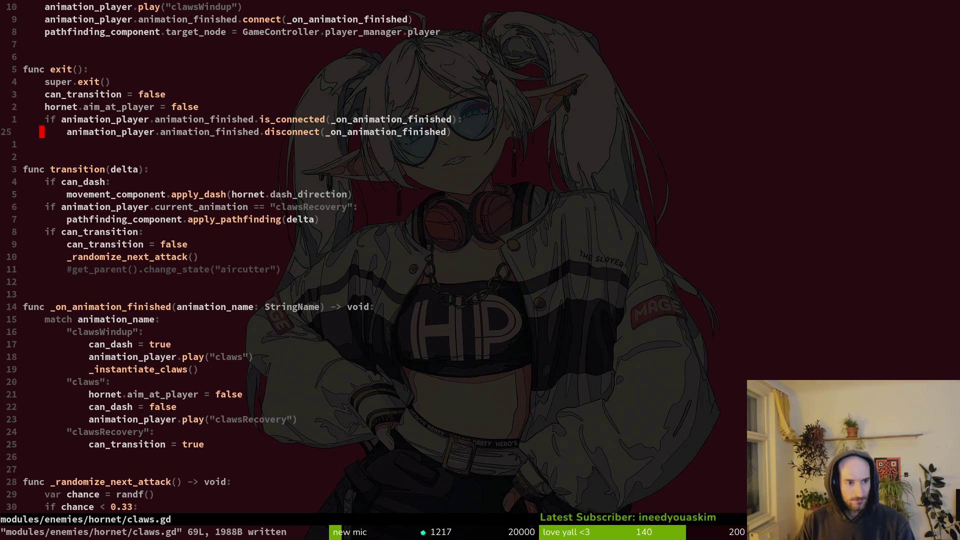
Step: Delete the remaining hornet.aim_at_player = false line, save, and rerun the project in Godot
key("d")
key("d")
key("u")
key("ctrl+r")
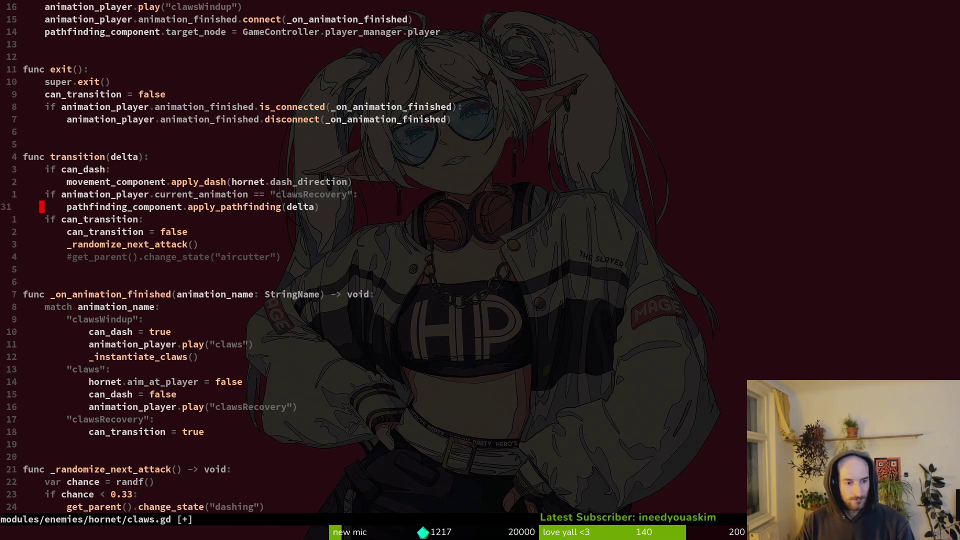
key("d")
key("d")
type(":w")
key("Return")
key("ctrl+u")
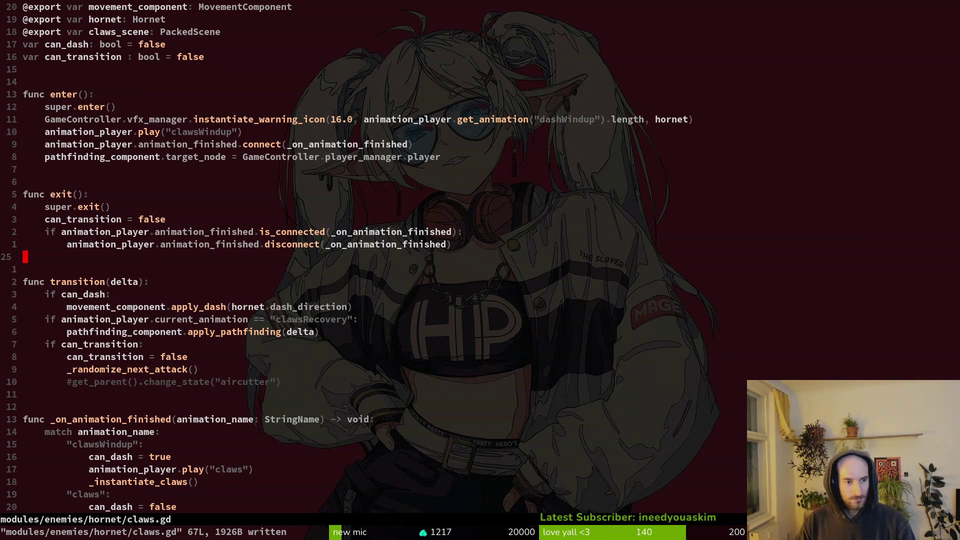
key("ctrl+d")
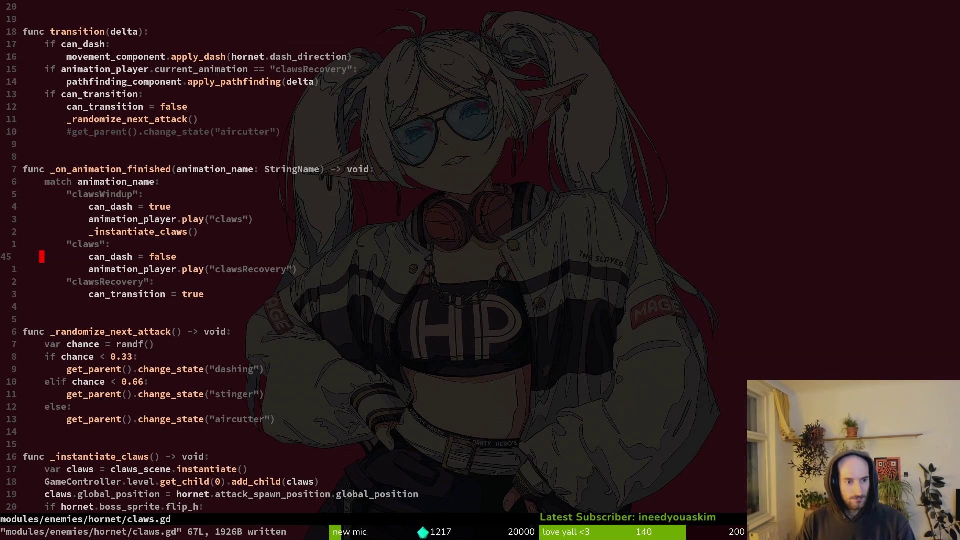
key("ctrl+d")
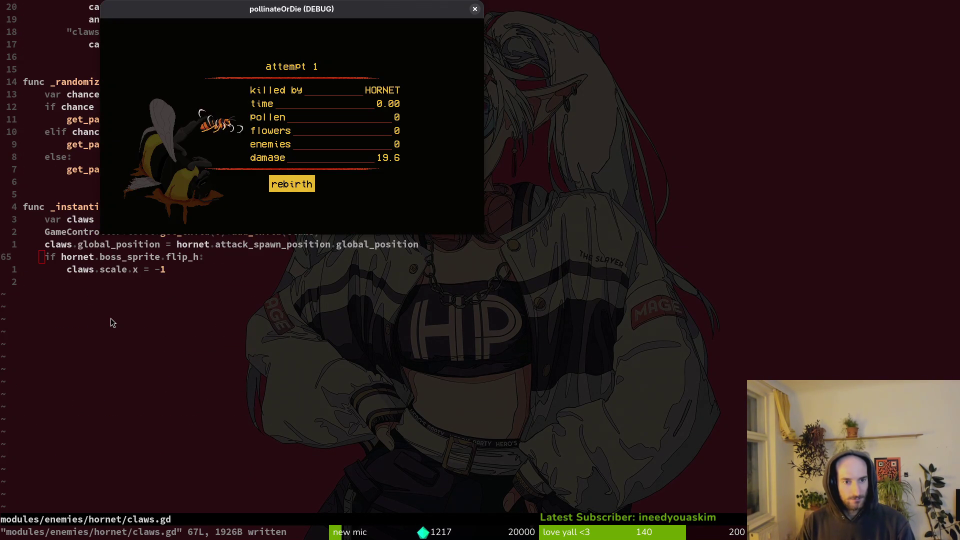
key("super+2")
key("F5")
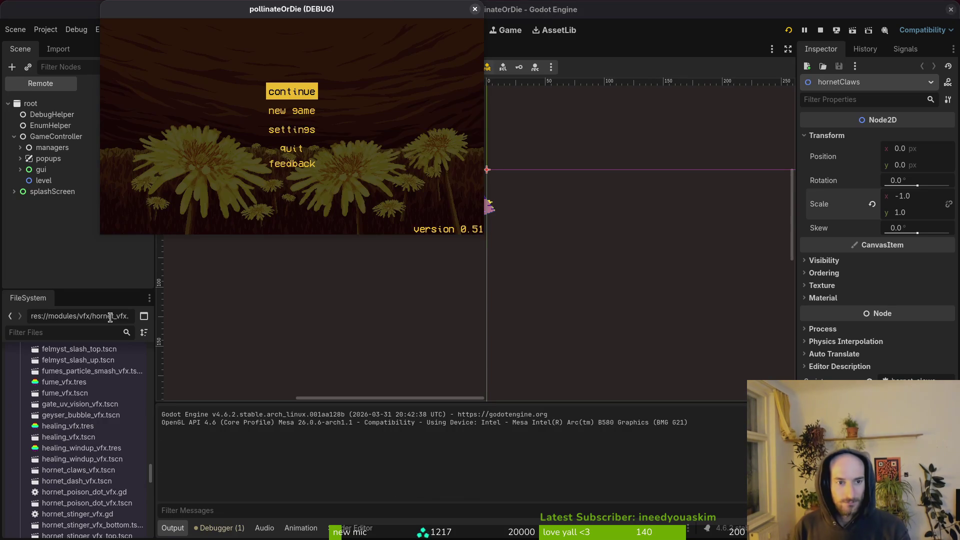
Step: Load the hornet level from the debug level-select and maximize the game window
key("Return")
key("Escape")
key("Down")
key("Up")
key("Up")
key("Return")
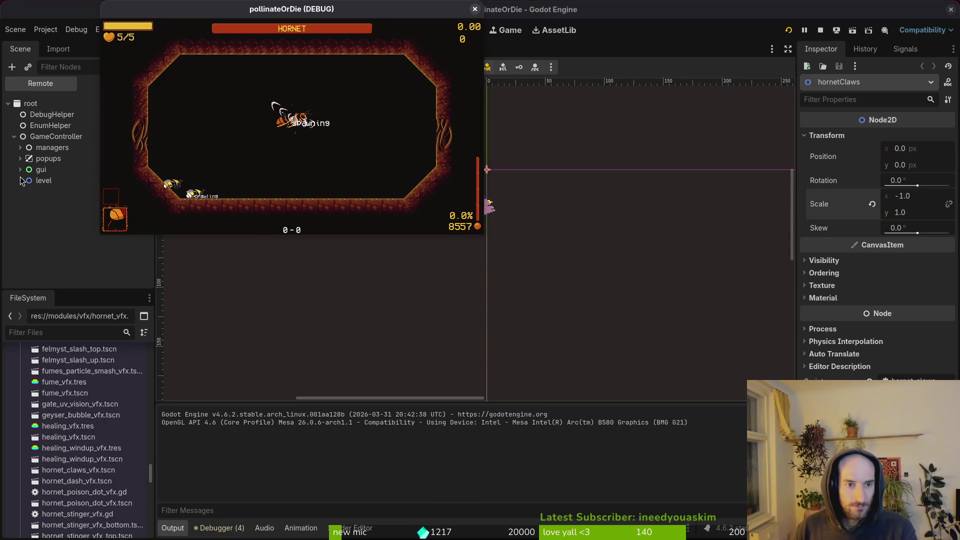
double_click(214, 10)
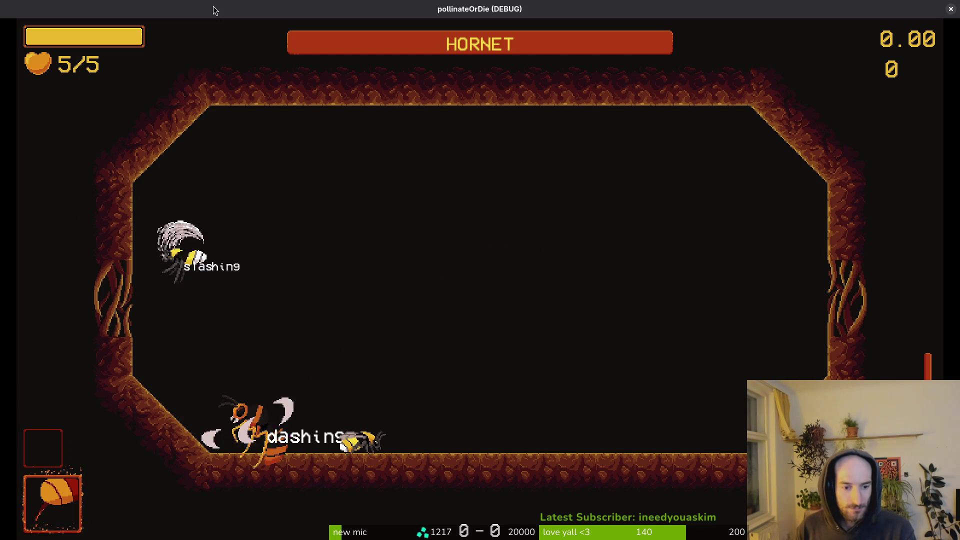
Step: Fight the hornet boss with dashes, flaps and slashes, ending at 3/5 hearts, then stop the game
key("shift")
key("x")
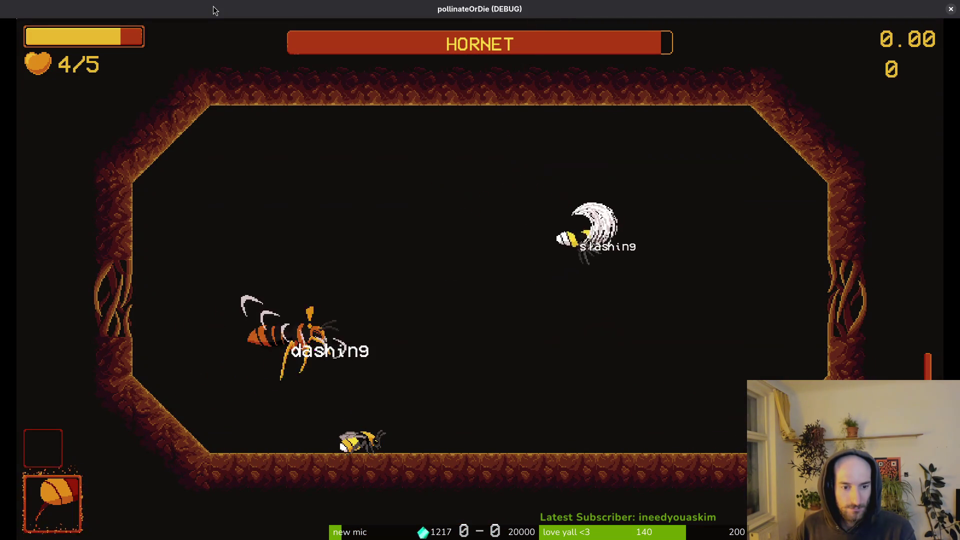
key("shift")
key("x")
key("x")
key("shift")
key("x")
key("shift")
key("x")
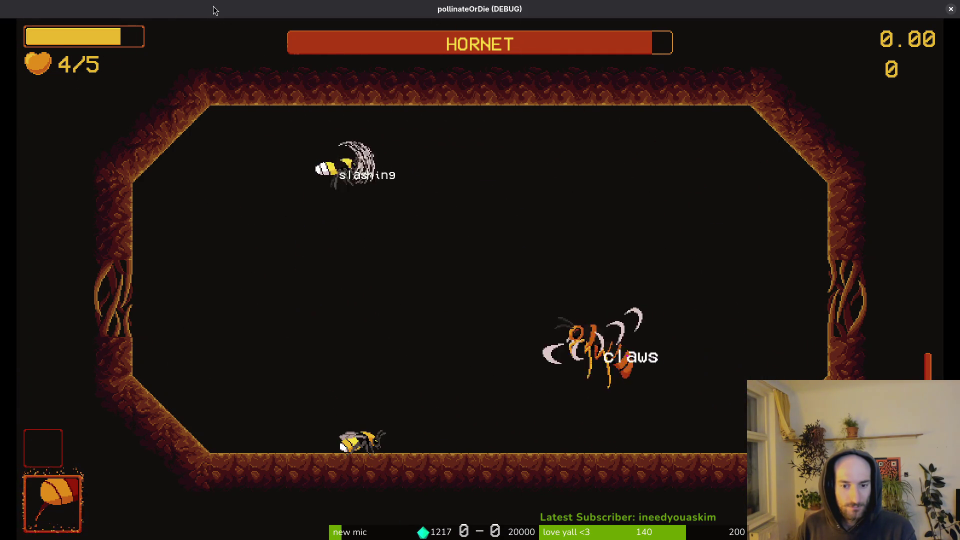
key("x")
key("shift")
key("shift")
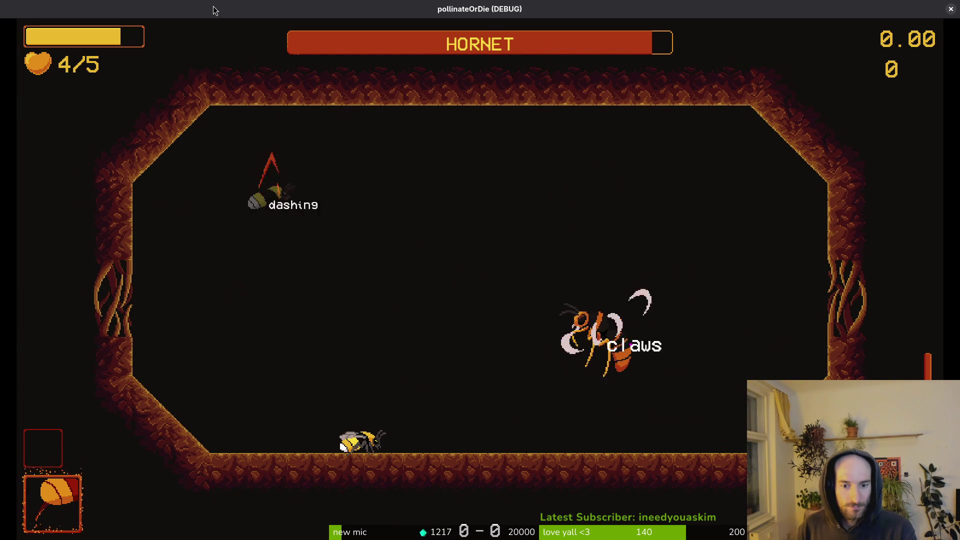
key("shift")
key("shift")
key("shift")
key("shift")
key("shift")
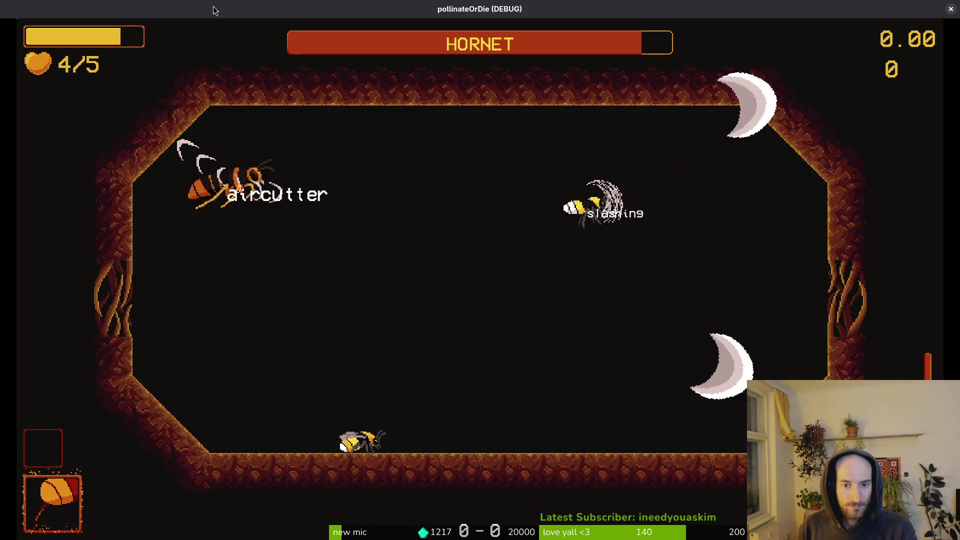
key("shift")
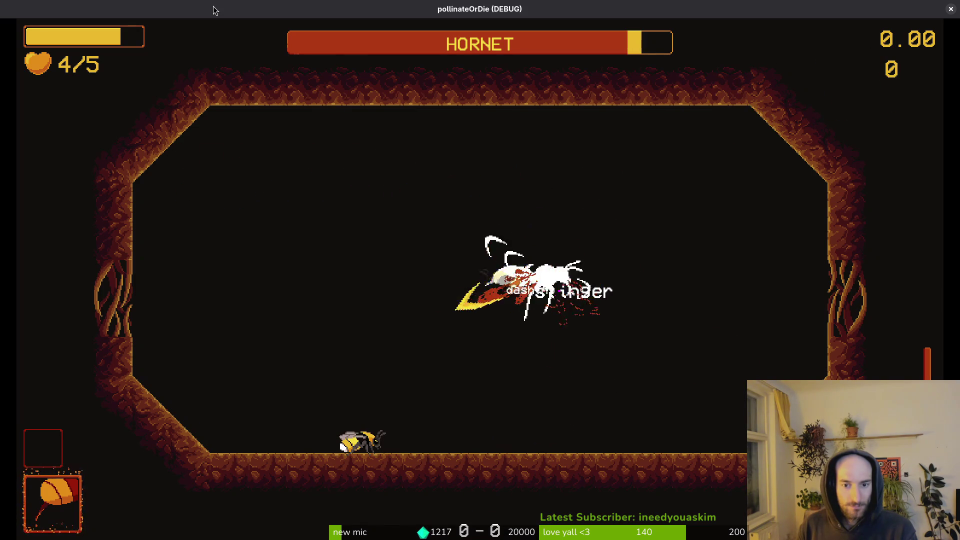
key("shift")
key("shift")
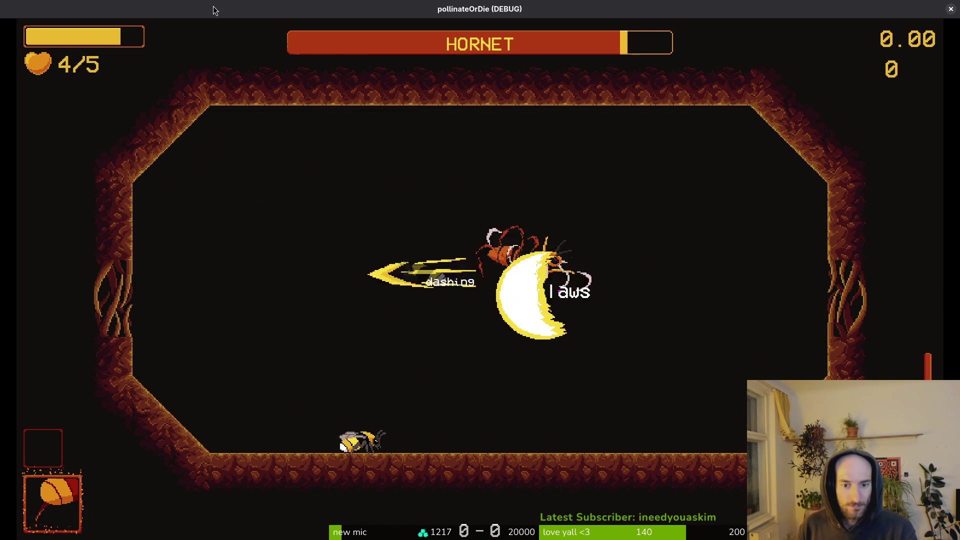
key("shift")
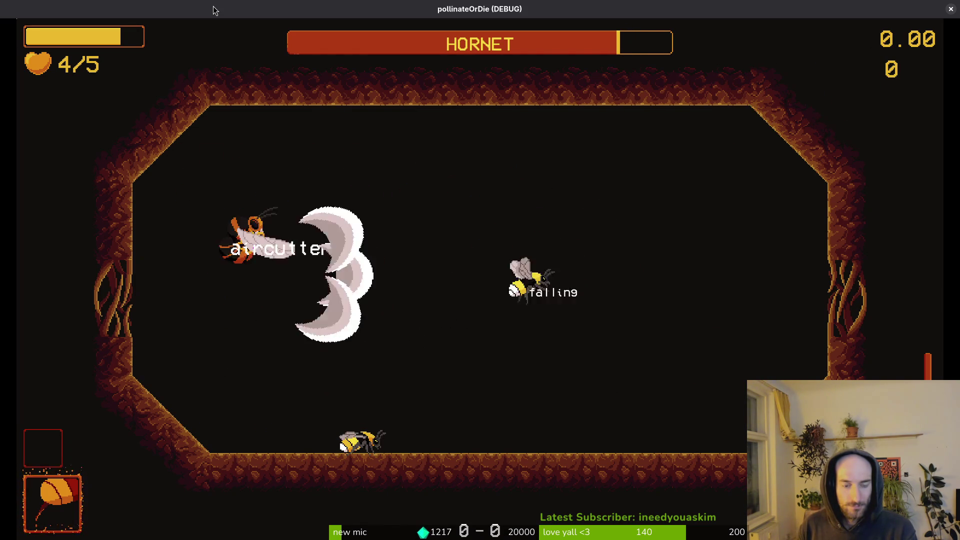
key("shift")
key("shift")
key("shift")
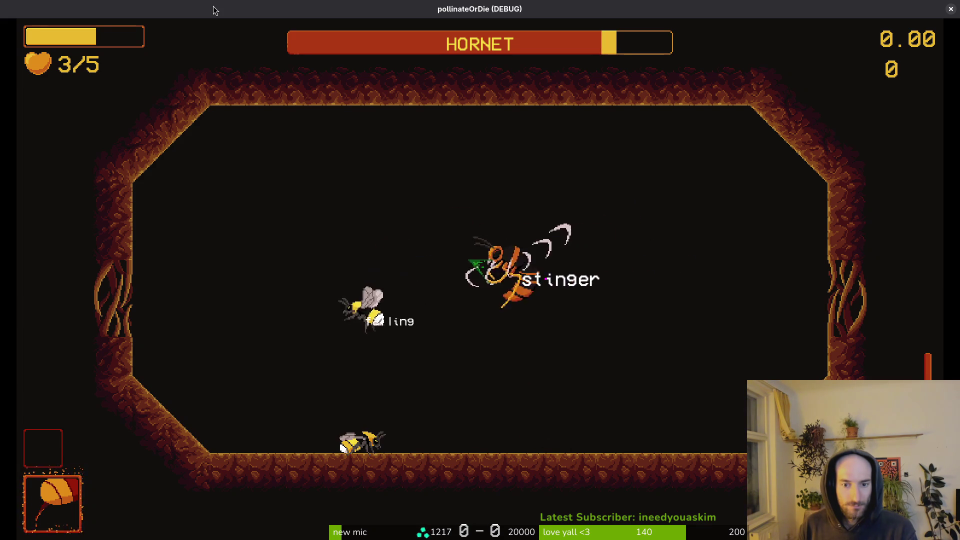
key("shift")
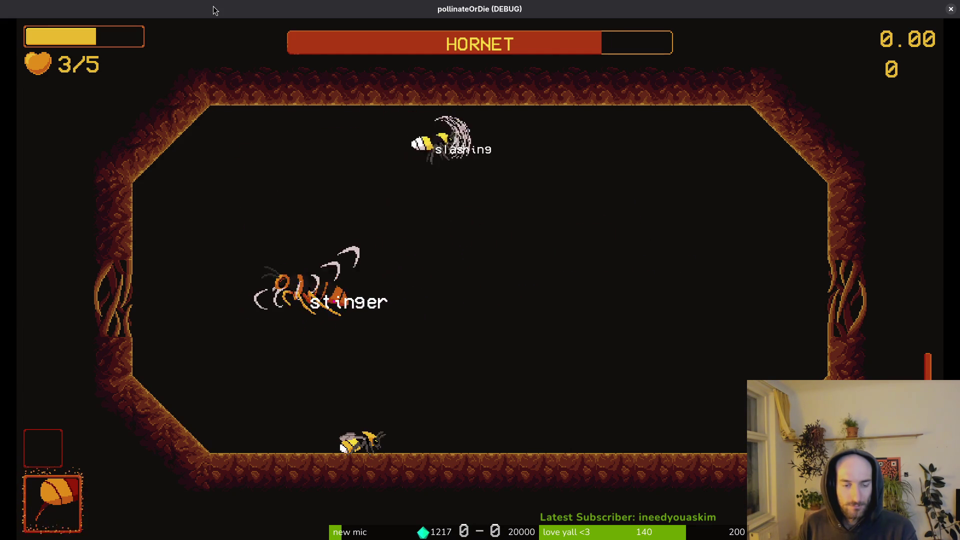
key("shift")
key("space")
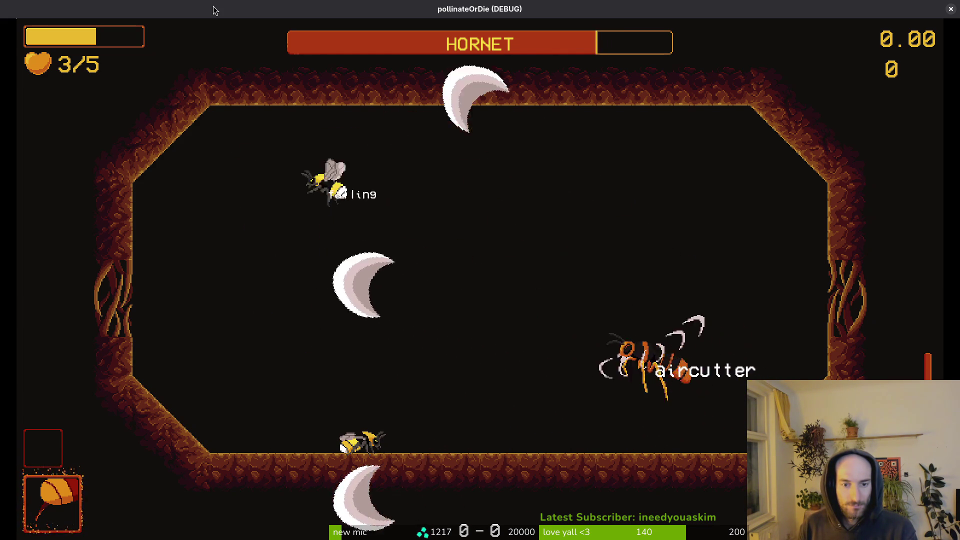
key("space")
key("shift")
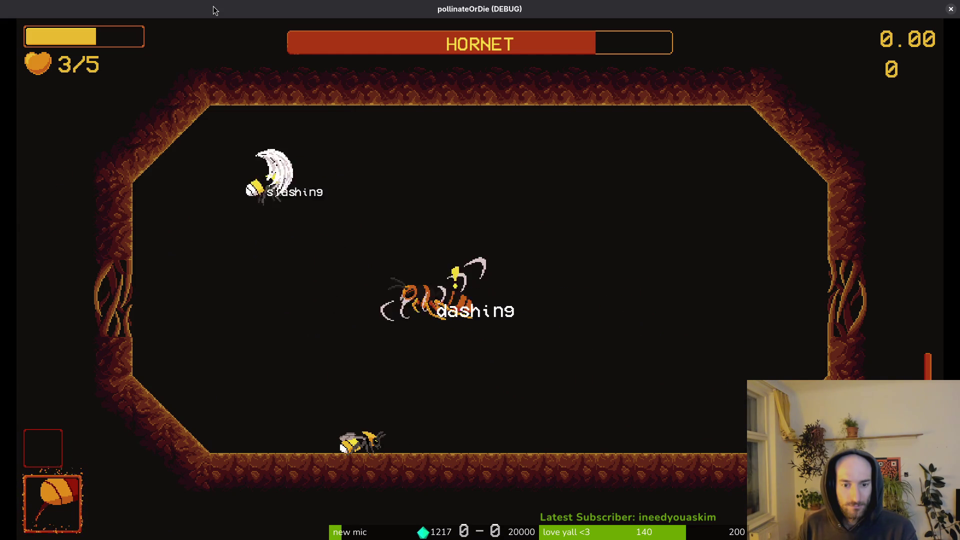
key("j")
key("j")
key("space")
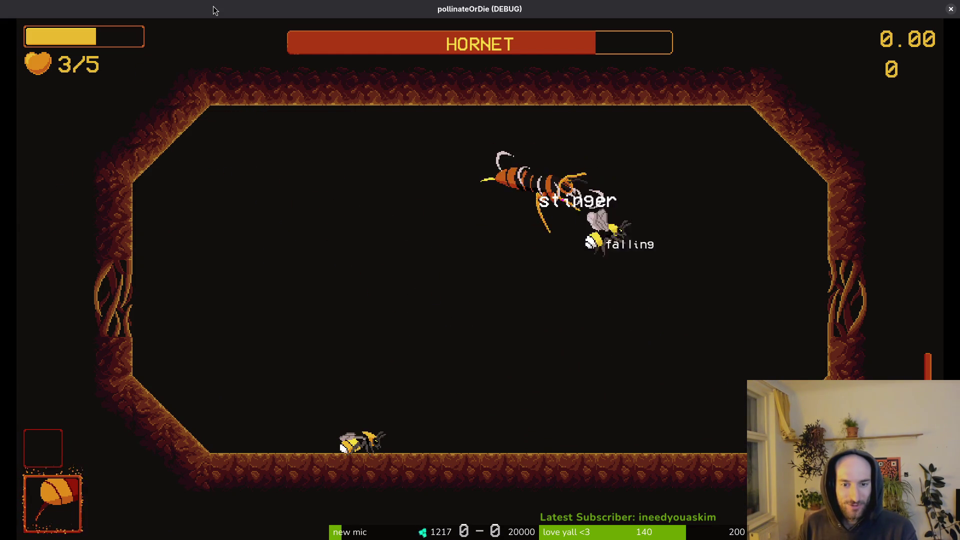
key("shift")
key("j")
key("shift")
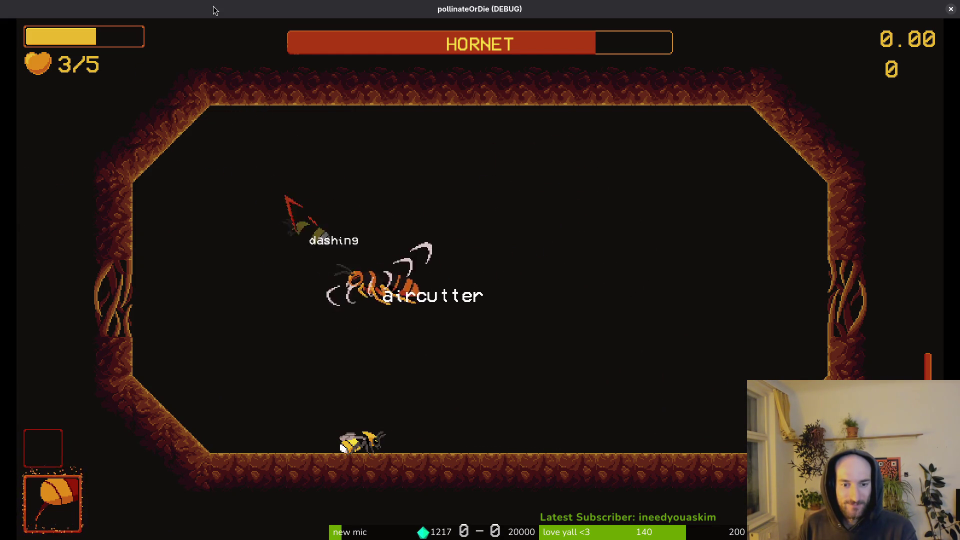
key("j")
key("j")
key("j")
key("shift")
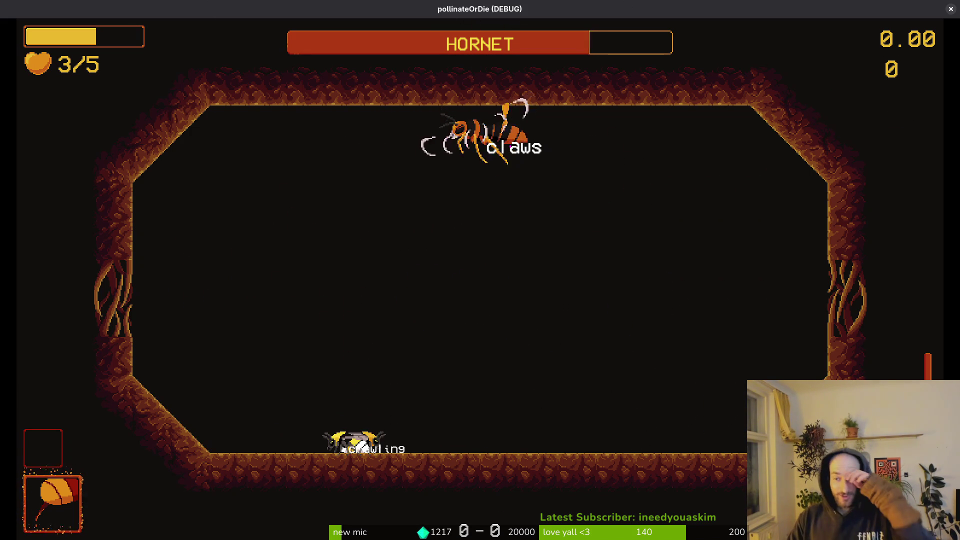
key("Escape")
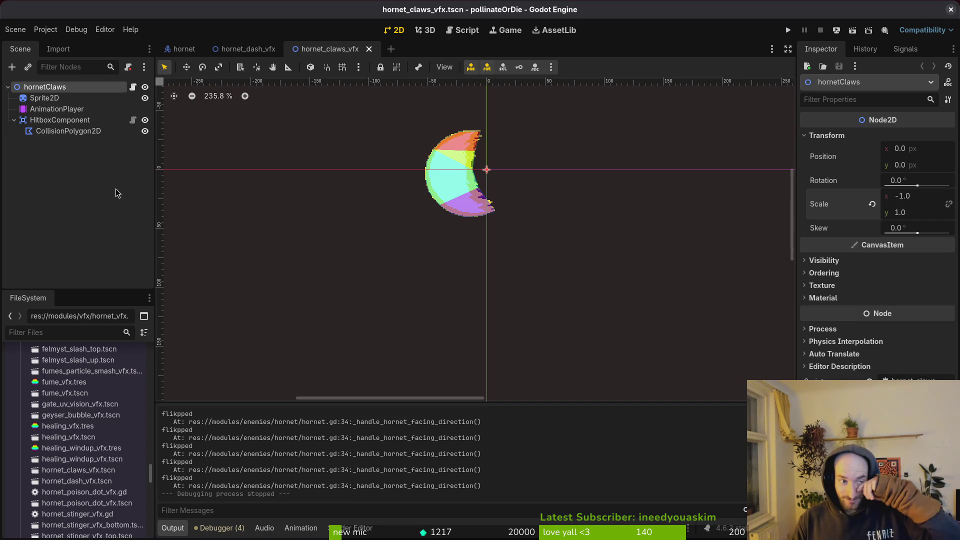
Step: Reset the claws horizontal scale to 1.0, run the game, and close it
left_click(873, 205)
key("F5")
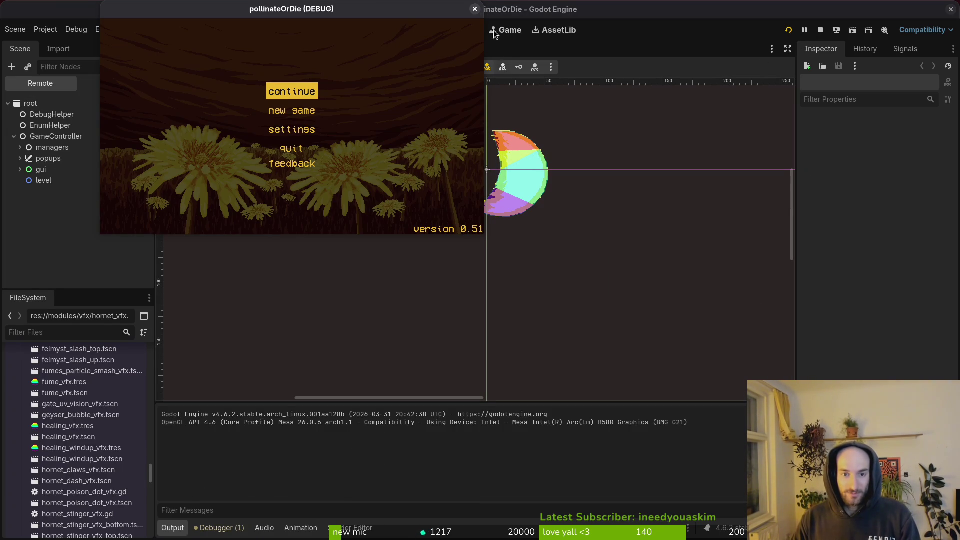
left_click(475, 10)
Step: Add a new Sprite2D2 under hornetClaws and move it to the top of the children
left_click(50, 98)
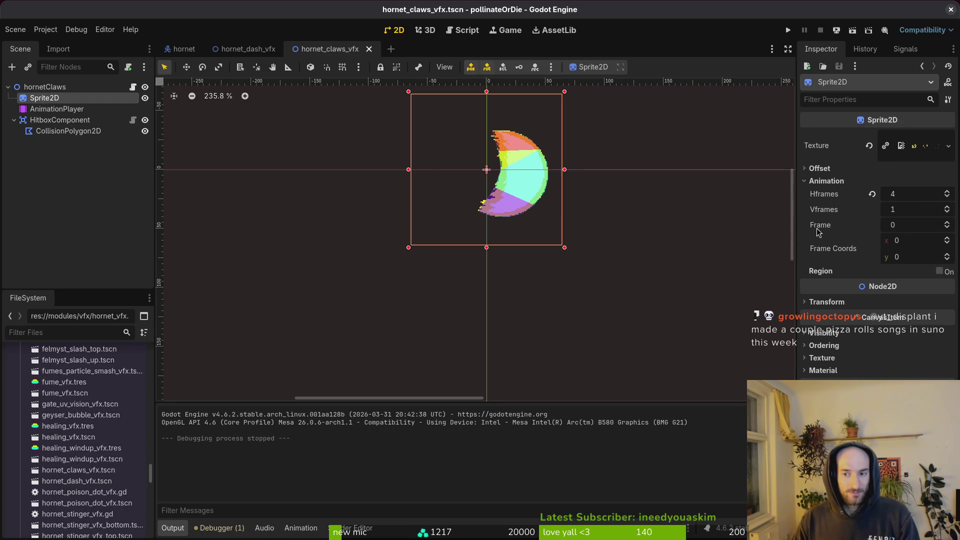
left_click(685, 215)
left_click(79, 89)
key("ctrl+a")
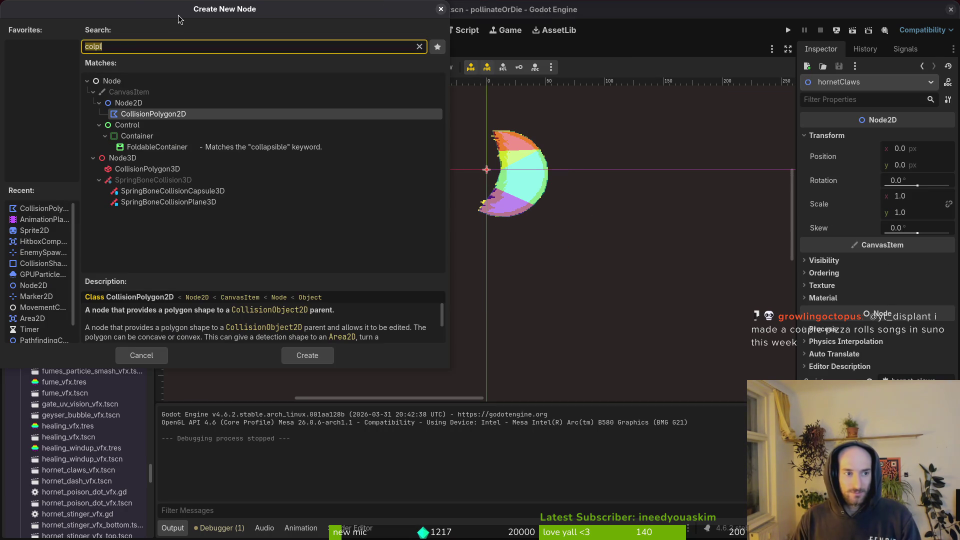
type("sprite")
key("Return")
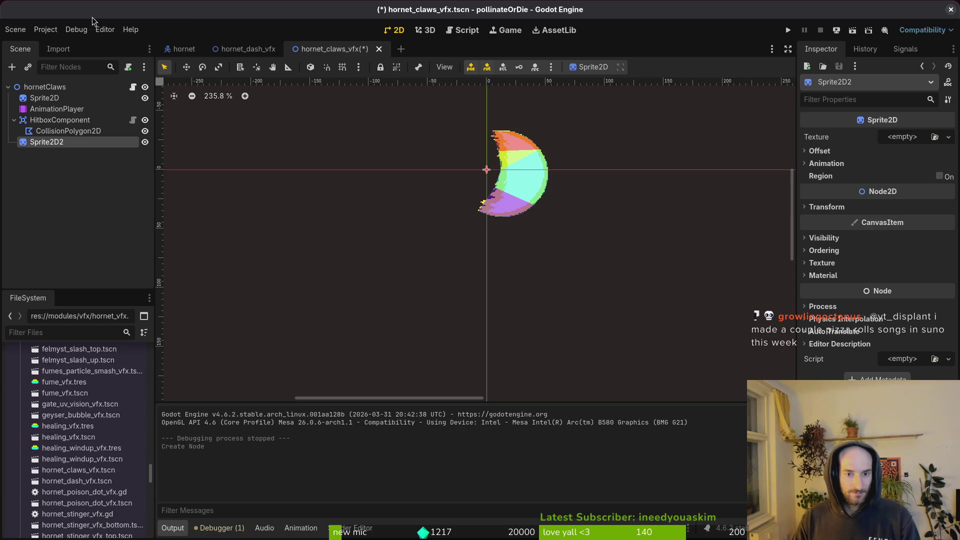
left_click_drag(69, 94, 75, 95)
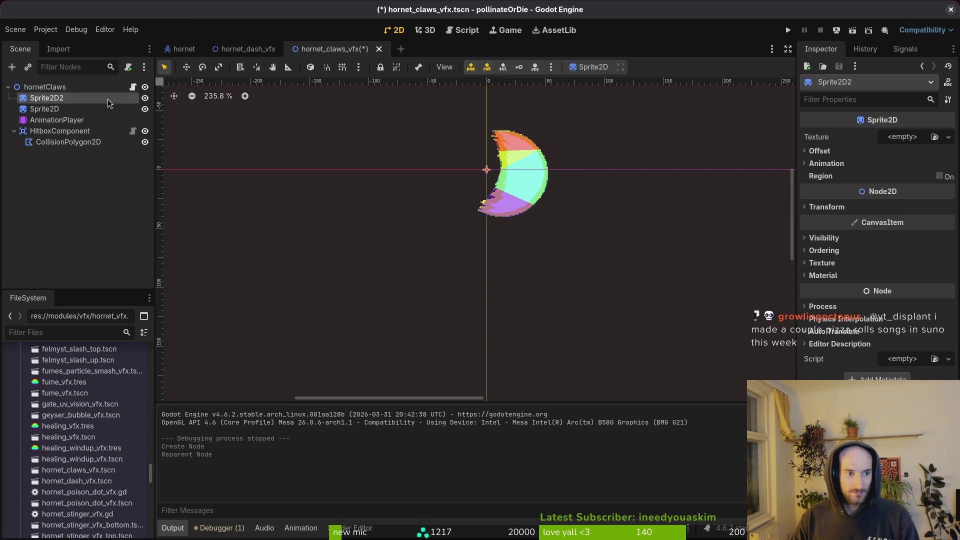
Step: Leave Sprite2D2 without a texture and expand the sprite group in hornet.tscn
left_click(879, 140)
left_click(884, 372)
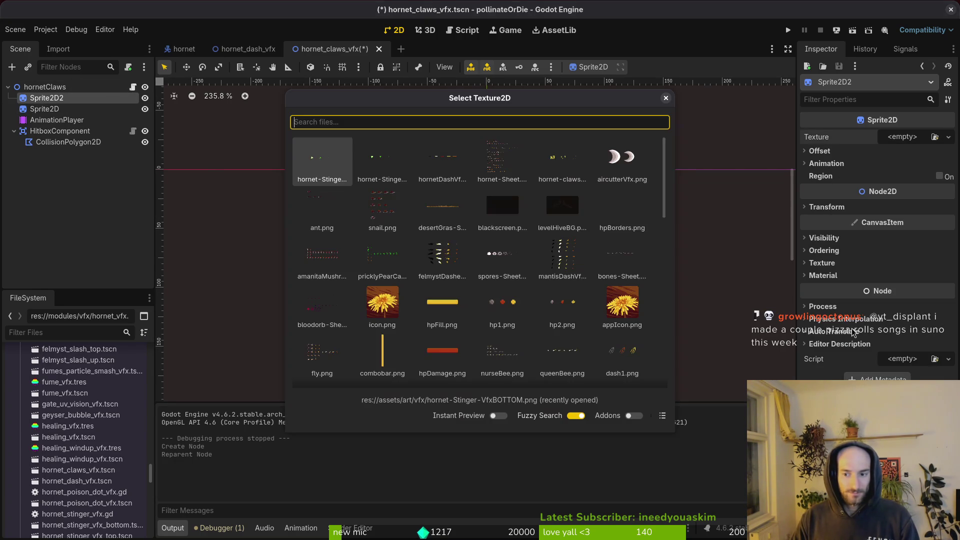
type("hornet")
key("Escape")
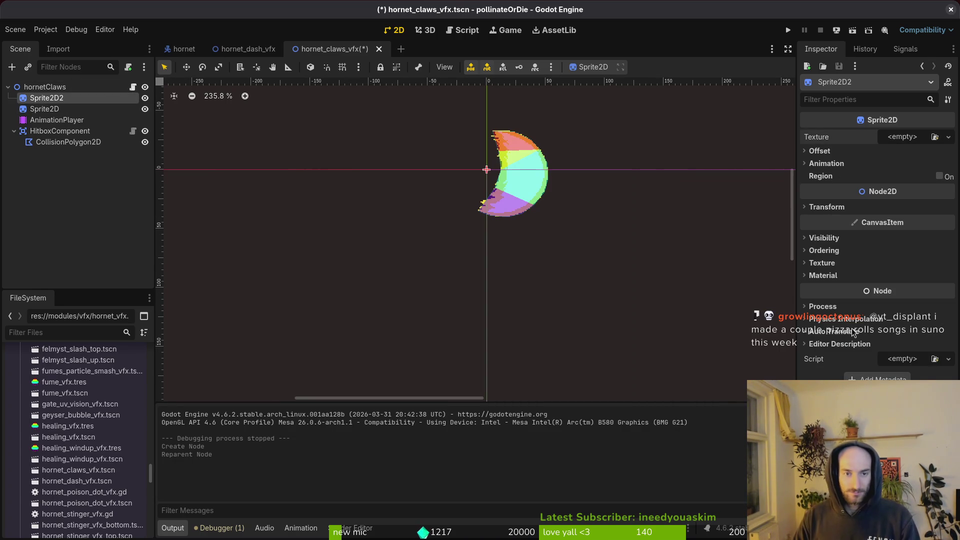
left_click(184, 49)
left_click(14, 108)
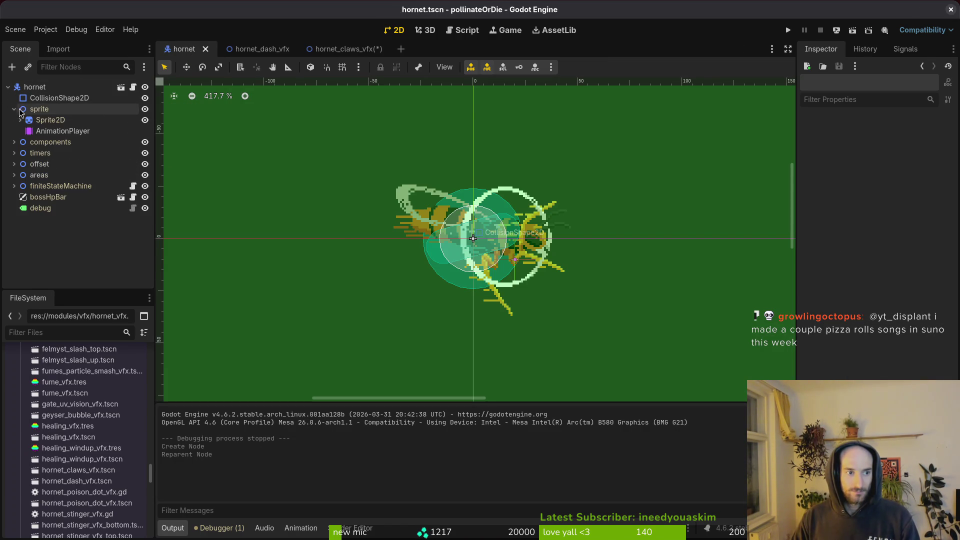
Step: Copy the hornet's Sprite2D into hornet_claws_vfx, delete Sprite2D2, and place the copy first
left_click(38, 122)
key("ctrl+c")
left_click(345, 48)
key("ctrl+v")
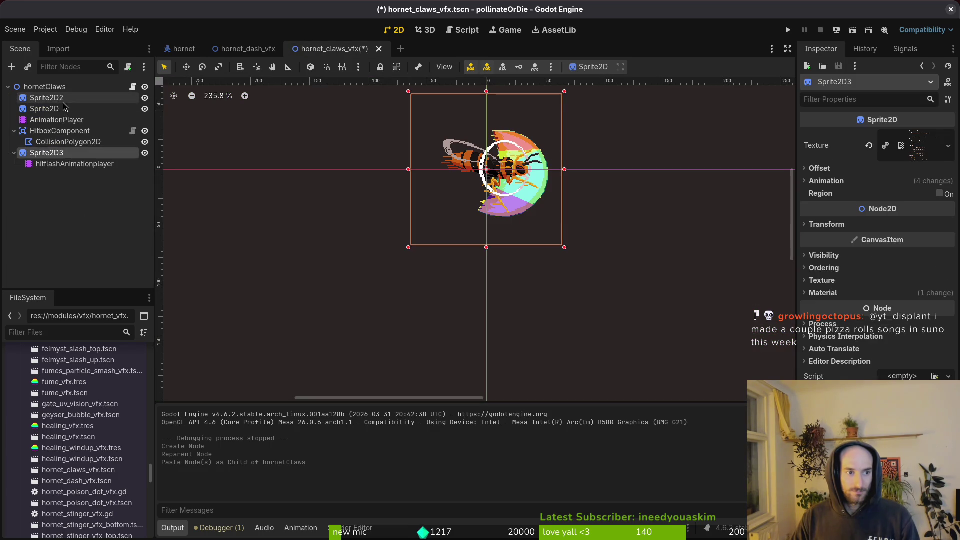
key("Delete")
key("Return")
left_click_drag(46, 142, 61, 96)
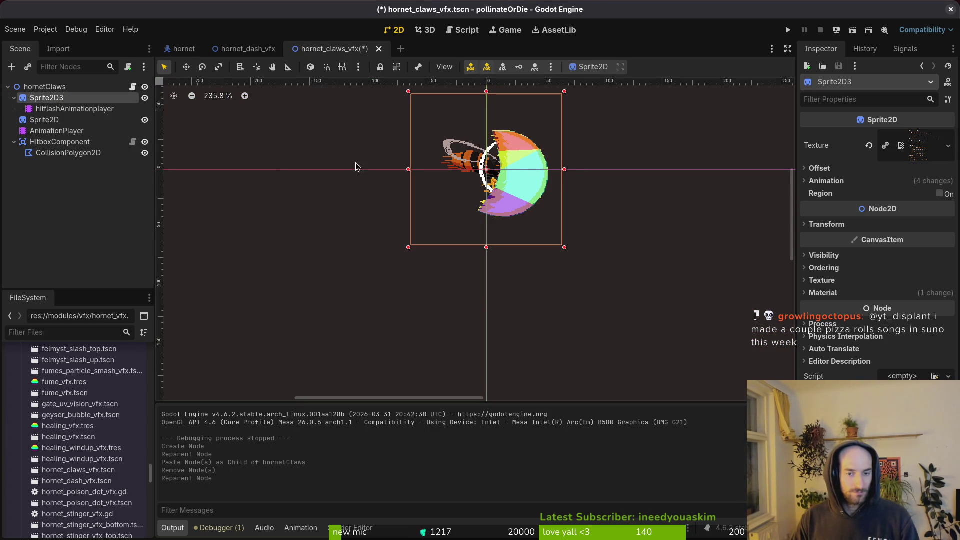
Step: Mirror hornetClaws with scale x -1 and zoom in on the flipped claws
left_click(44, 87)
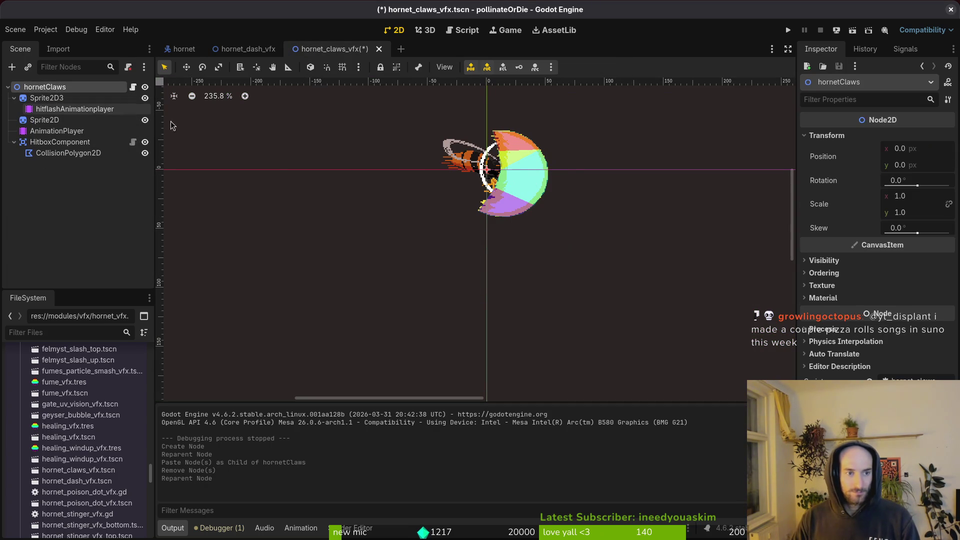
double_click(899, 198)
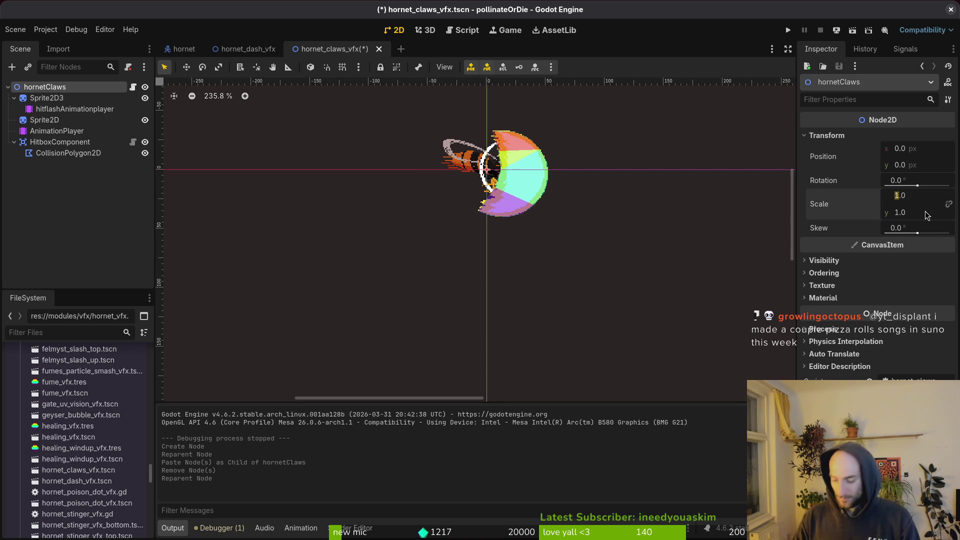
type("-1")
key("Return")
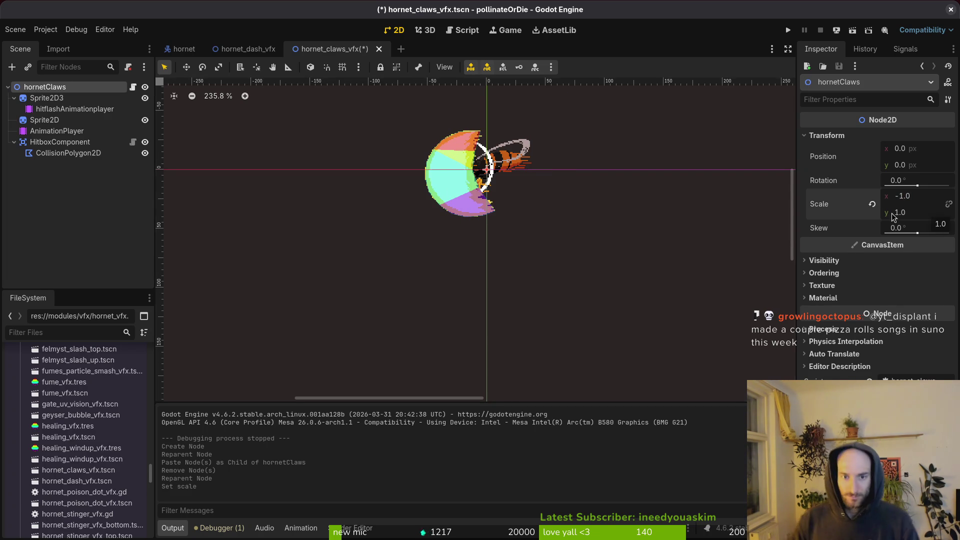
key("ctrl+equal")
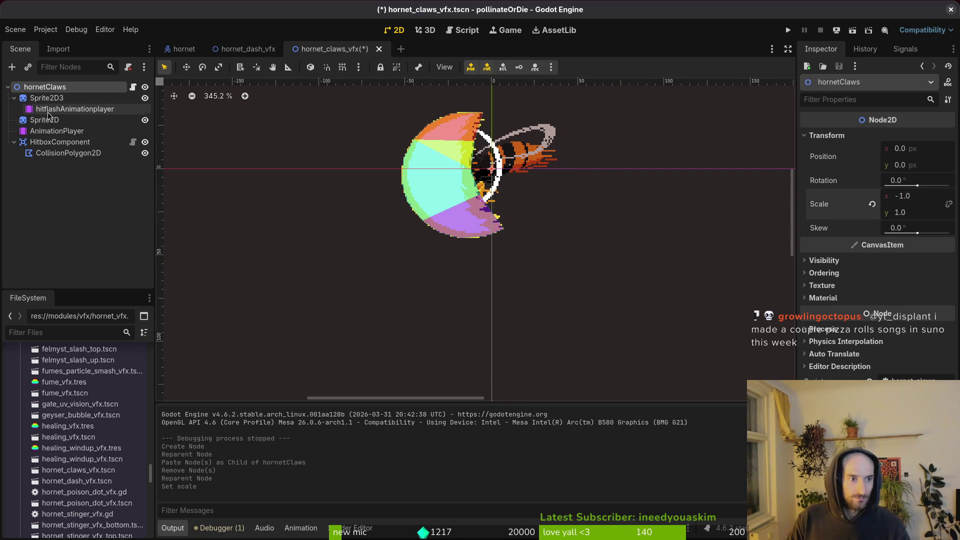
Step: Step the helper hornet sprite's frame coords down the sheet to show frame 150
left_click(47, 98)
left_click(46, 132)
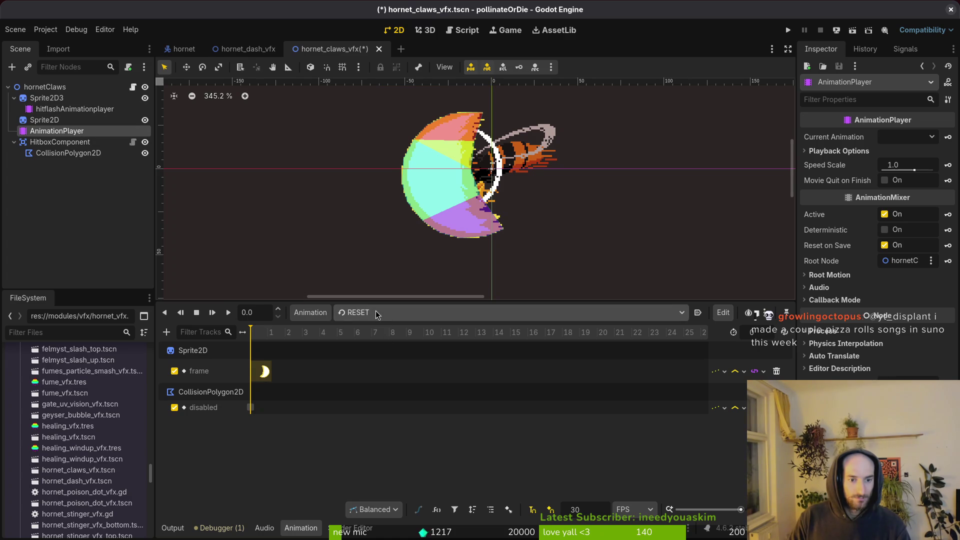
left_click(48, 98)
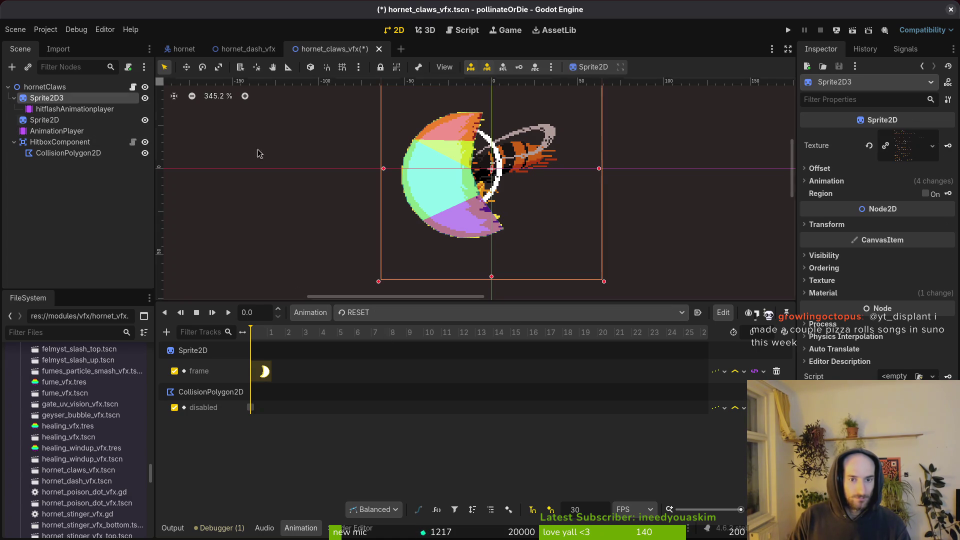
left_click(826, 181)
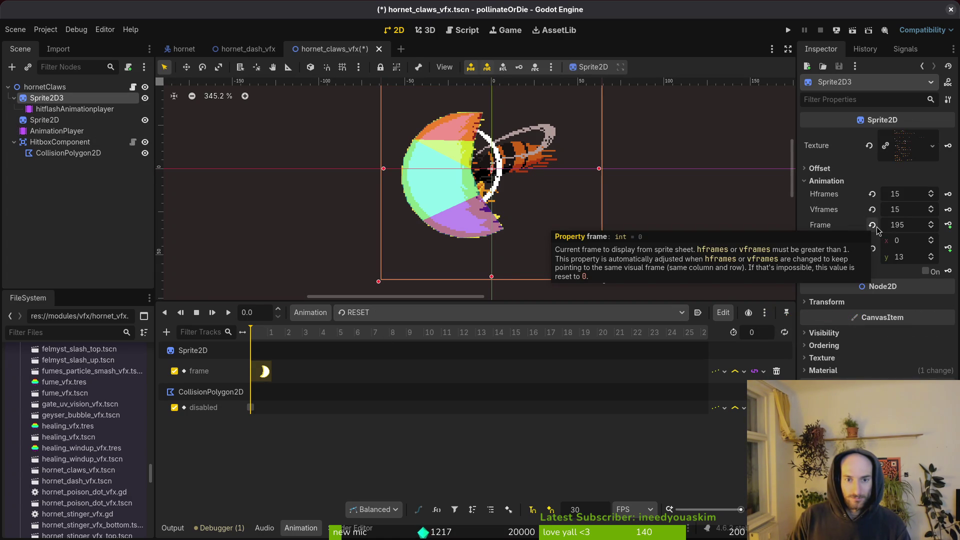
left_click(875, 226)
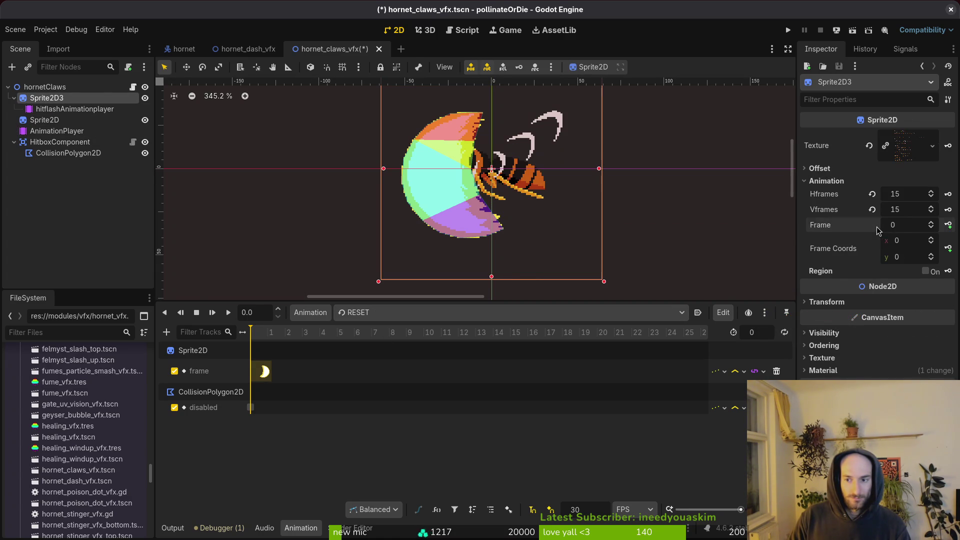
double_click(932, 256)
double_click(932, 256)
double_click(932, 255)
left_click(932, 256)
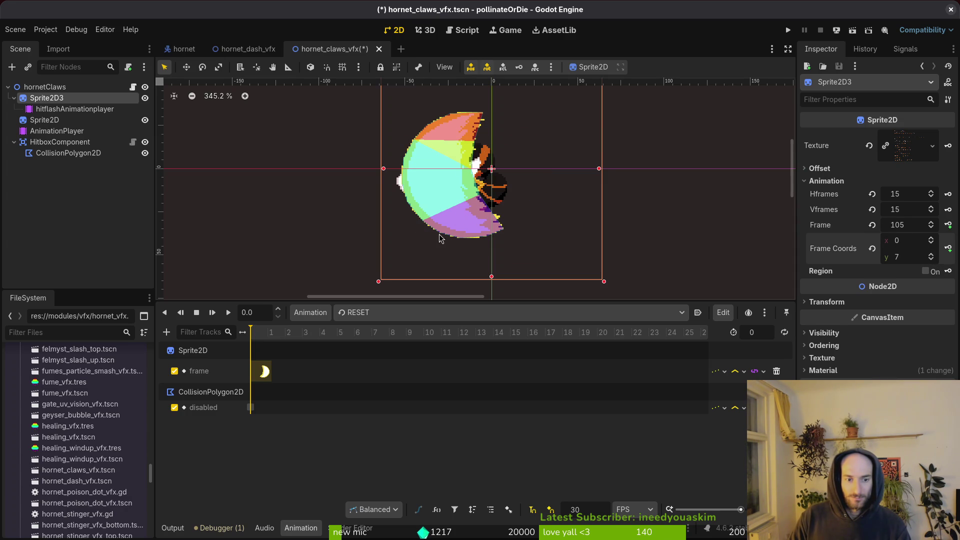
left_click(932, 255)
double_click(932, 255)
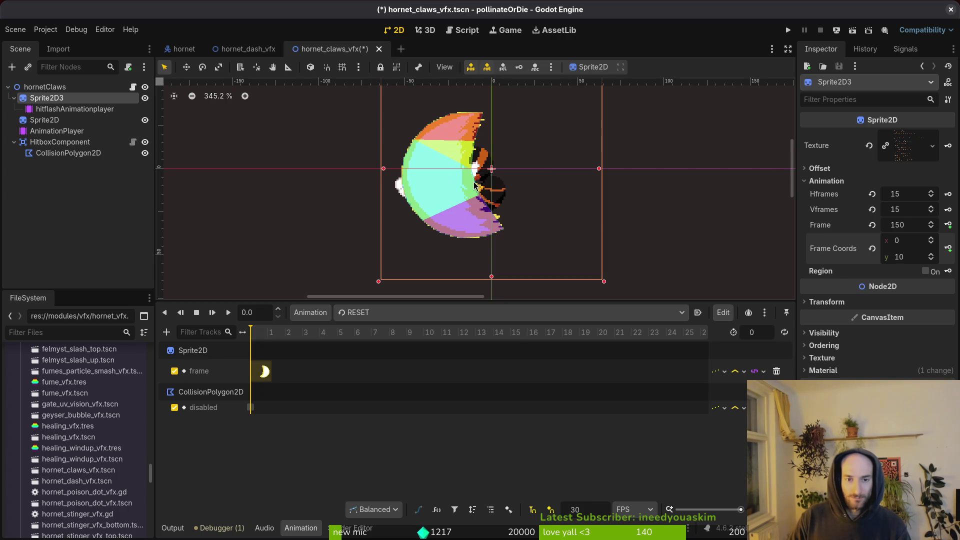
scroll(467, 198, "down", 6)
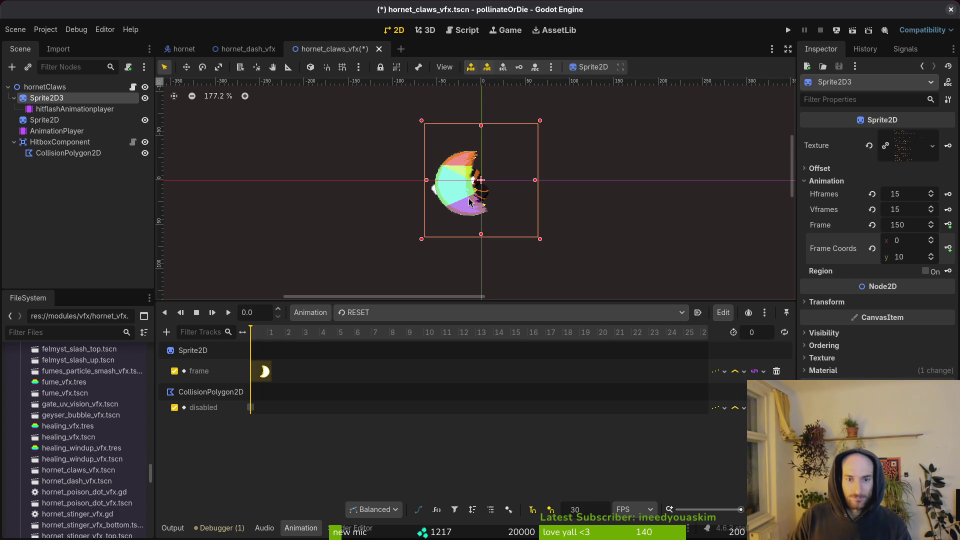
Step: Delete helper Sprite2D3, reset hornetClaws scale x to 1, and save the scene
left_click(259, 160)
key("ctrl+s")
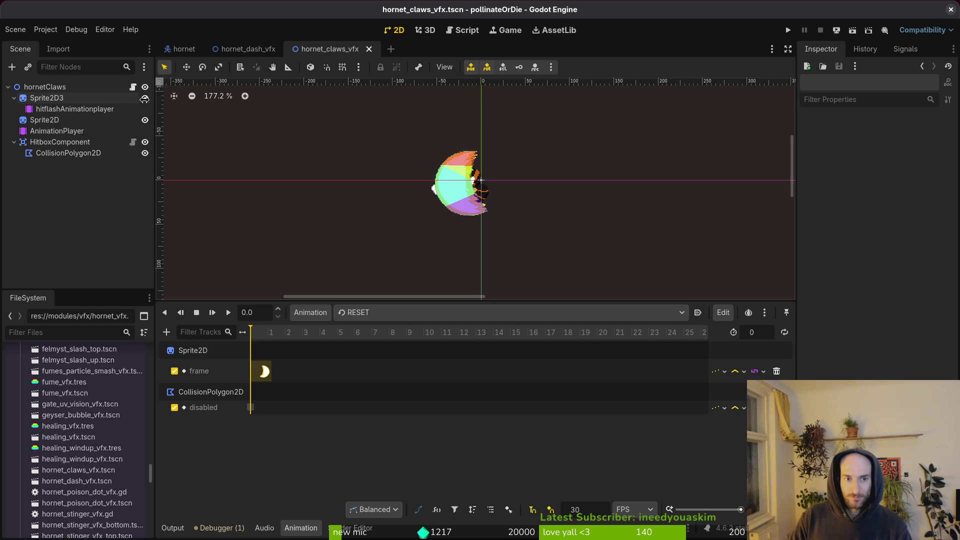
left_click(47, 98)
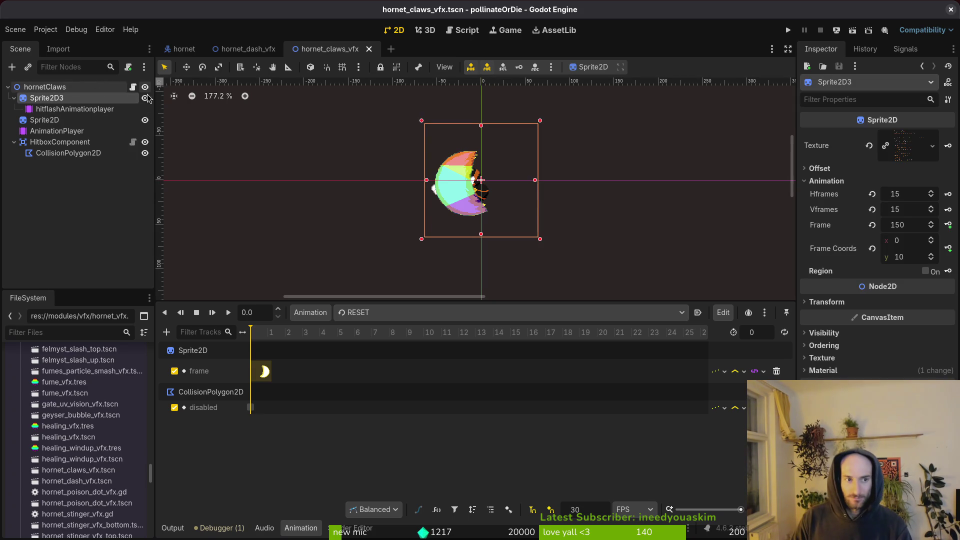
key("Delete")
key("Return")
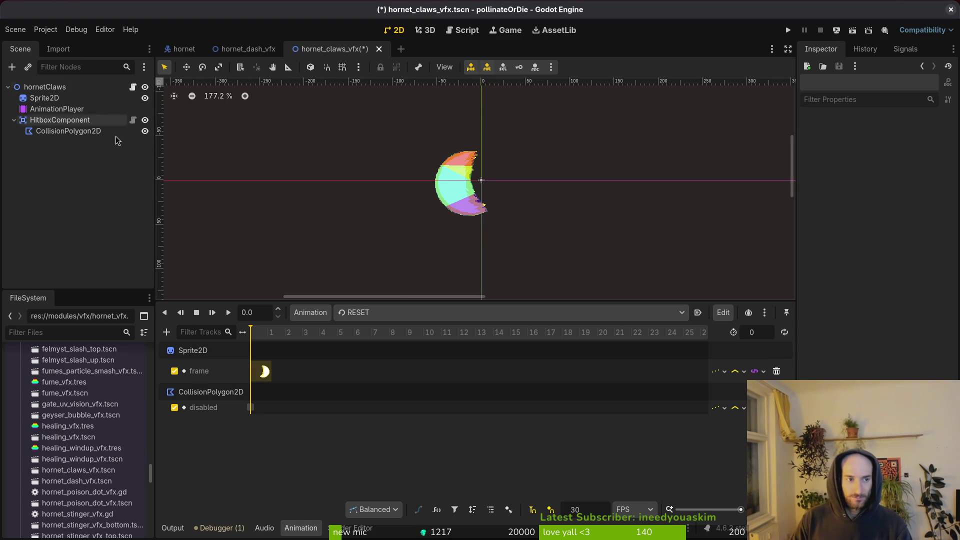
key("ctrl+s")
left_click(45, 86)
left_click(872, 205)
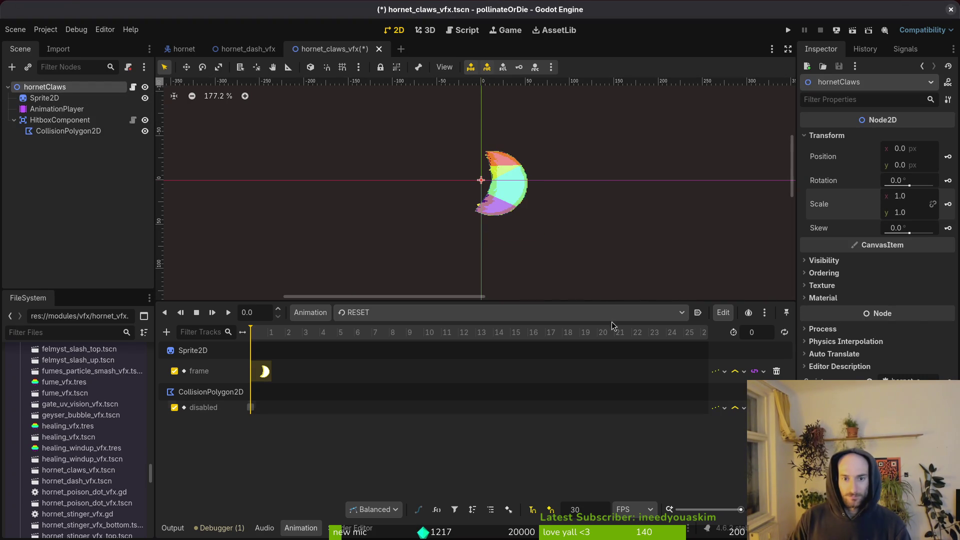
key("ctrl+s")
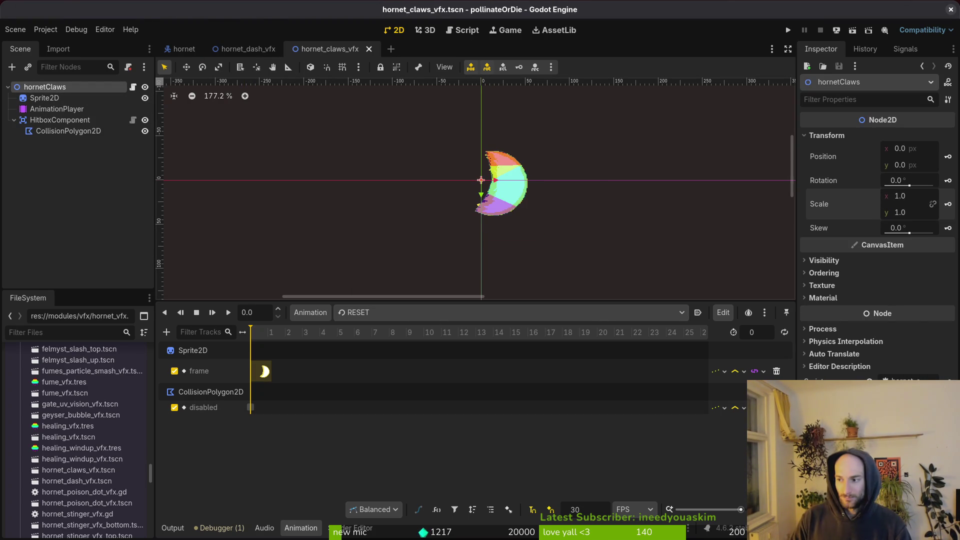
key("alt+Tab")
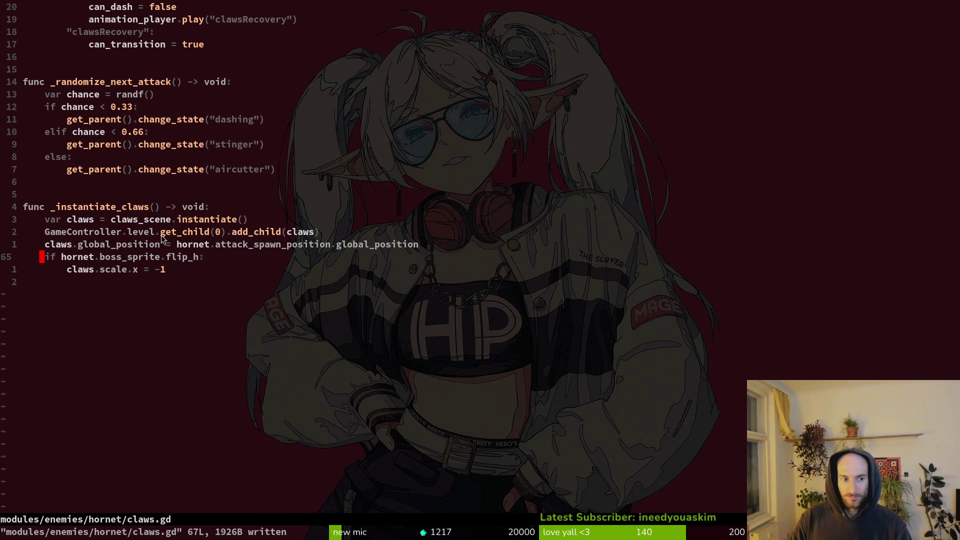
Step: Undo two recent edits in claws.gd, saving each, then move aim_at_player = true above can_dash
key("u")
type("u")
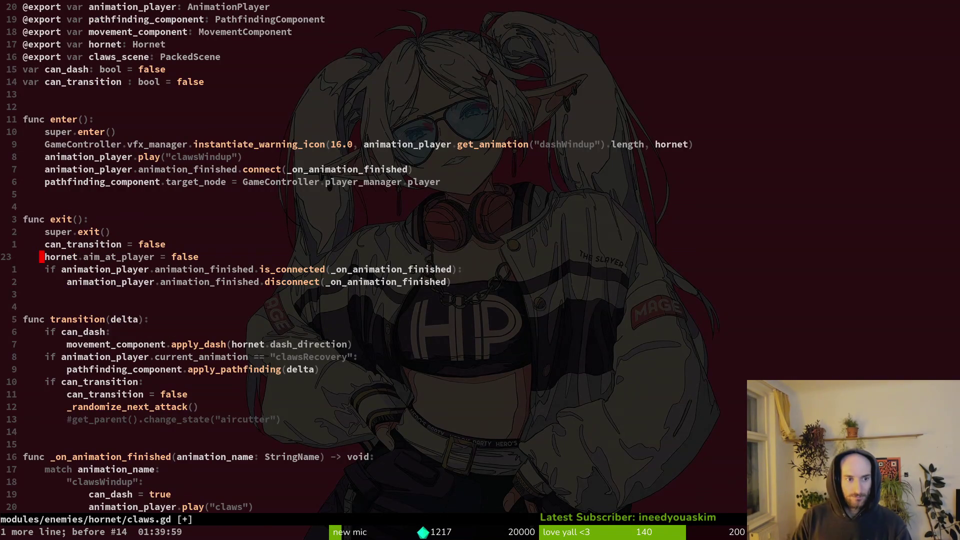
type(":w")
key("Return")
type("u")
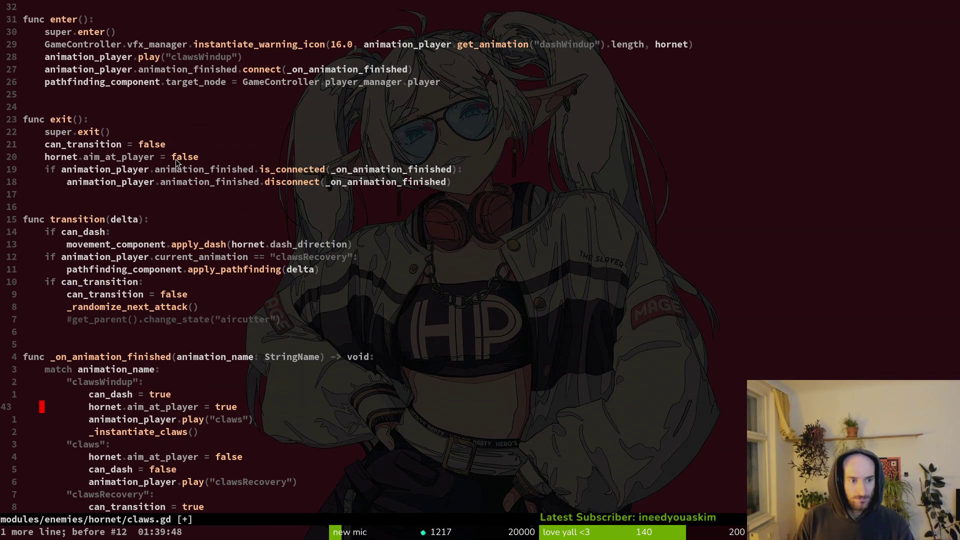
type(":w")
key("Return")
key("shift+v")
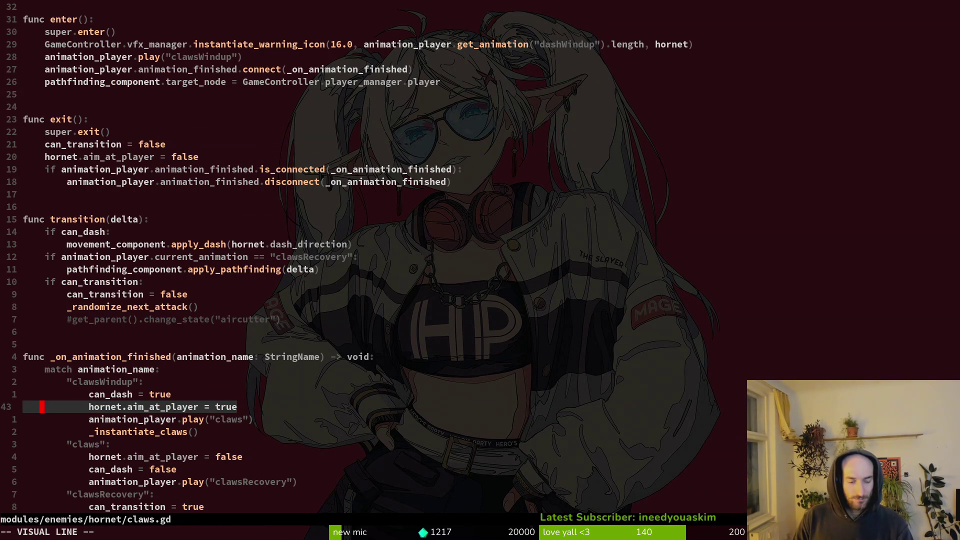
key("Return")
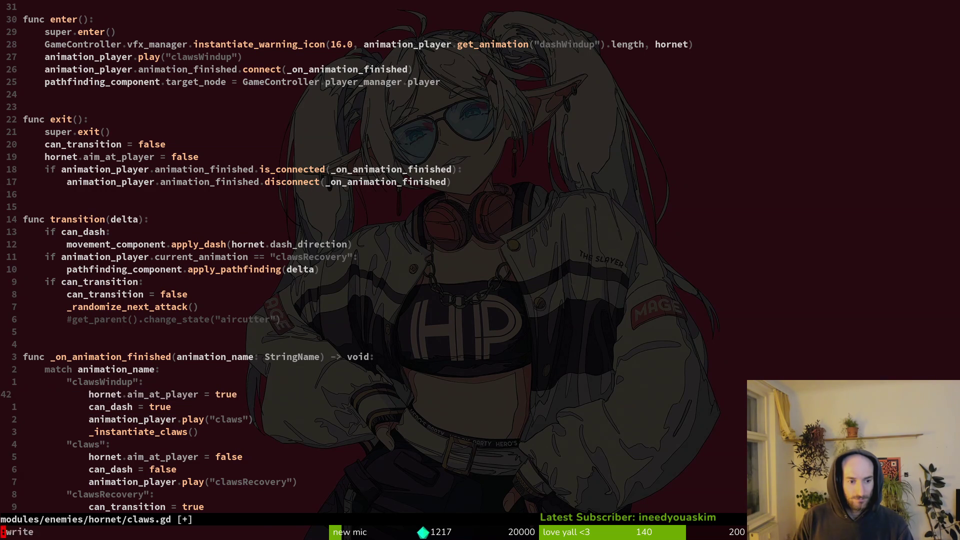
Step: Delete the debug print line from hornet.gd, save it, and return to claws.gd
key("ctrl+6")
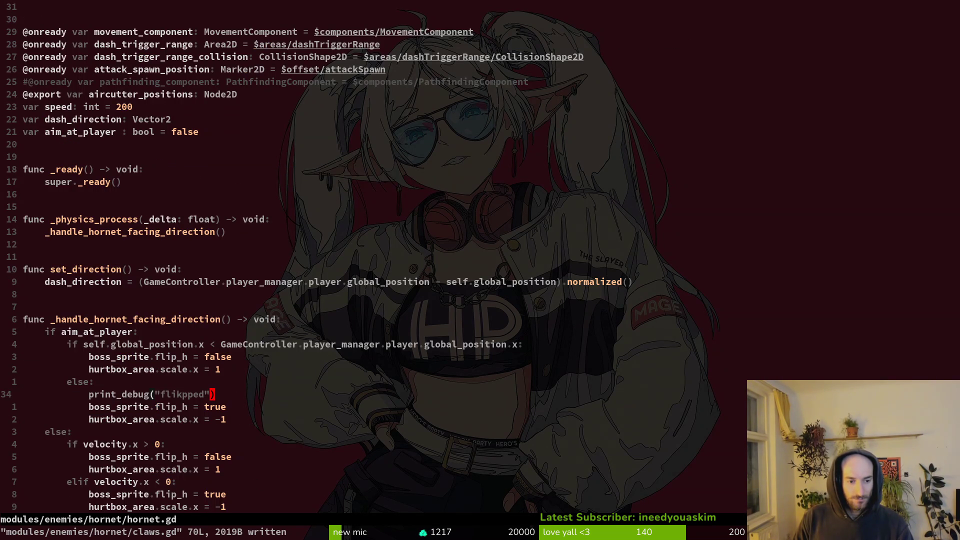
key("d")
key("d")
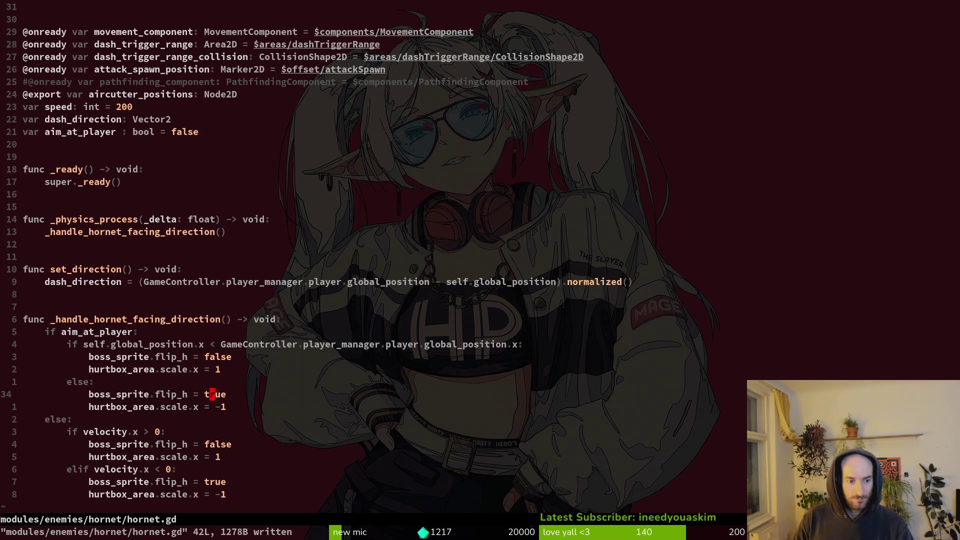
type(":w")
key("Return")
key("ctrl+6")
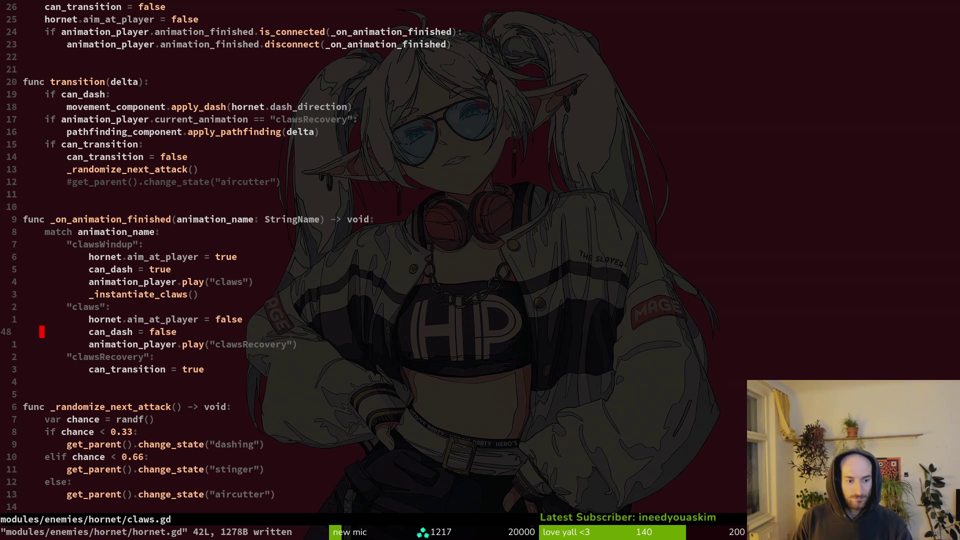
Step: Add a print_debug line in _instantiate_claws, indented inside the flip_h check
key("1")
key("5")
key("j")
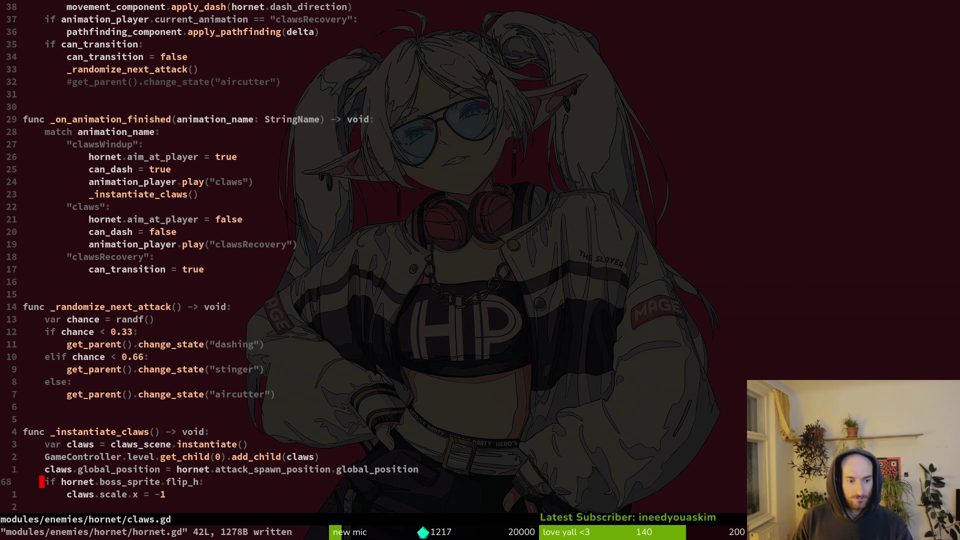
type("O")
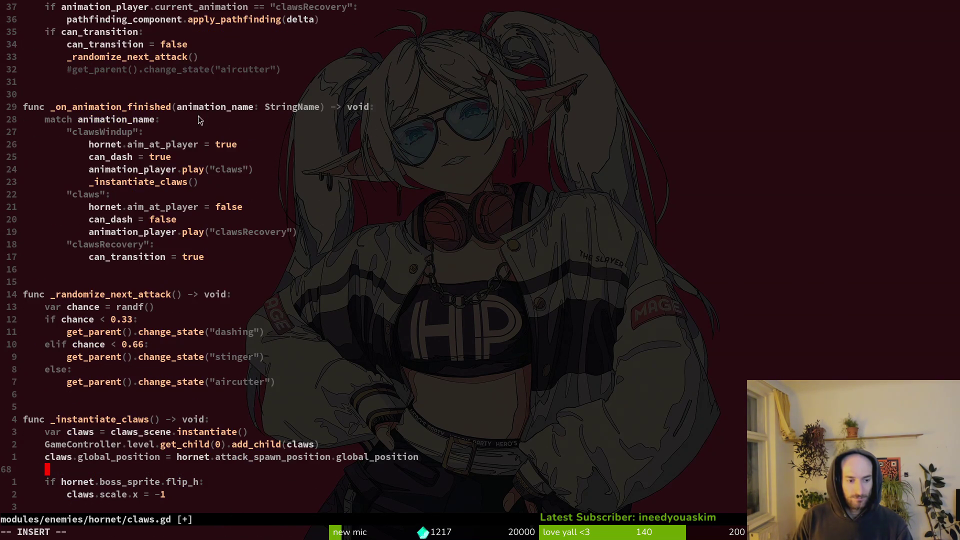
type("de")
key("Return")
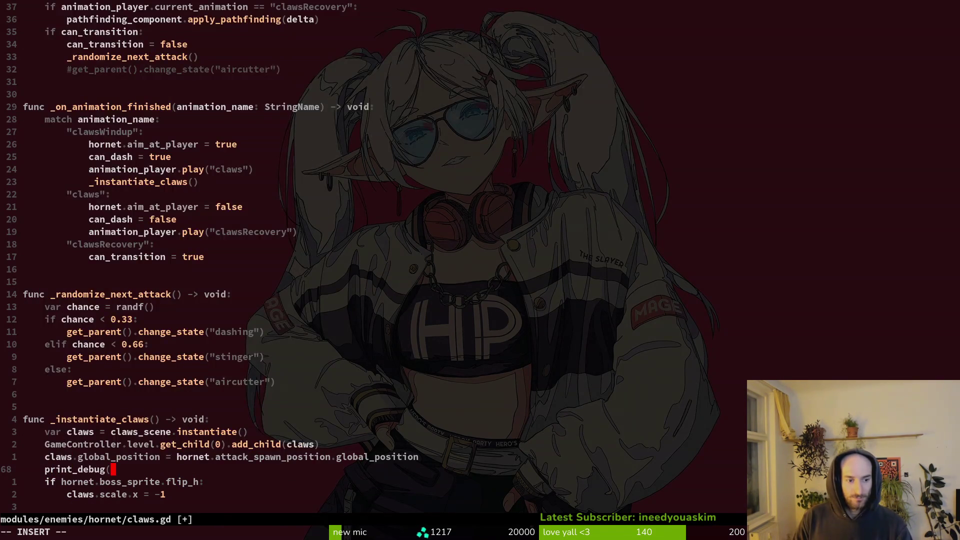
key("Escape")
key("shift+v")
key("shift+j")
key("Escape")
key("greater")
key("greater")
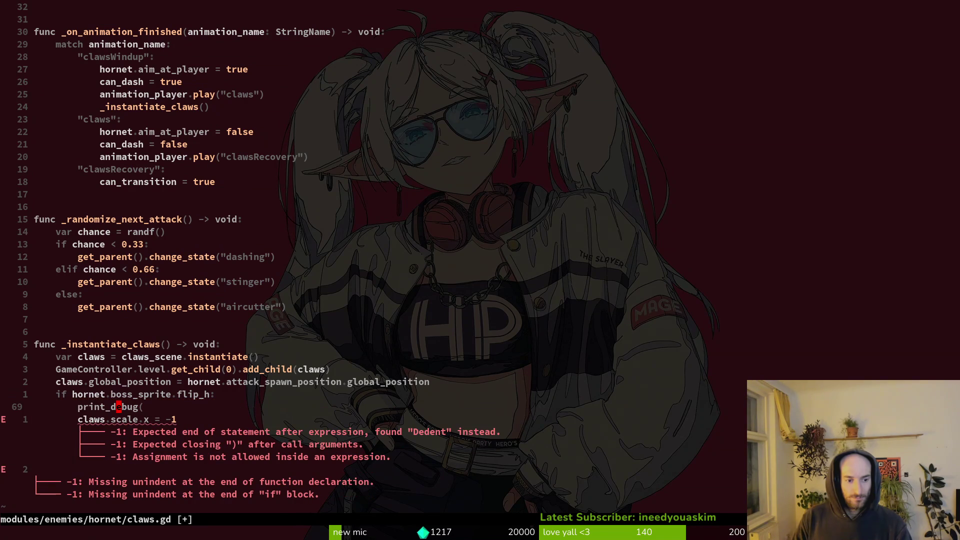
Step: Make the debug line print "flipped", save claws.gd, and return to Godot
key("shift+a")
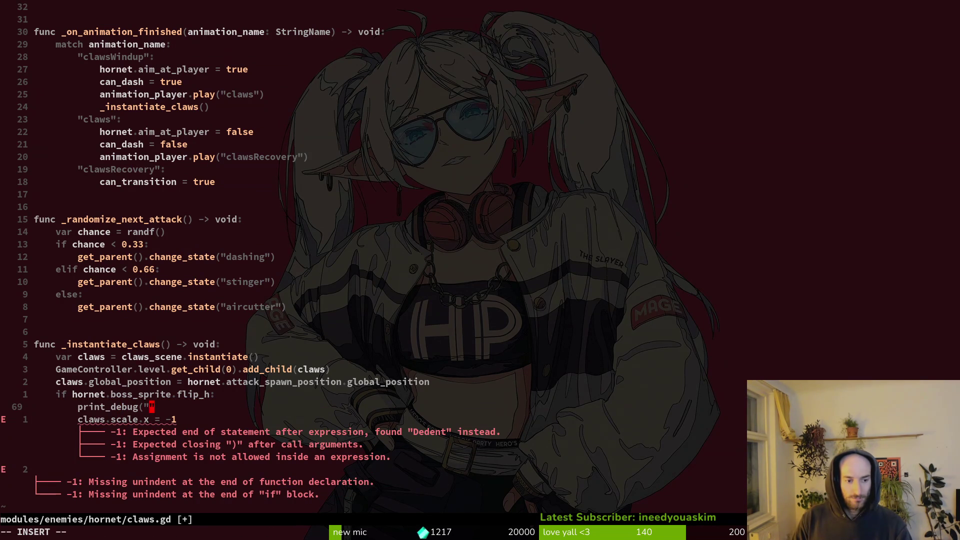
type("\"flipped\"")
key("Escape")
type(":w")
key("Return")
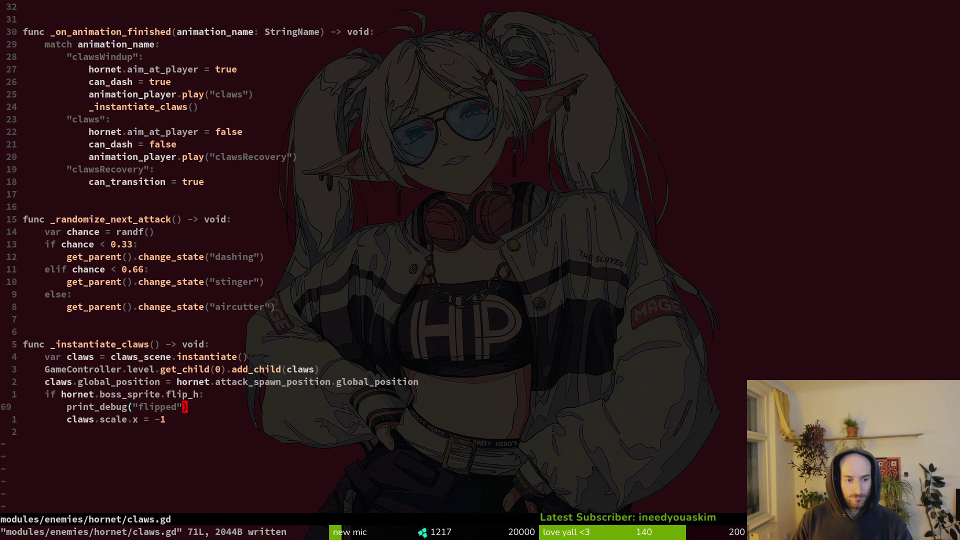
key("alt+Tab")
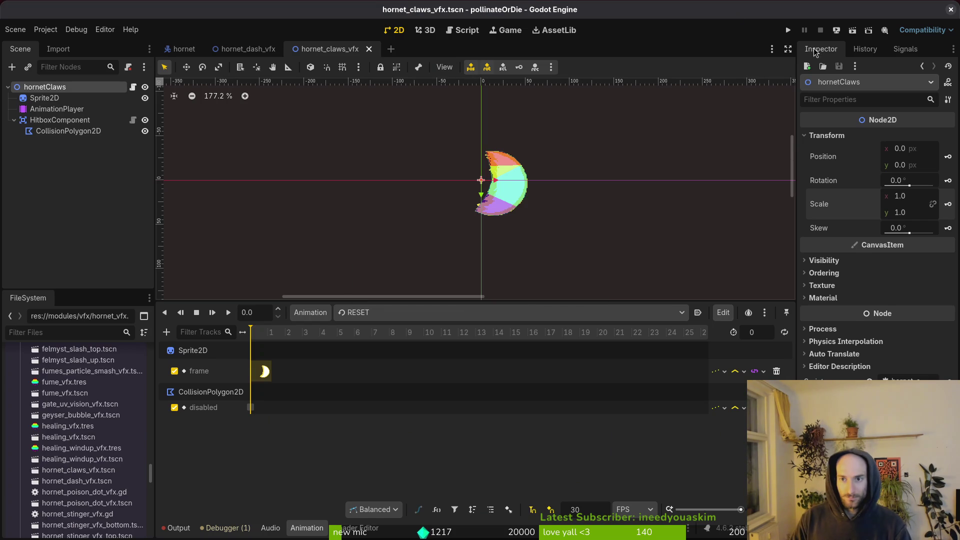
Step: Run the project, maximize the game window, and playtest the hornet boss level before closing it
left_click(788, 30)
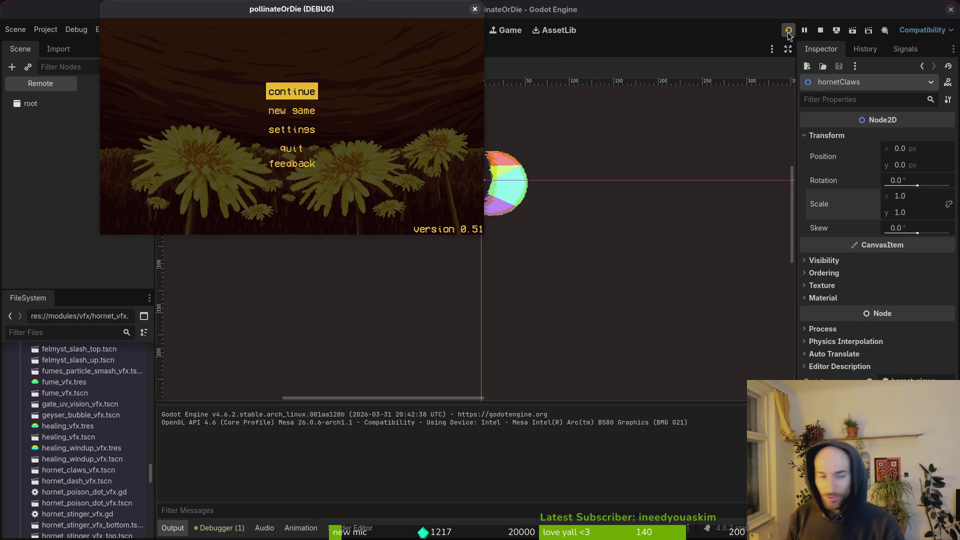
key("Return")
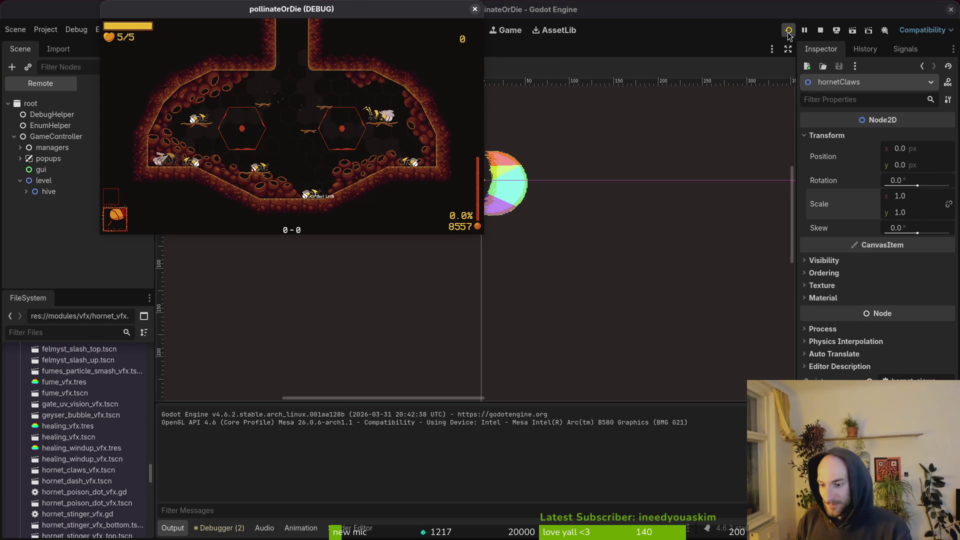
key("space")
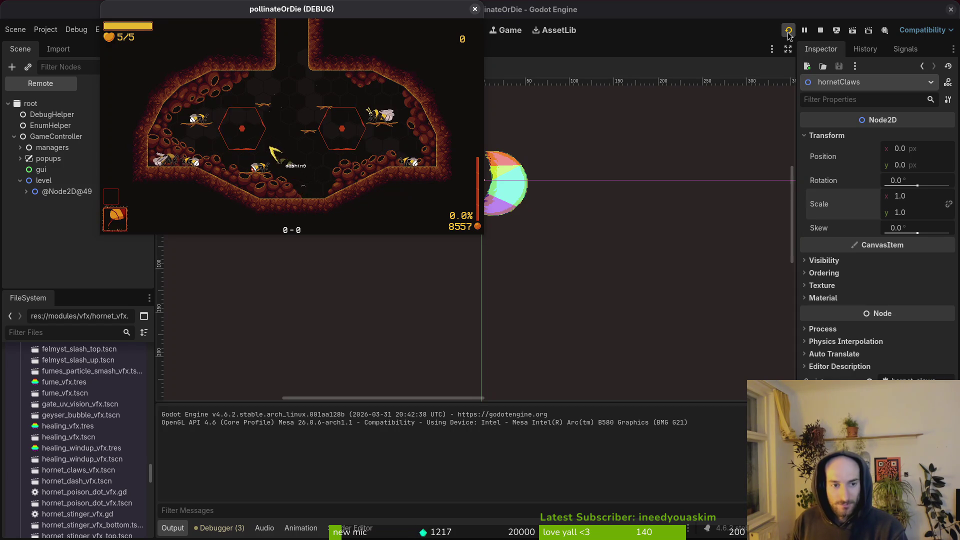
key("Escape")
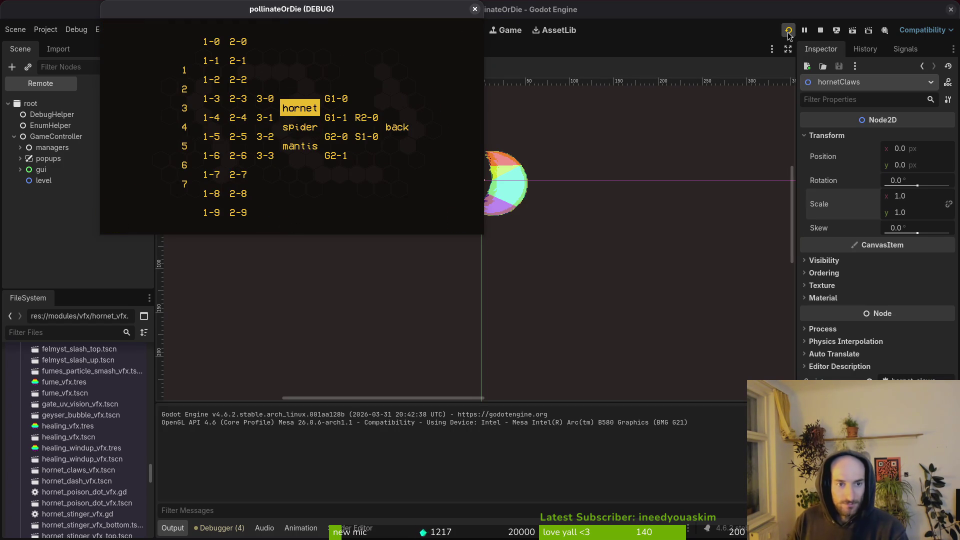
double_click(353, 5)
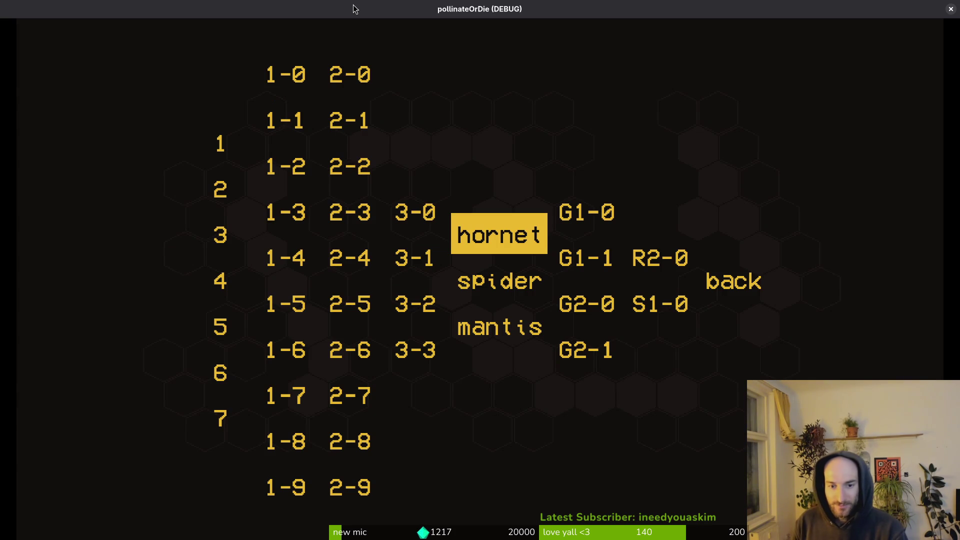
key("Return")
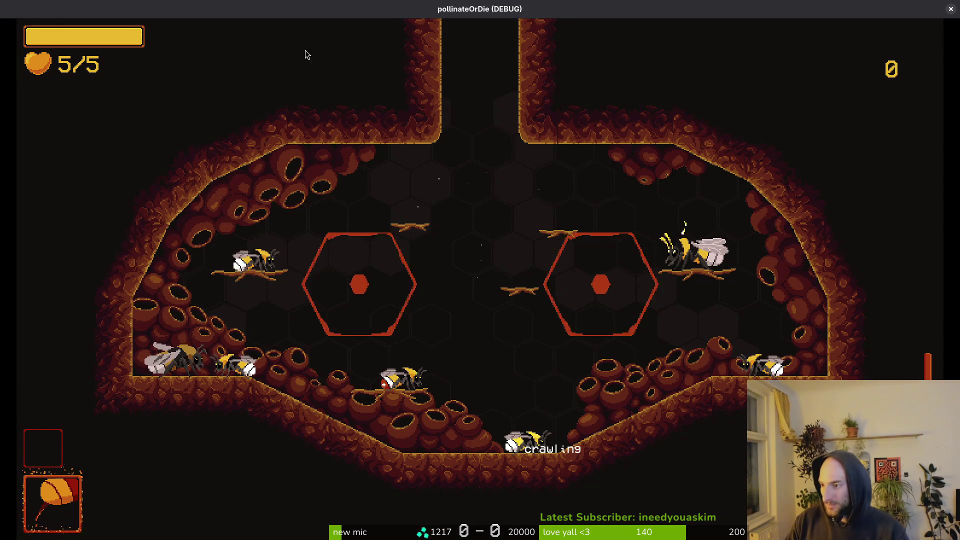
key("Escape")
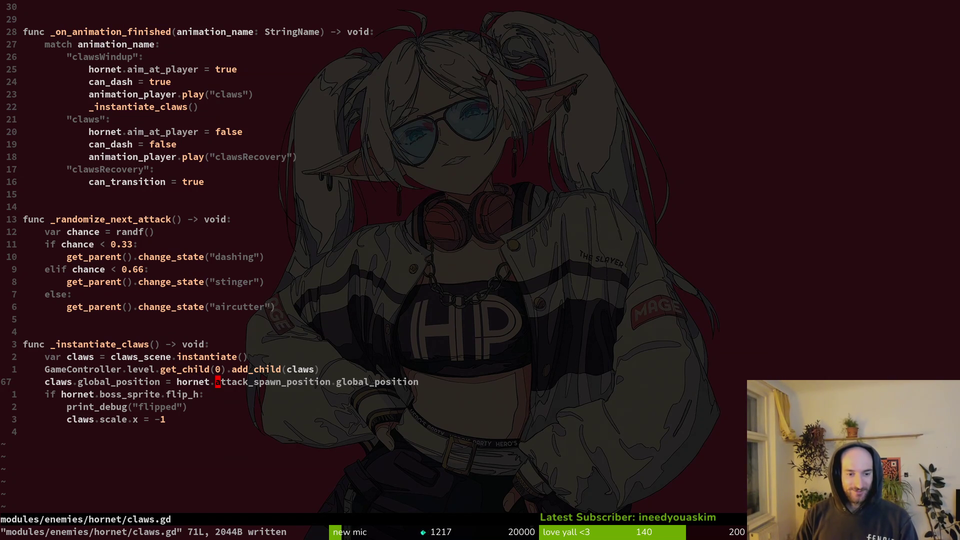
Step: Remove attack_spawn_position from line 67 so claws spawn at the hornet's position, then save
key("d")
key("t")
key("period")
type("X:w")
key("Return")
key("F5")
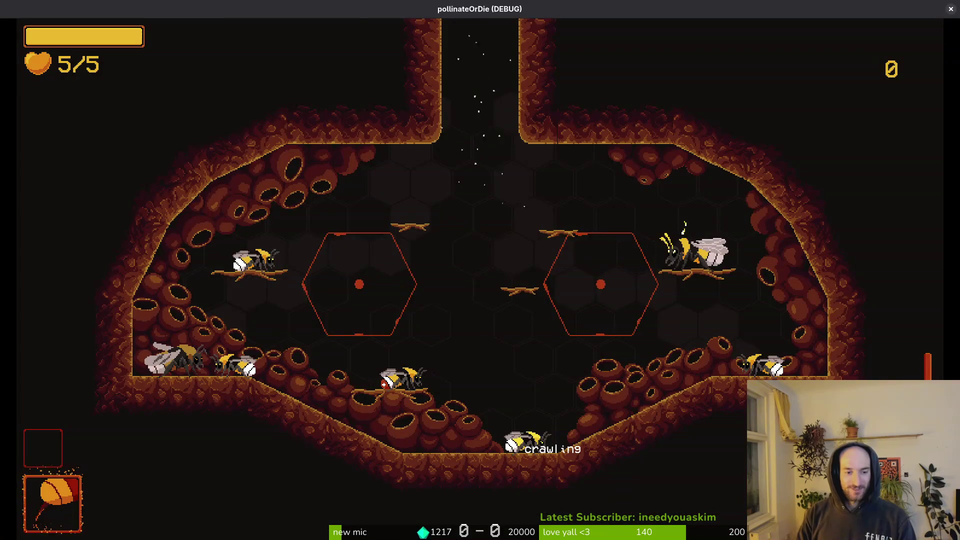
key("Escape")
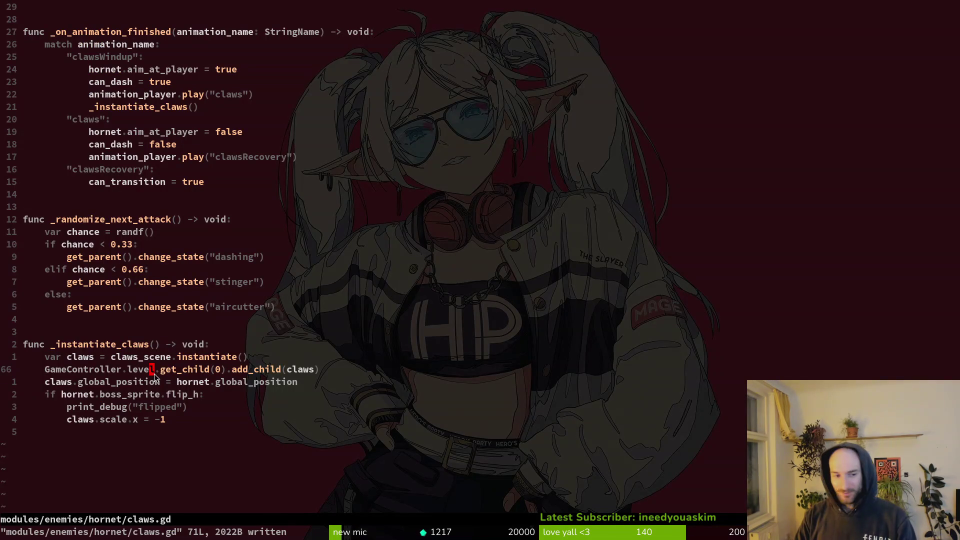
Step: Undo and redo the hornet-position change in claws.gd to compare the two versions
key("space")
key("f")
key("f")
key("Escape")
key("Escape")
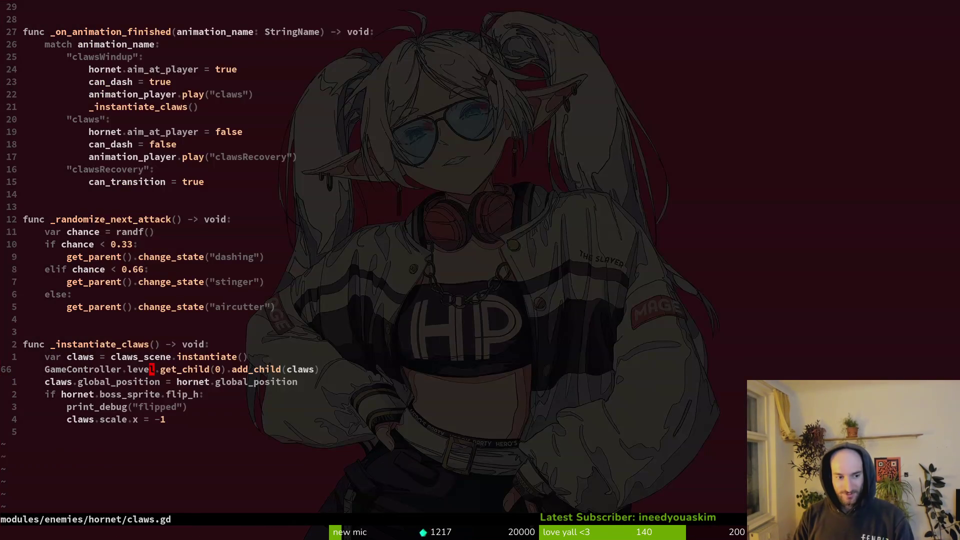
key("u")
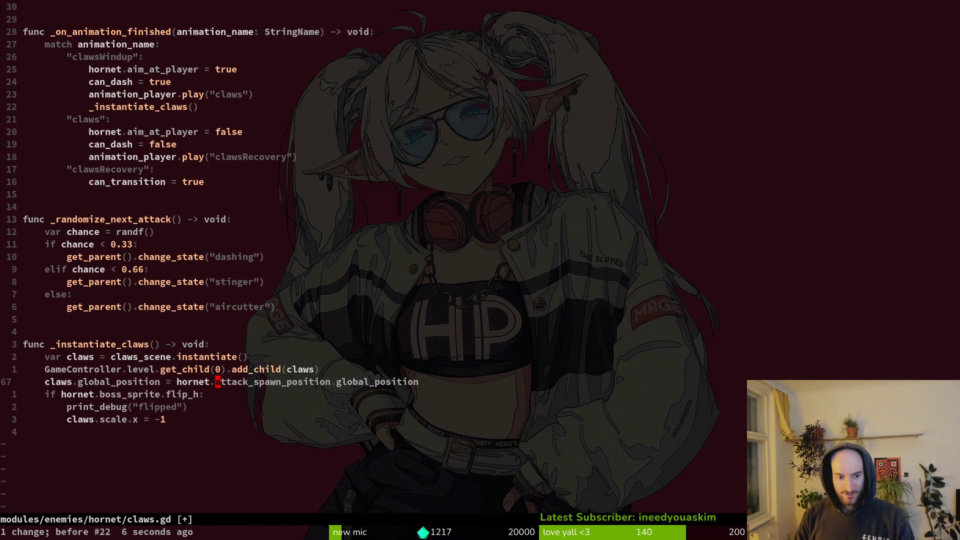
key("ctrl+r")
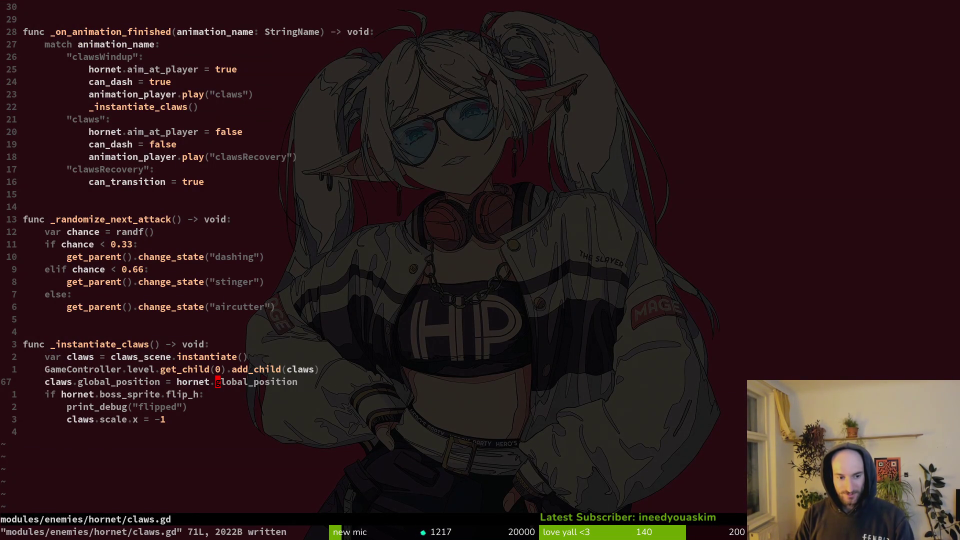
Step: Open stinger.gd and inspect its spawn position line
key("space")
key("f")
key("f")
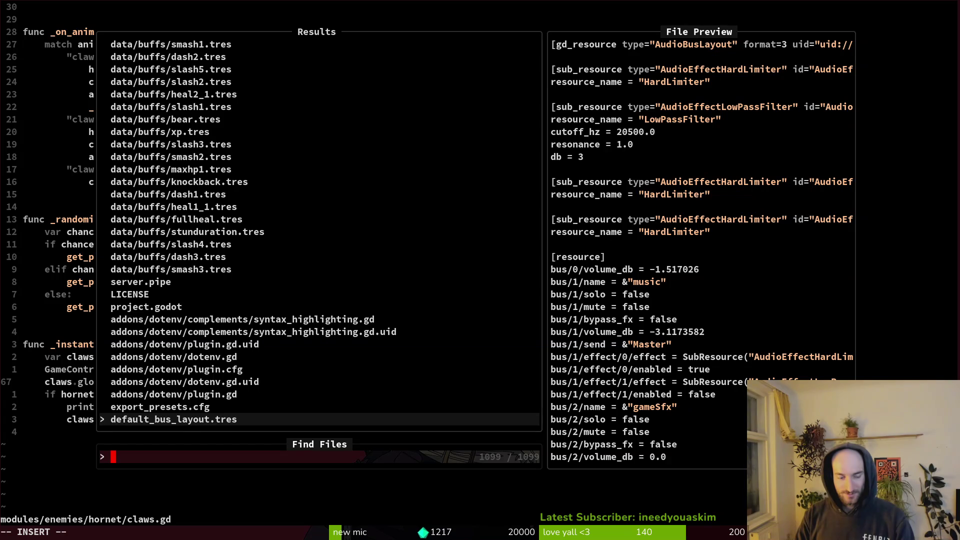
type("stinger")
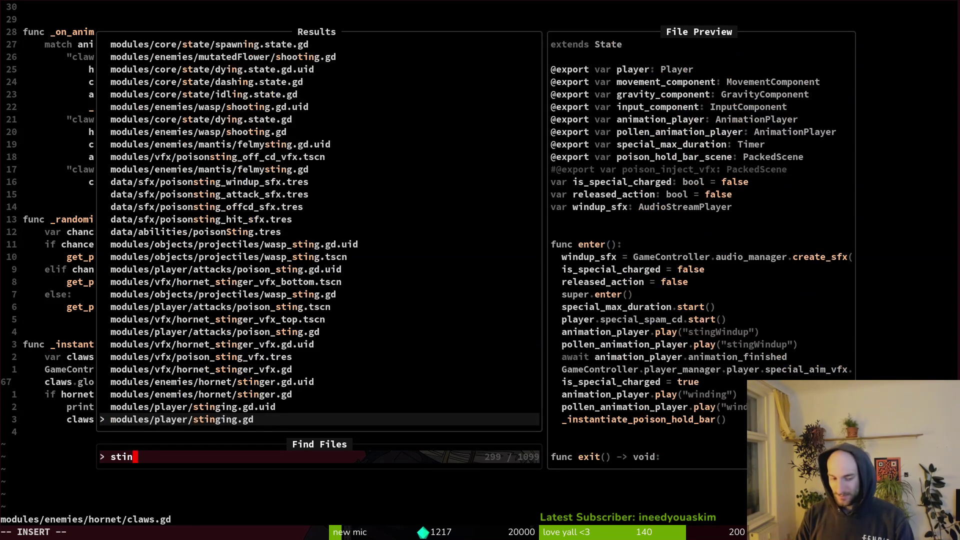
key("Return")
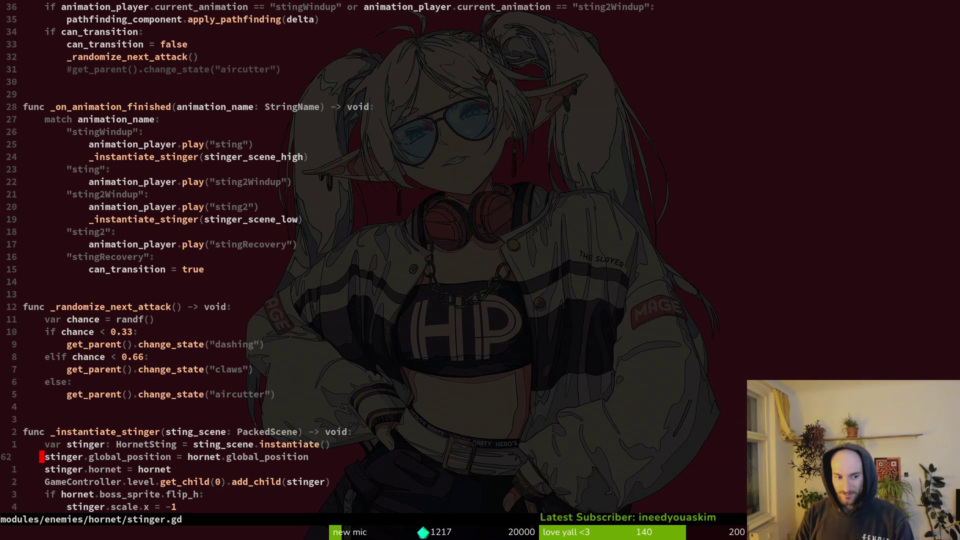
key("shift+v")
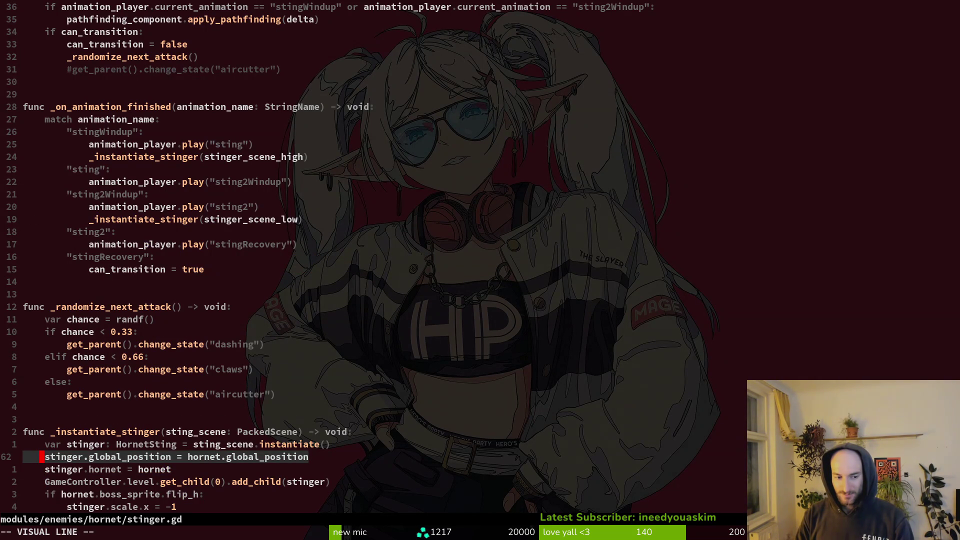
key("Escape")
Step: Open aircutter.gd and jump to the end of the file
key("ctrl+p")
type("aircut")
key("Return")
key("ctrl+d")
key("G")
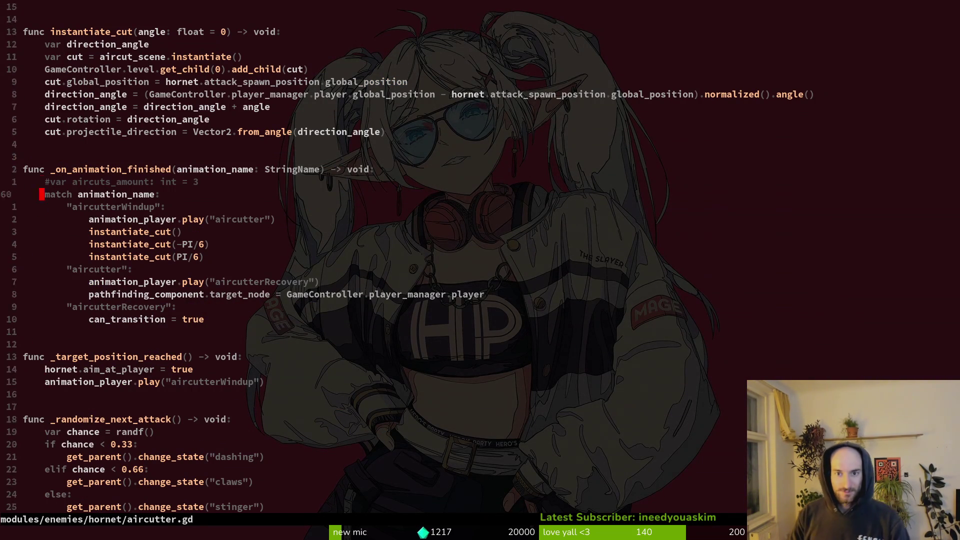
Step: Inspect aircutter.gd's cut spawn position line, save the file, and relaunch the game
type("31kV")
key("Escape")
key("j")
key("j")
key("V")
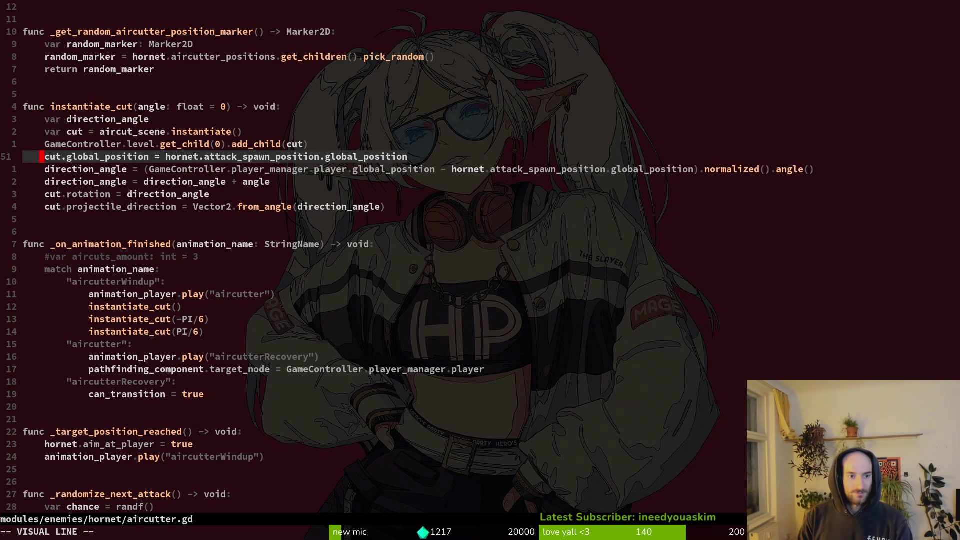
key("Escape")
type(":w")
key("Return")
key("F5")
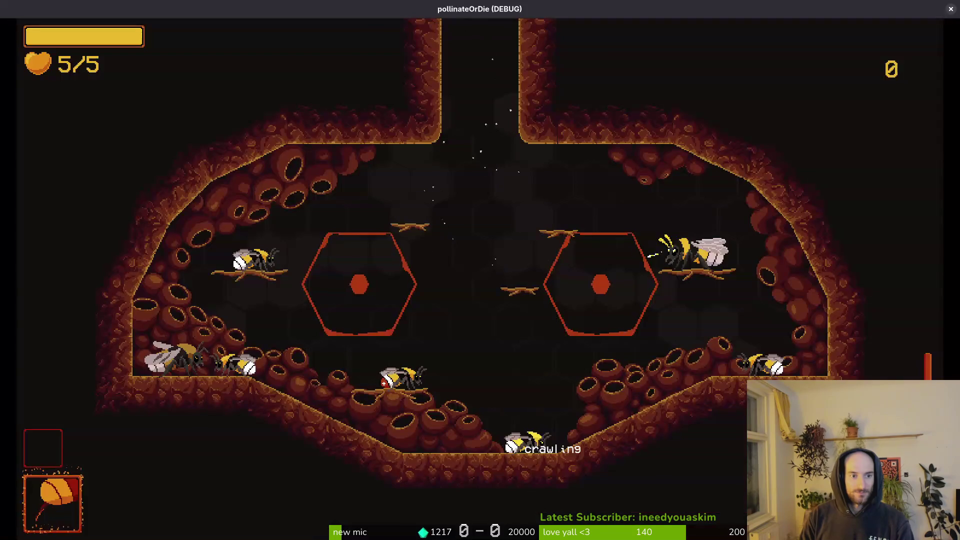
Step: Restart the game with the latest code, maximize its window, and start the hornet boss fight
key("F5")
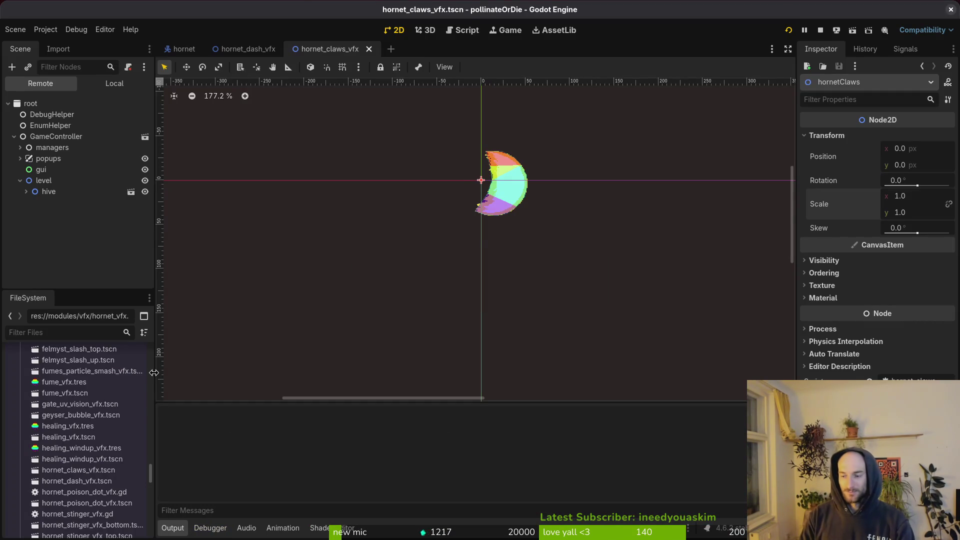
key("Return")
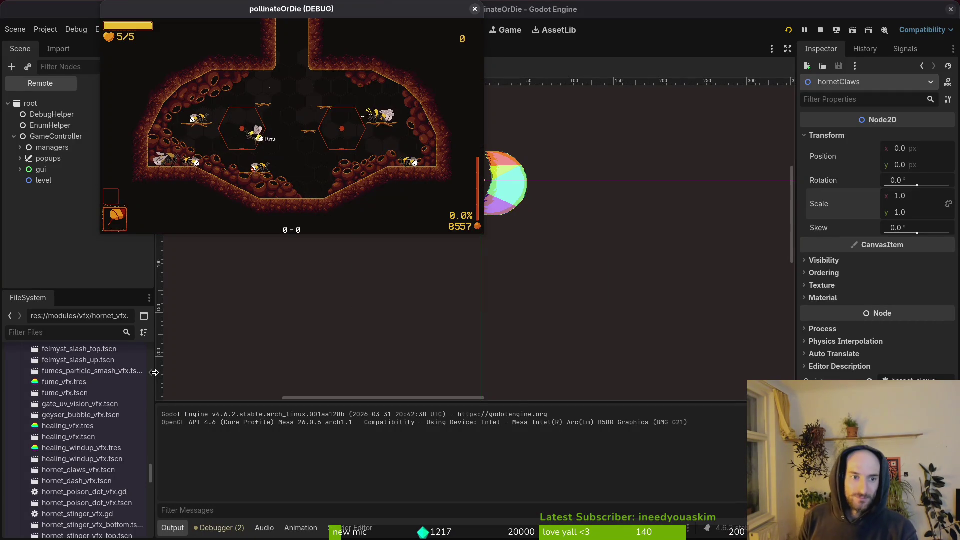
key("Escape")
double_click(377, 11)
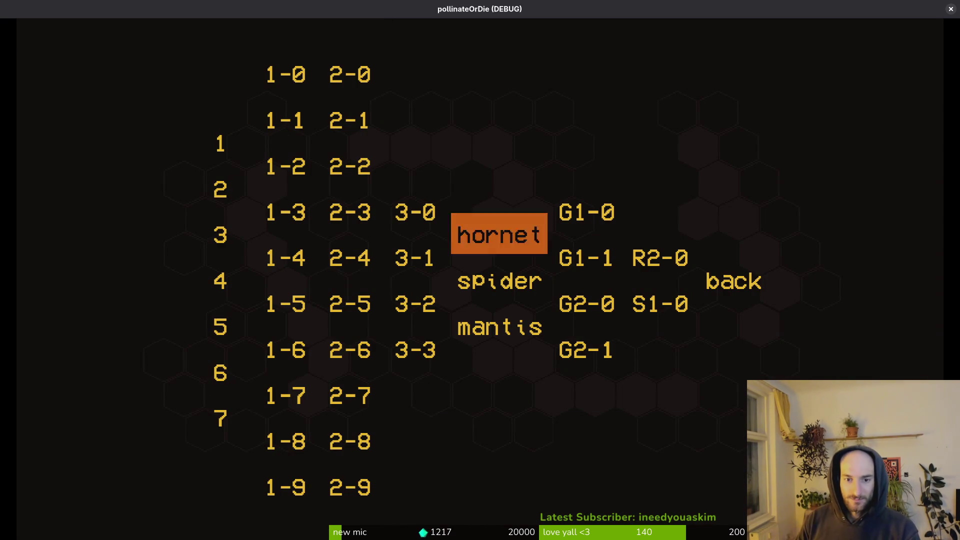
left_click(499, 235)
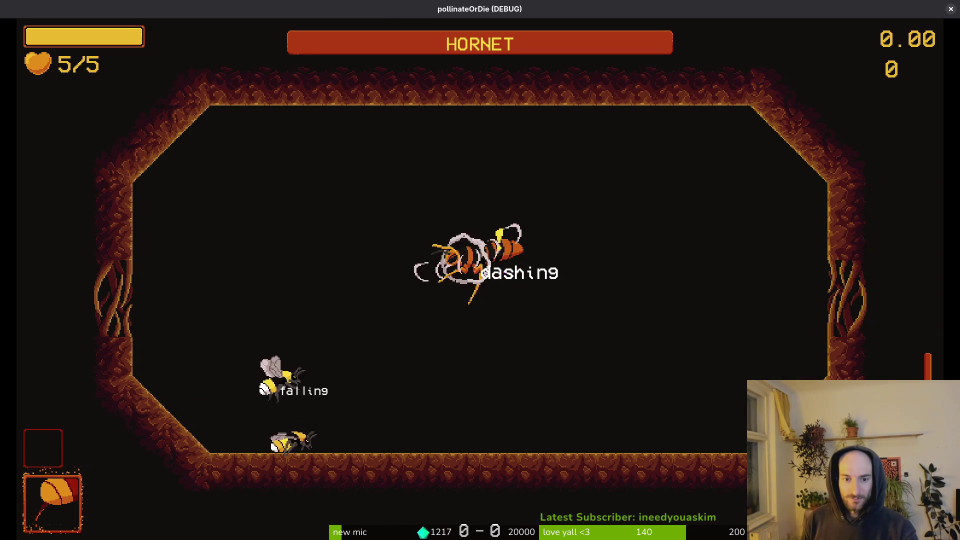
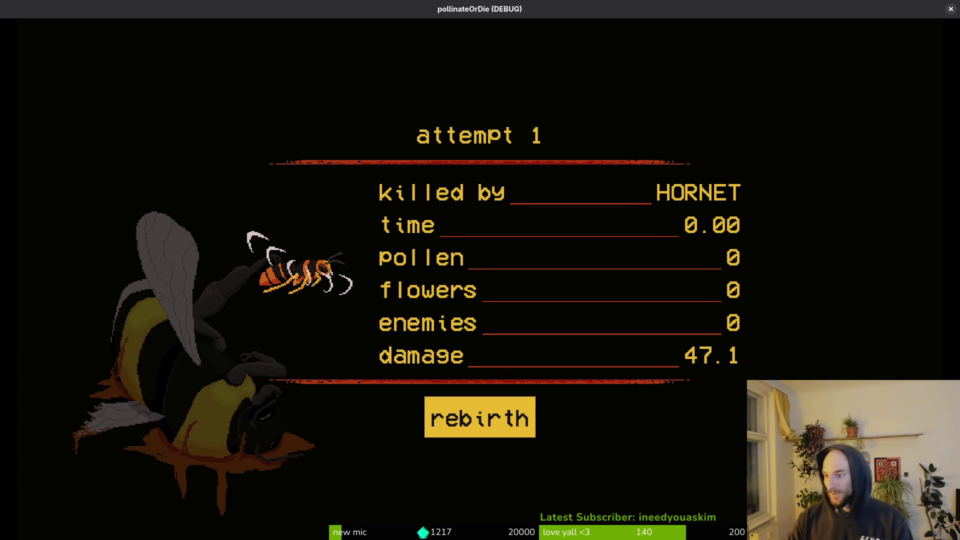
Step: Close the running game and scroll through aircutter.gd in Neovim
key("alt+F4")
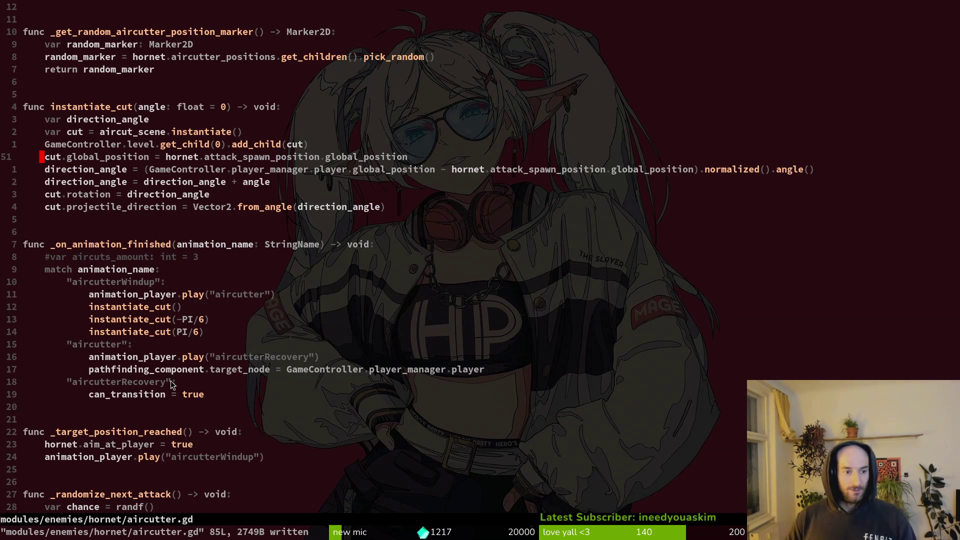
scroll(172, 315, "down", 5)
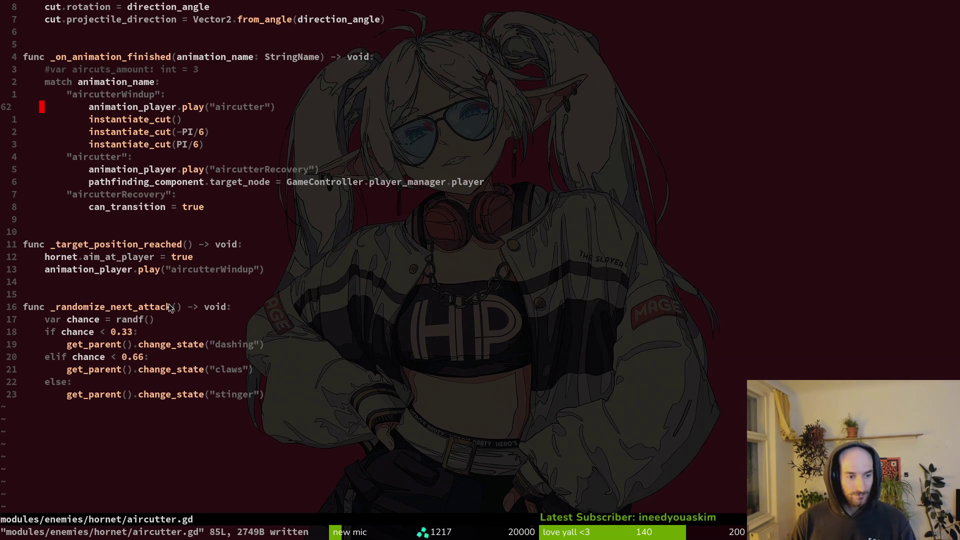
scroll(138, 250, "up", 13)
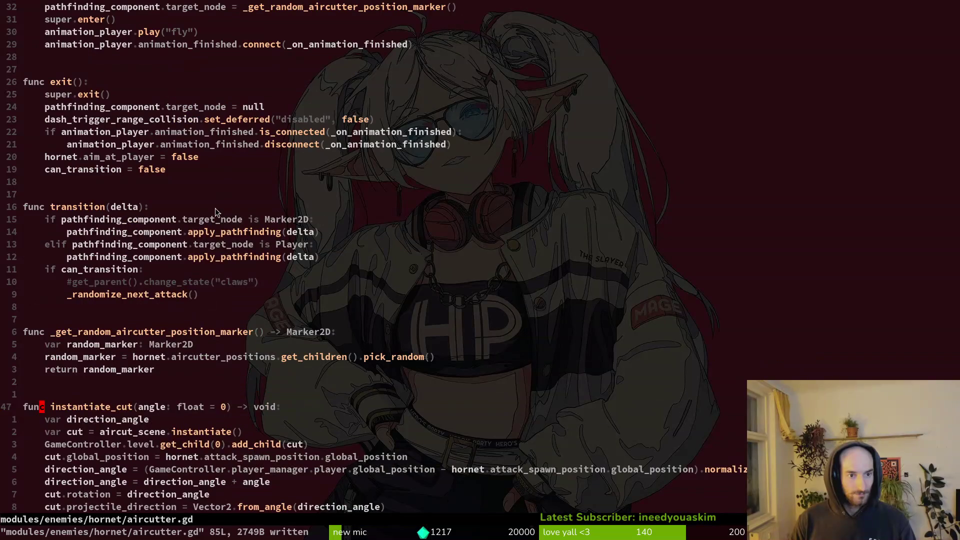
scroll(290, 150, "up", 5)
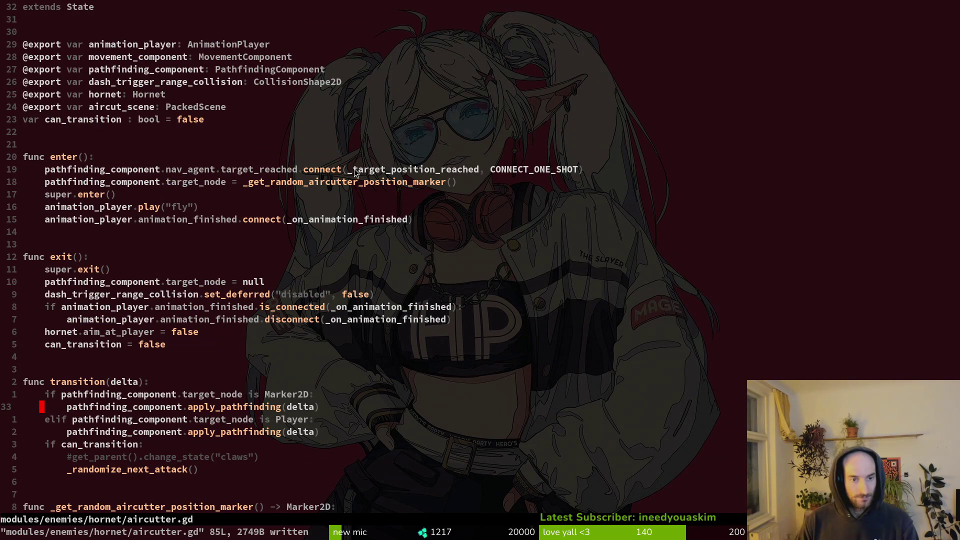
Step: Check the target_reached signal docs at its connect call, then start a line in _target_position_reached
left_click(299, 169)
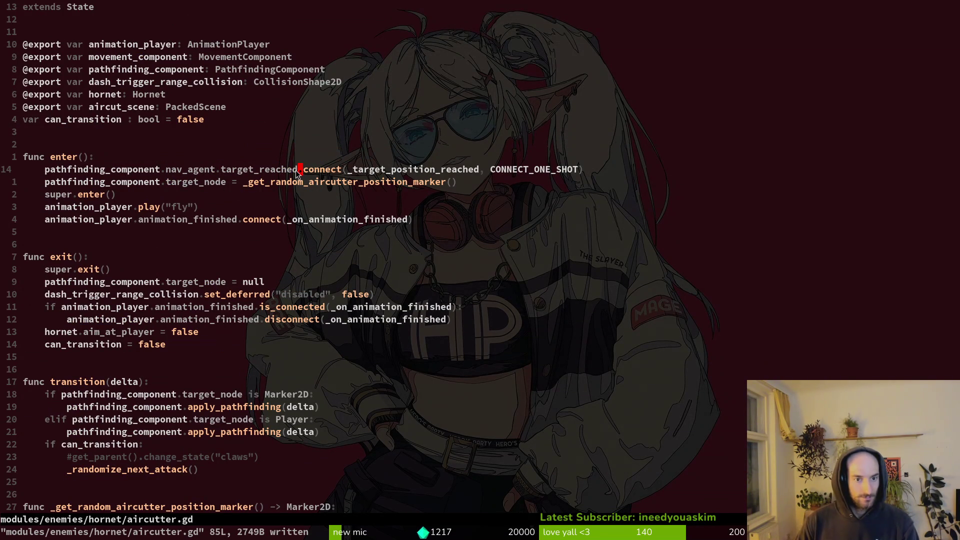
key("i")
key("Tab")
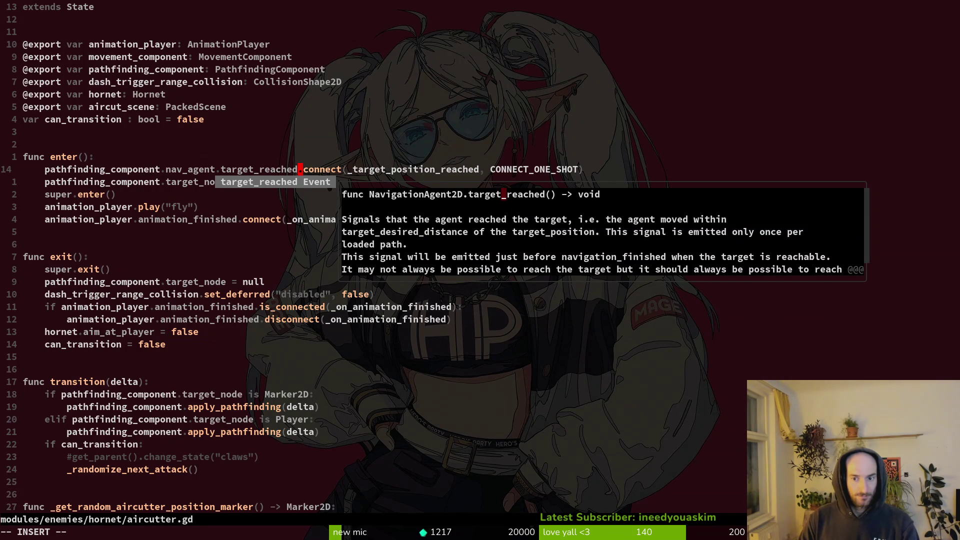
key("Escape")
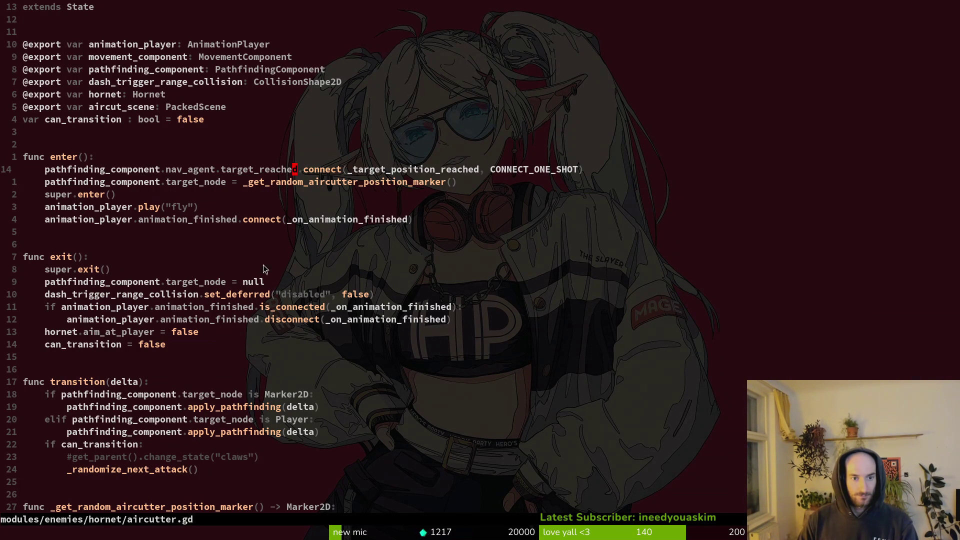
scroll(372, 202, "down", 16)
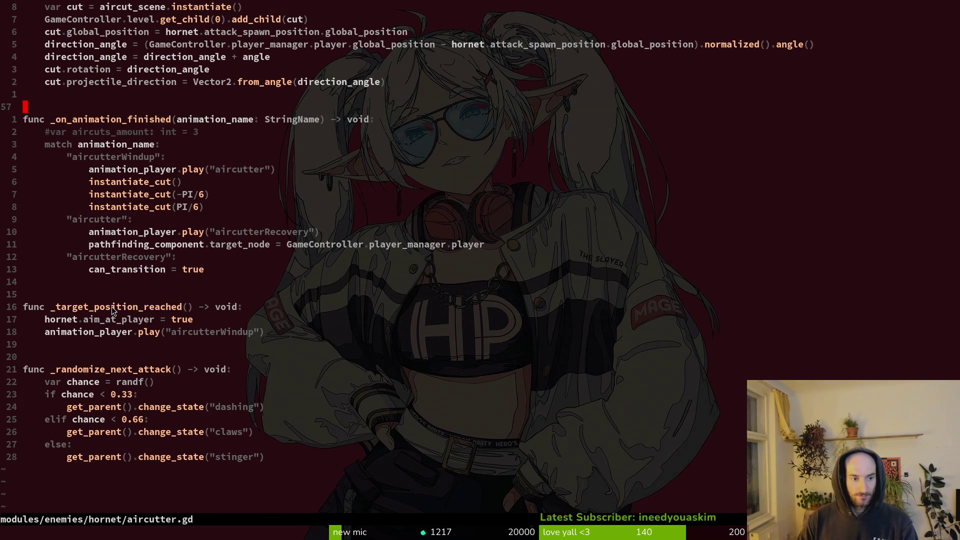
key("o")
type("if ta")
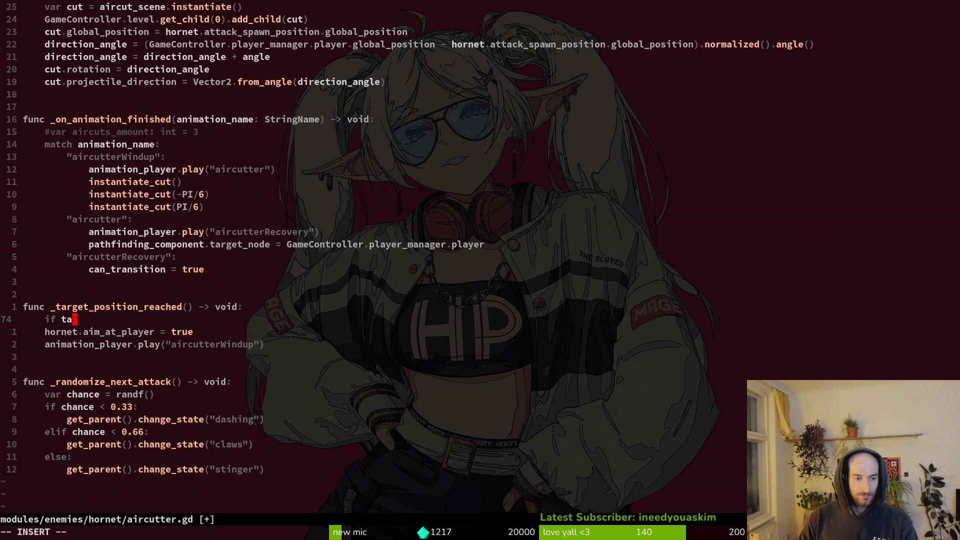
Step: Write the condition 'if pathfinding_component.target_node is Marker2D:' at the top of the handler
type("r")
key("BackSpace")
key("BackSpace")
key("BackSpace")
type("path")
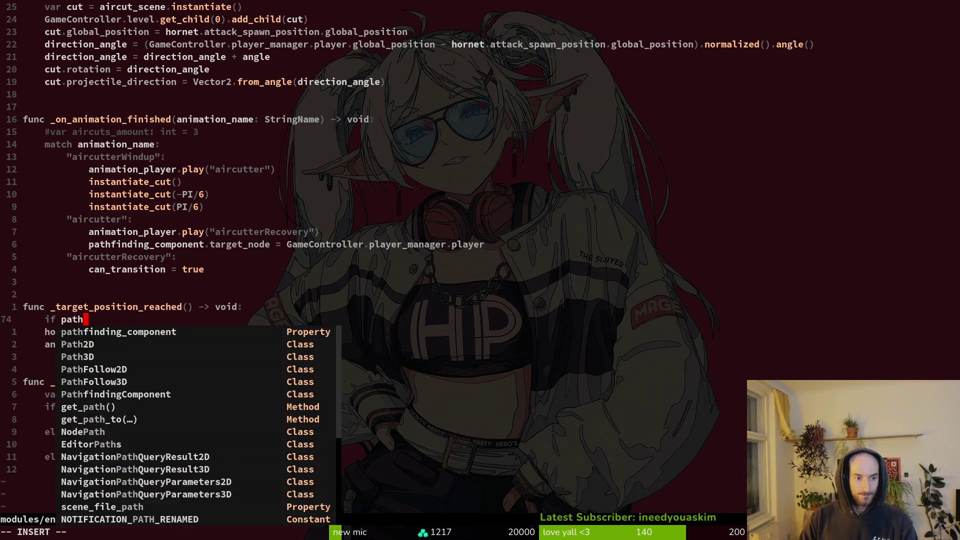
key("Return")
type(".ta")
key("Return")
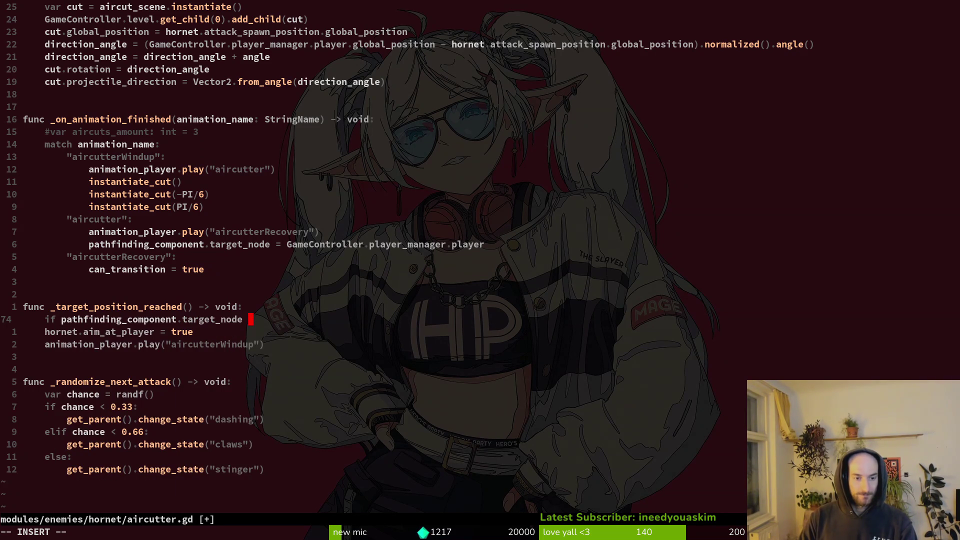
type("is not l")
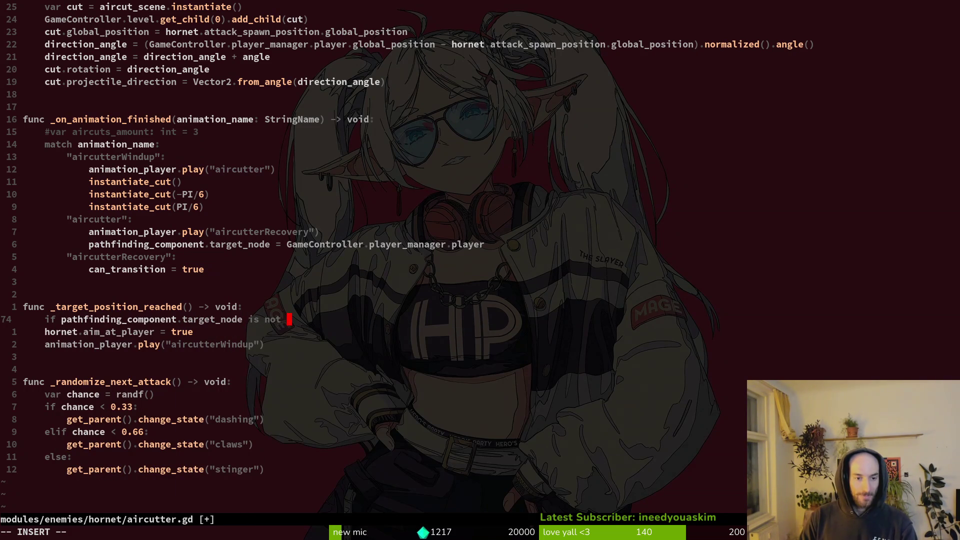
key("BackSpace")
key("BackSpace")
key("BackSpace")
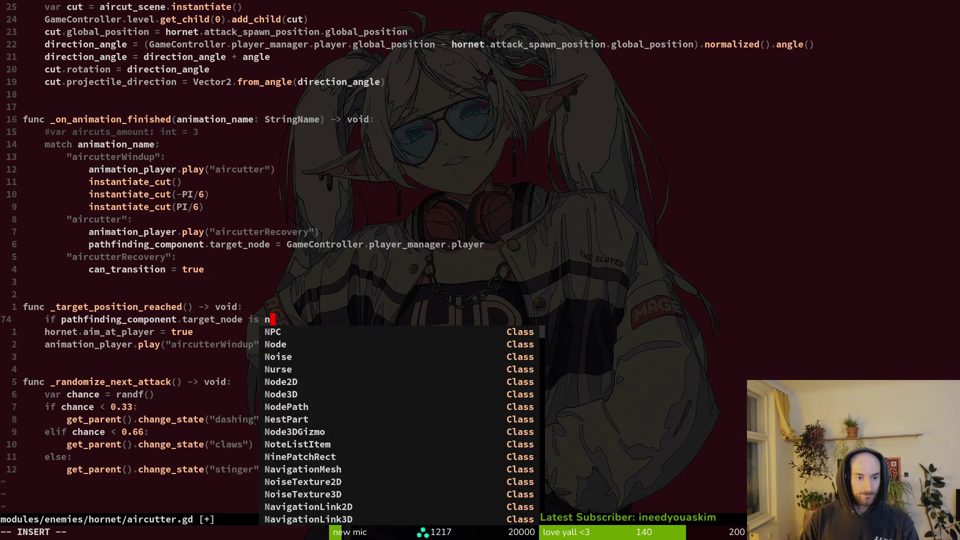
type("Marker")
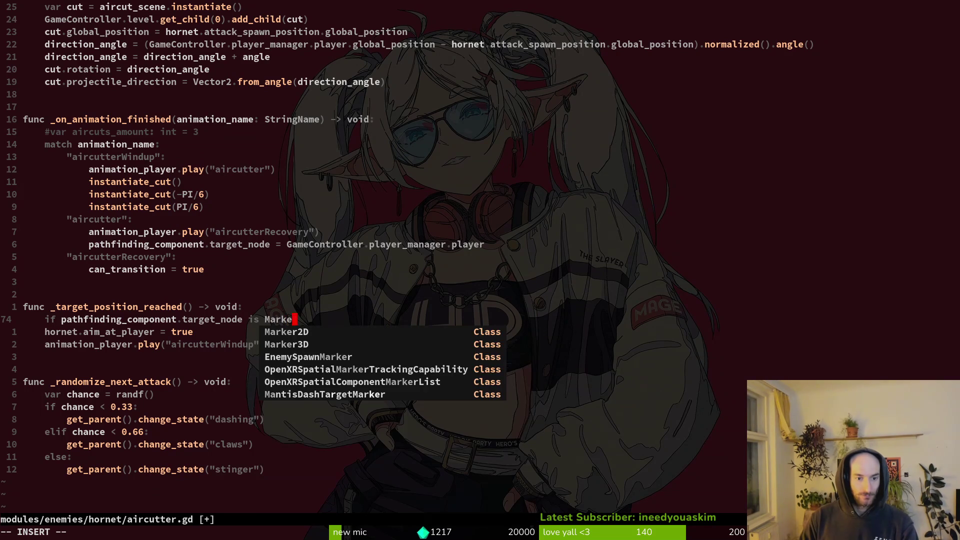
key("Return")
key("Escape")
type("A:")
key("Escape")
Step: Indent the aim_at_player and aircutterWindup lines under the new if
key("j")
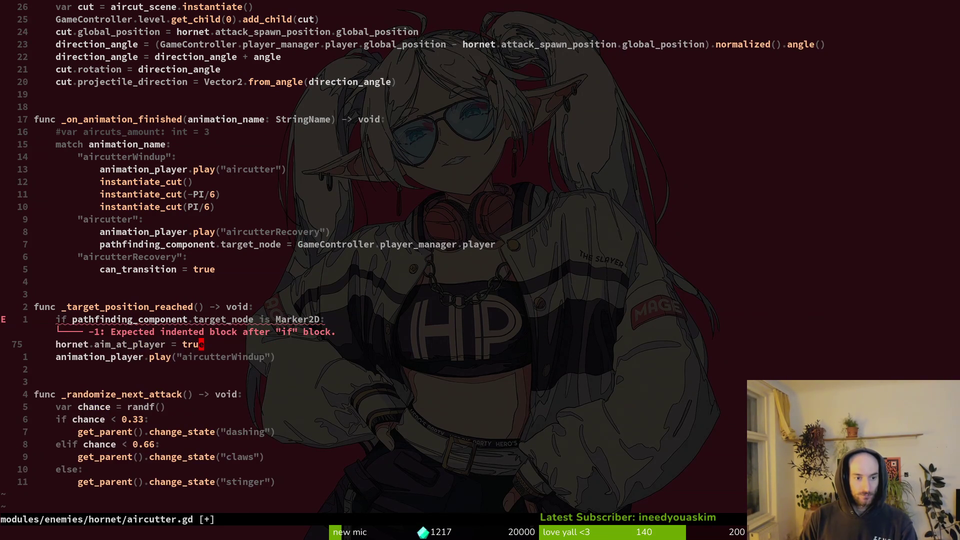
key("greater")
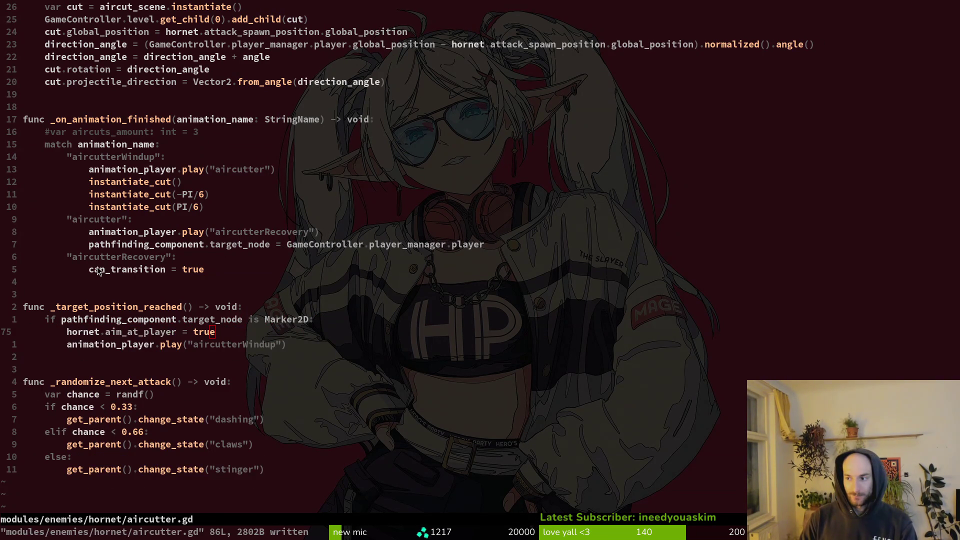
key("alt+Tab")
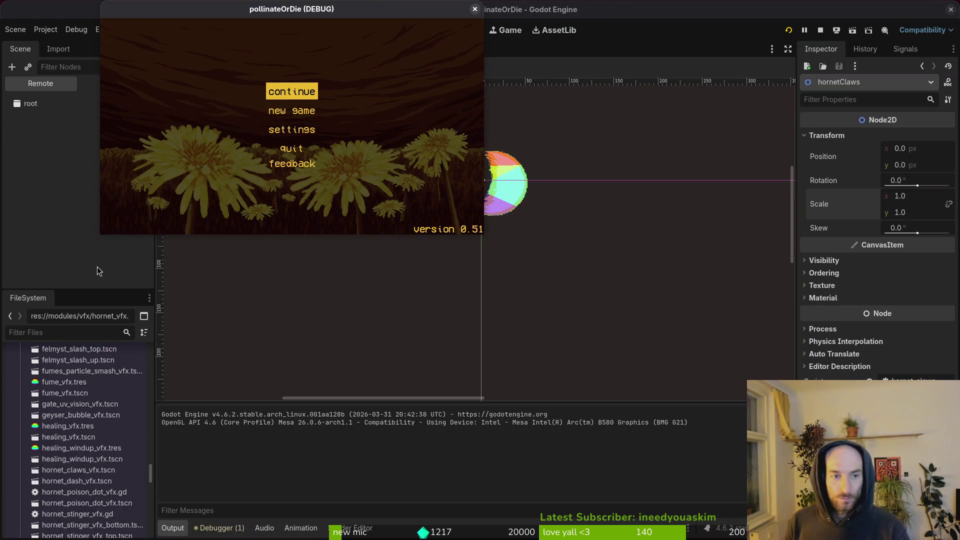
Step: Load the hornet boss arena via the debug level-select, maximize the game window, and test the fight
key("Return")
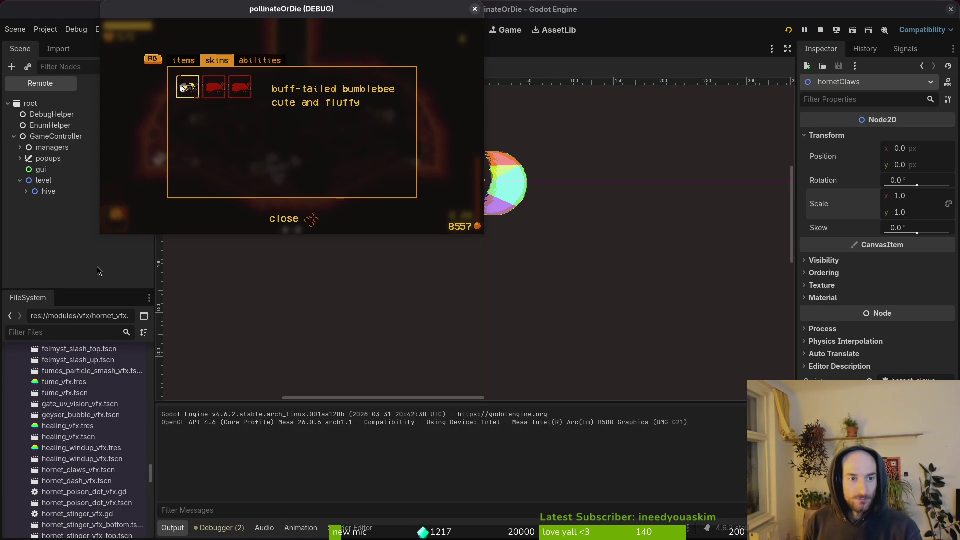
key("Escape")
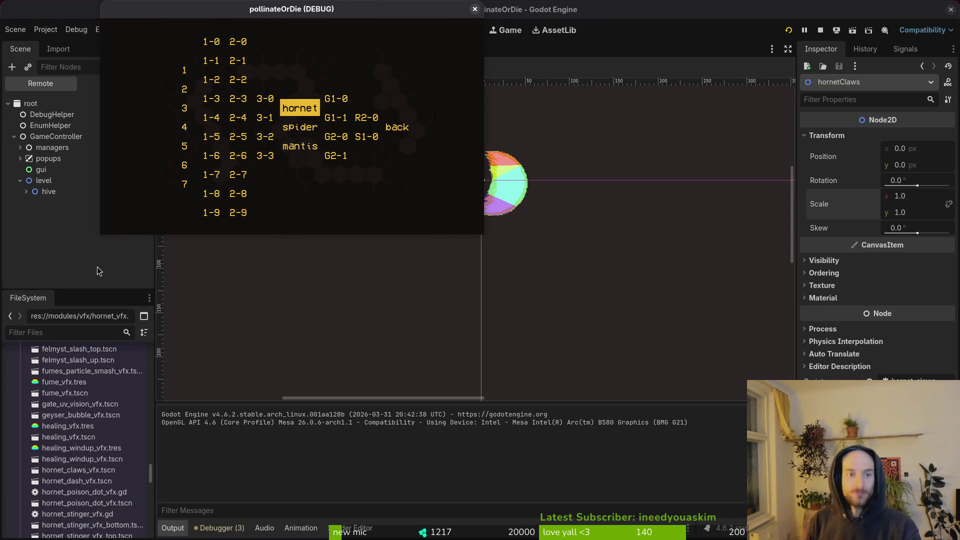
key("Return")
double_click(284, 4)
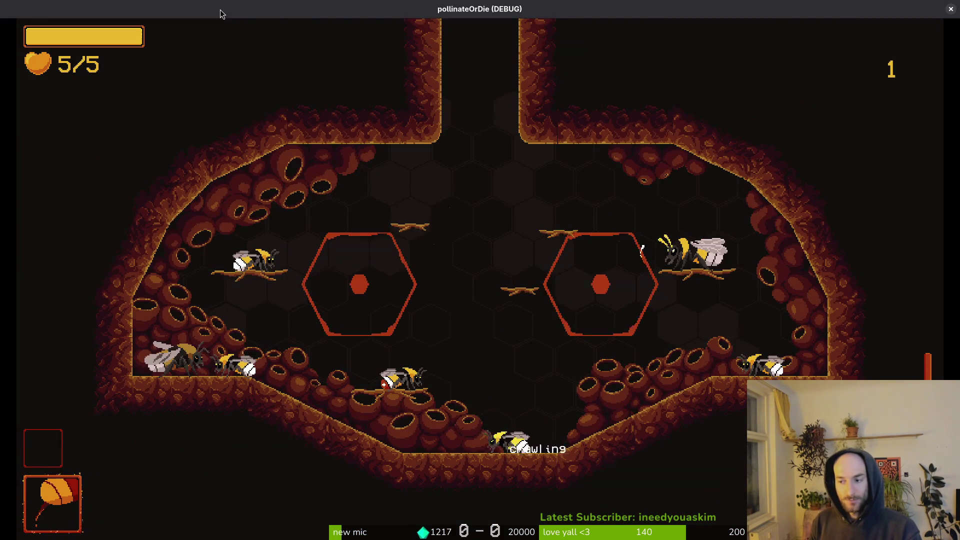
key("Escape")
key("Up")
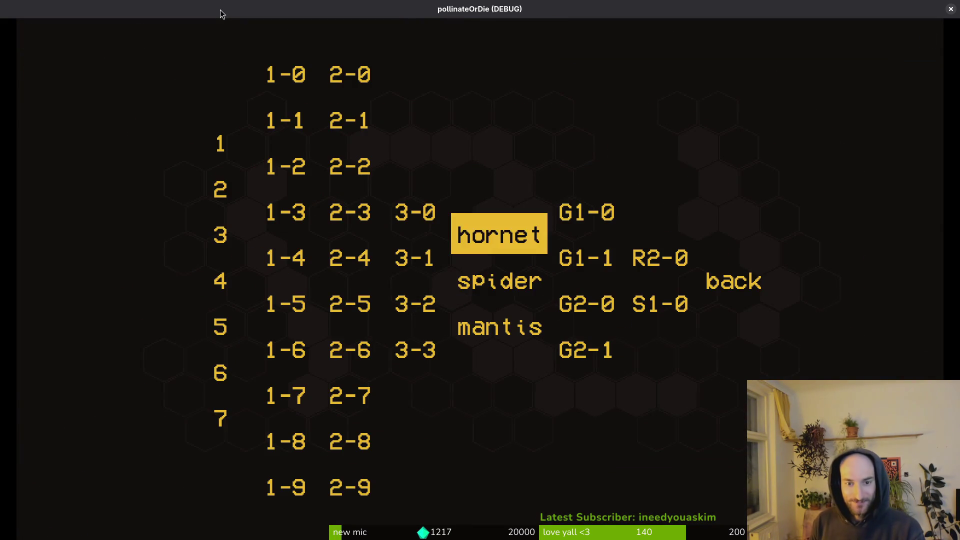
Step: Reload the hornet arena from the level-select and playtest the aircutter attack
key("Return")
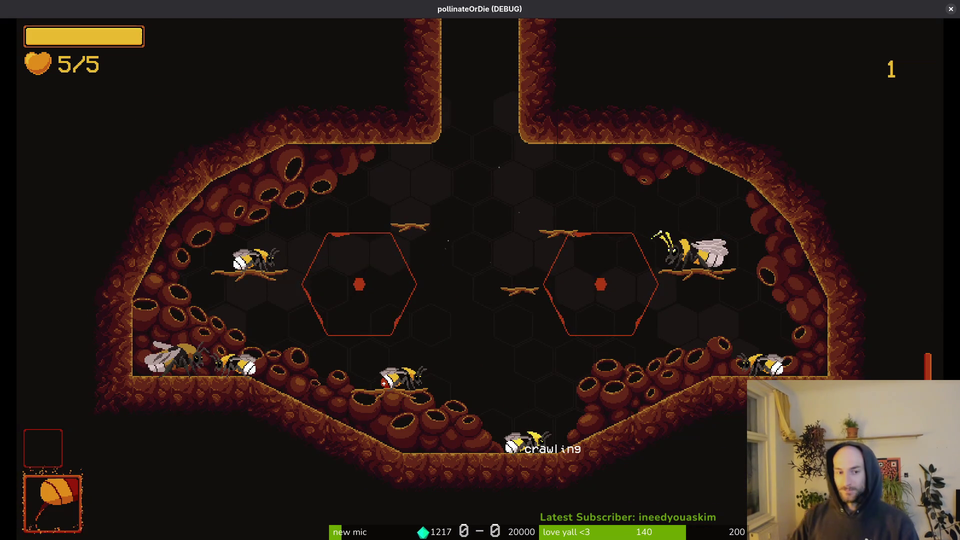
Step: Close the game and move enter()'s target_node assignment above the target_reached connect call
key("alt+F4")
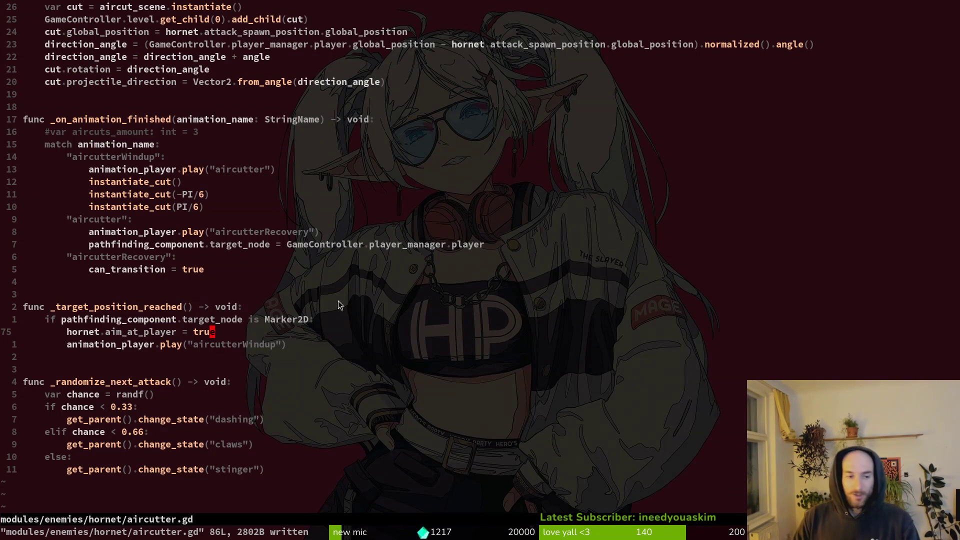
scroll(366, 278, "up", 16)
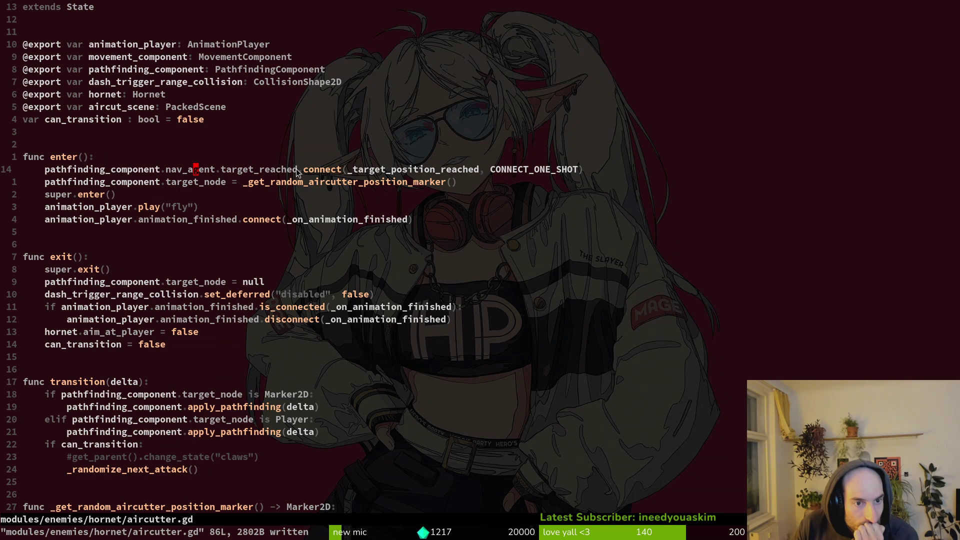
left_click(283, 183)
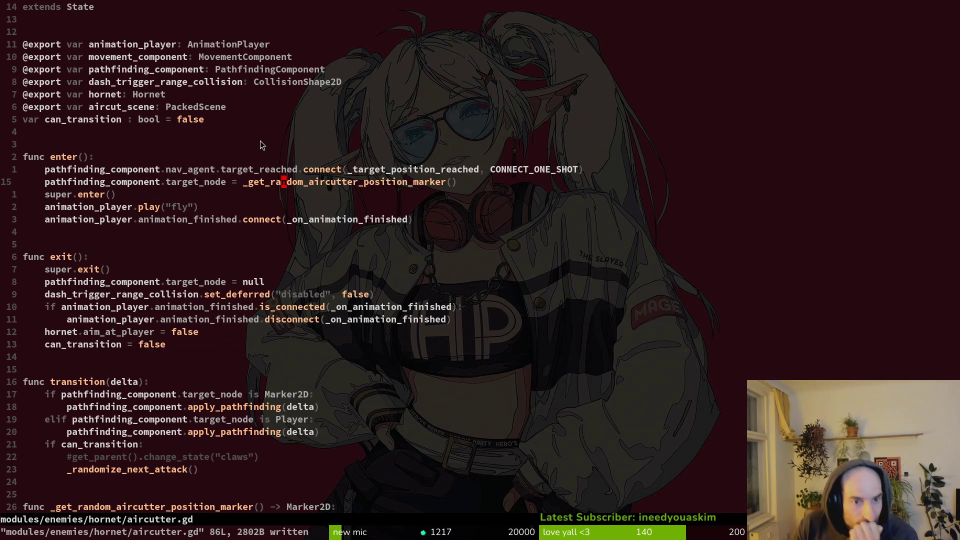
key("alt+k")
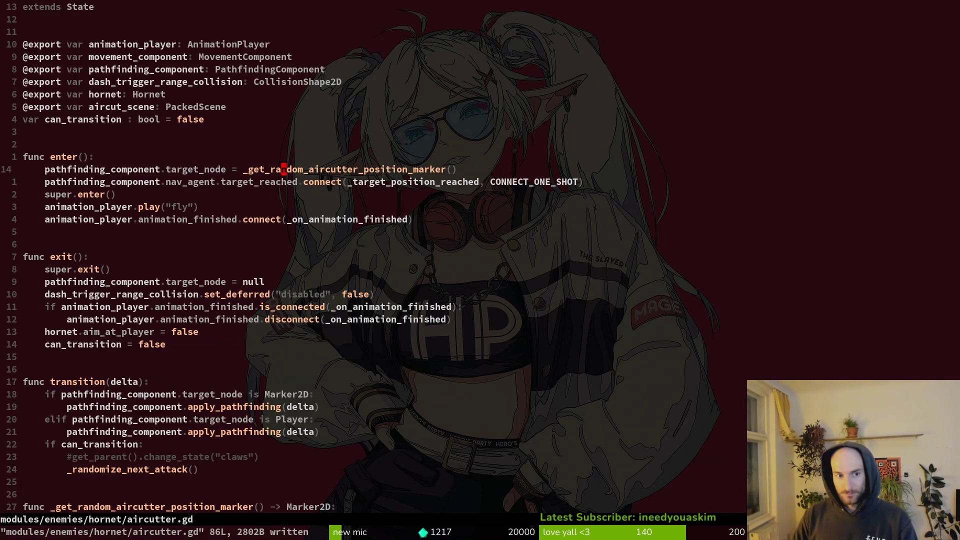
scroll(163, 215, "down", 8)
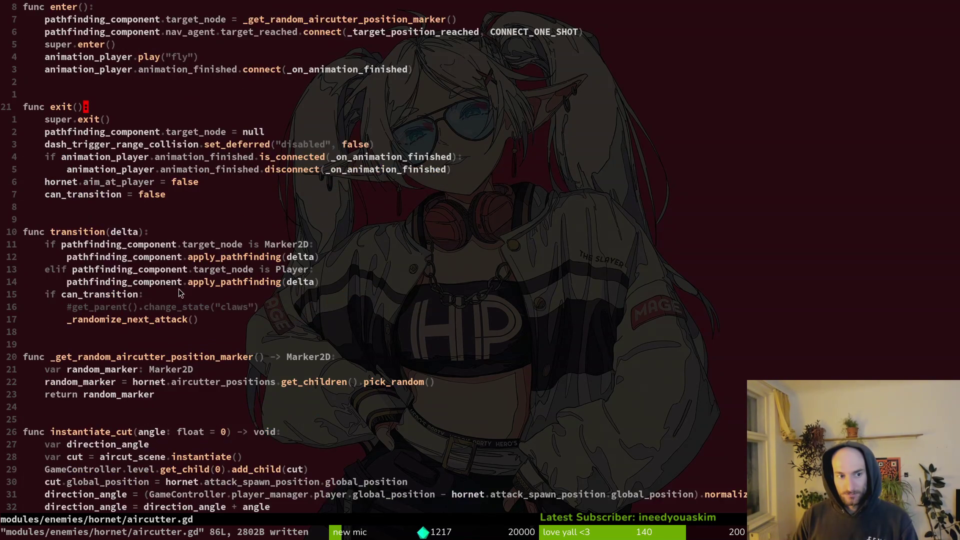
scroll(126, 158, "down", 4)
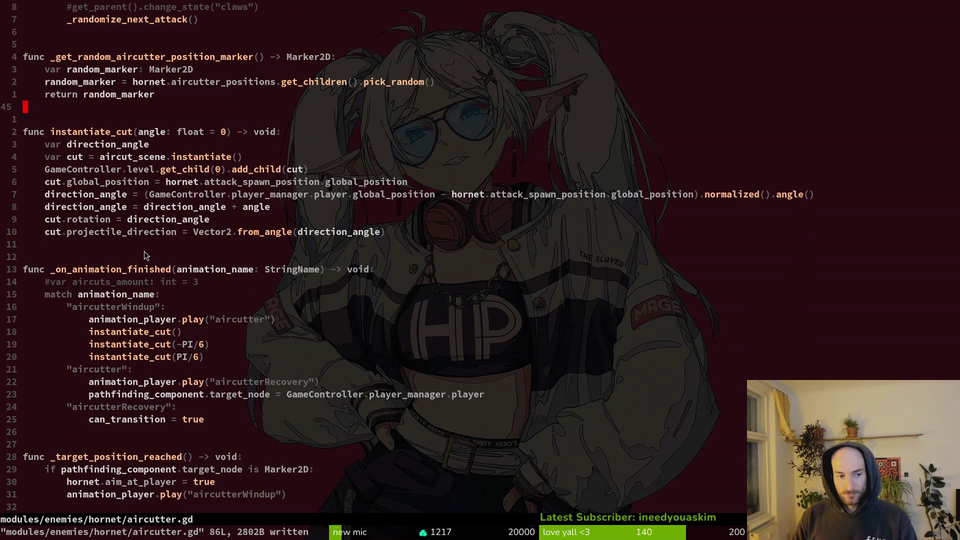
scroll(169, 351, "down", 4)
Step: Relaunch the project from Godot with F5 and maximize the game window
key("alt+Tab")
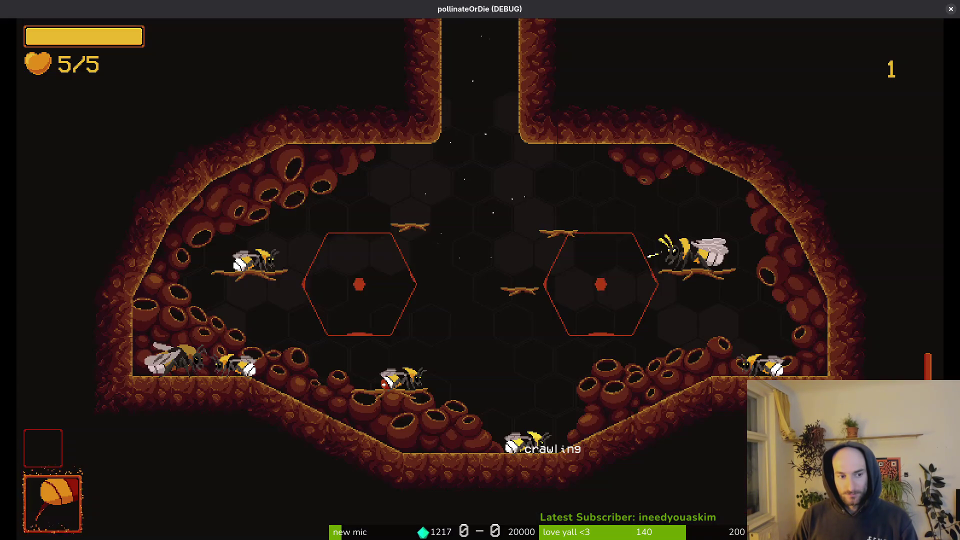
key("alt+Tab")
key("F5")
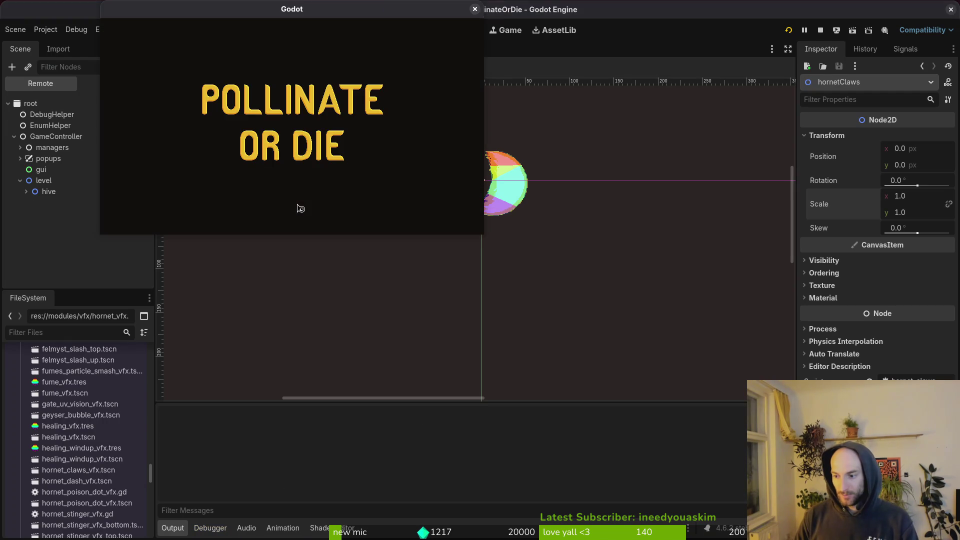
double_click(259, 8)
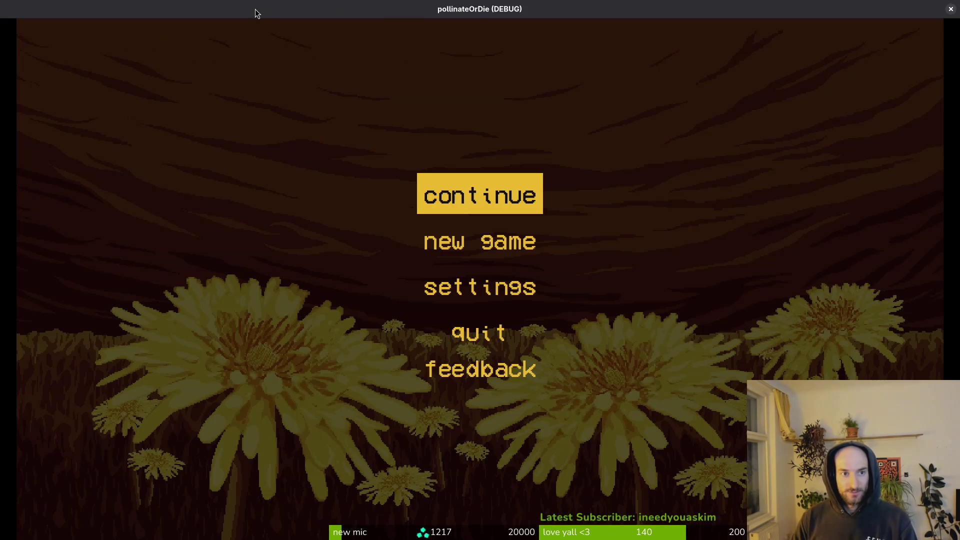